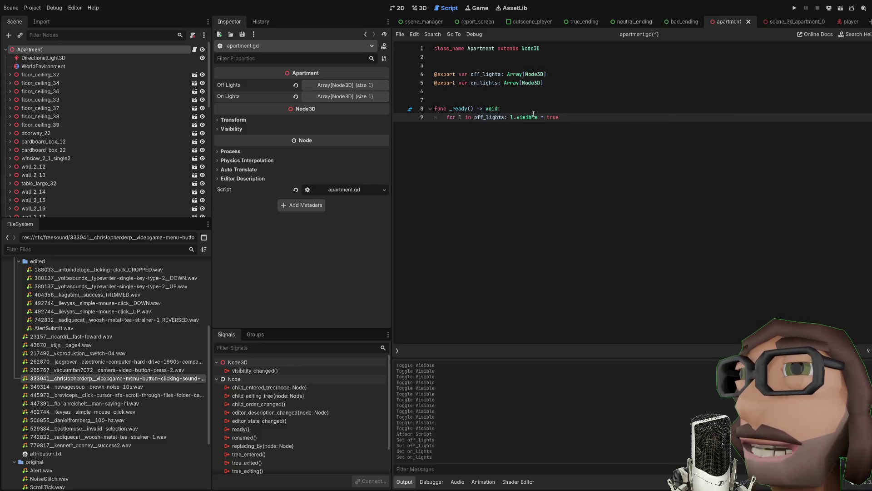
Add a _ready loop setting every on_lights light's visible to false, save, and run the game.
{"action": "key", "text": "ctrl+shift+d"}
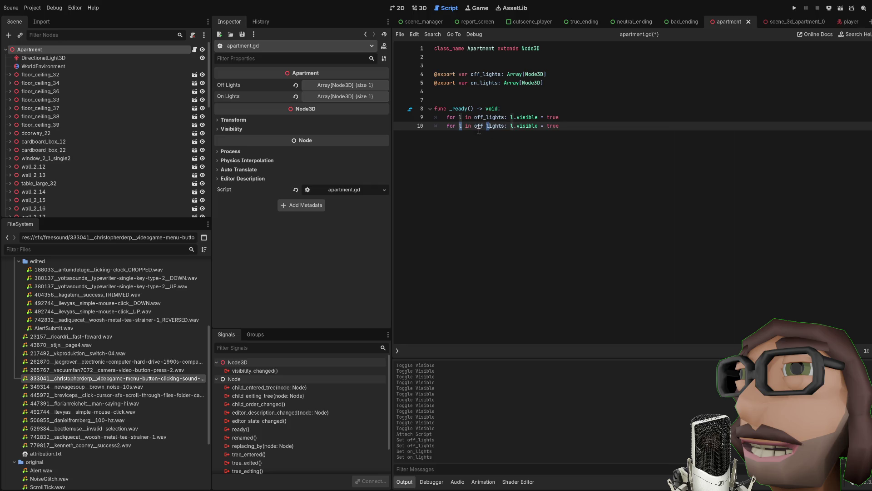
{"action": "left_click_drag", "start_coordinate": [475, 126], "coordinate": [482, 126]}
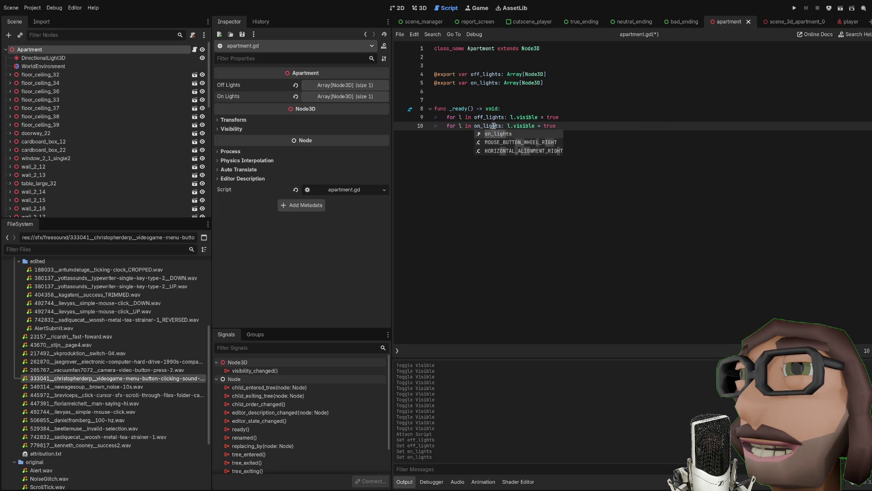
{"action": "key", "text": "End"}
{"action": "key", "text": "ctrl+shift+Left"}
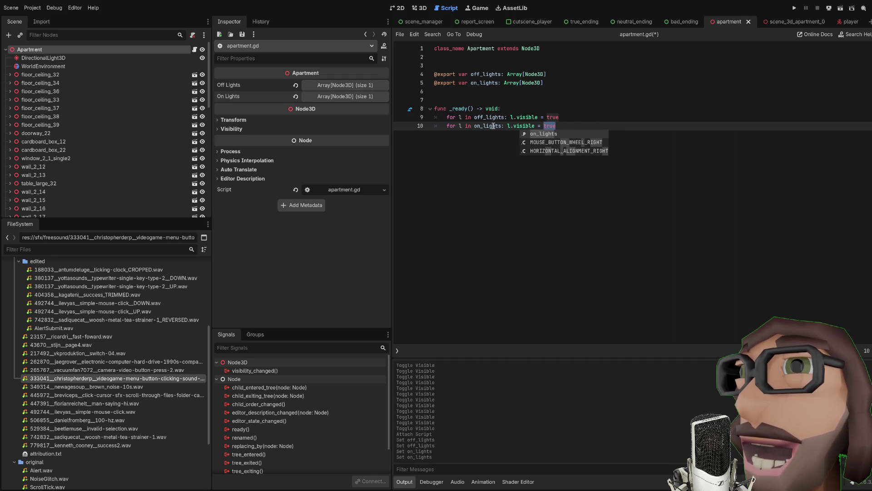
{"action": "type", "text": "false"}
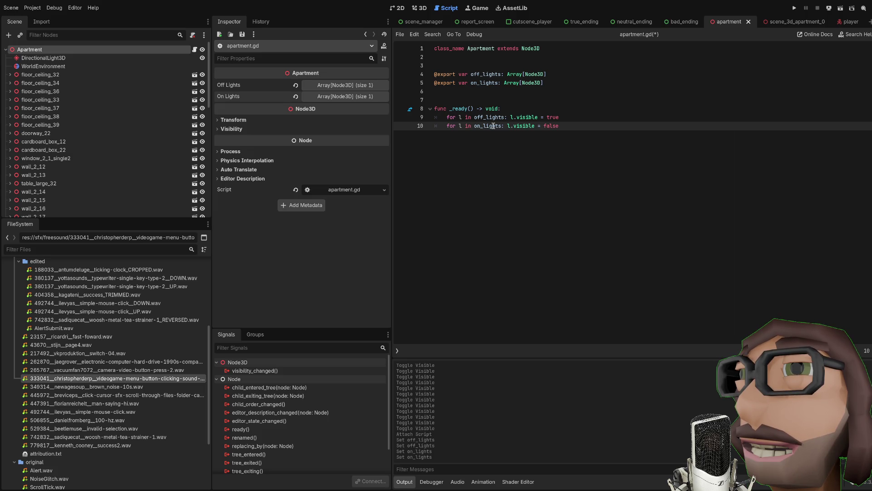
{"action": "key", "text": "ctrl+s"}
{"action": "key", "text": "F5"}
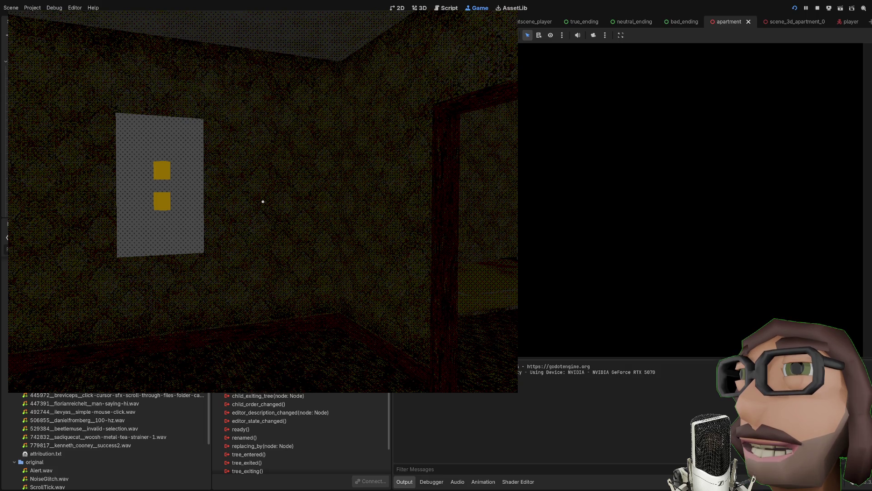
{"action": "key", "text": "w"}
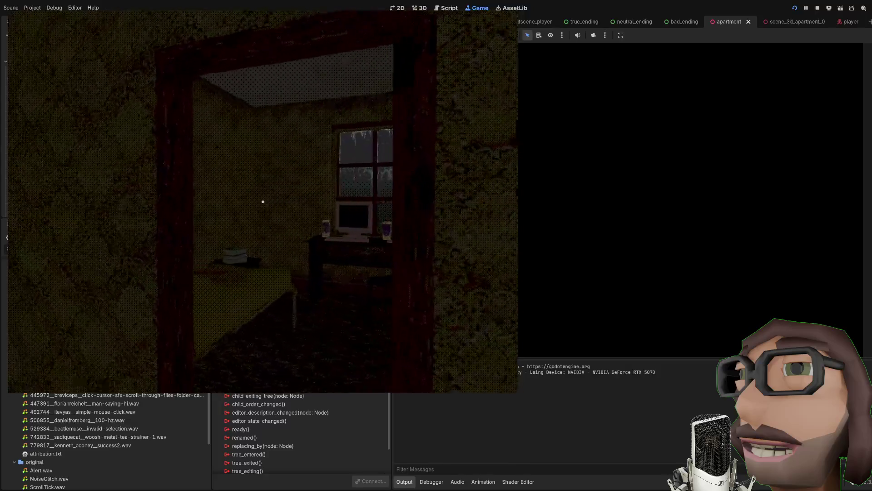
{"action": "mouse_move", "coordinate": [262, 201]}
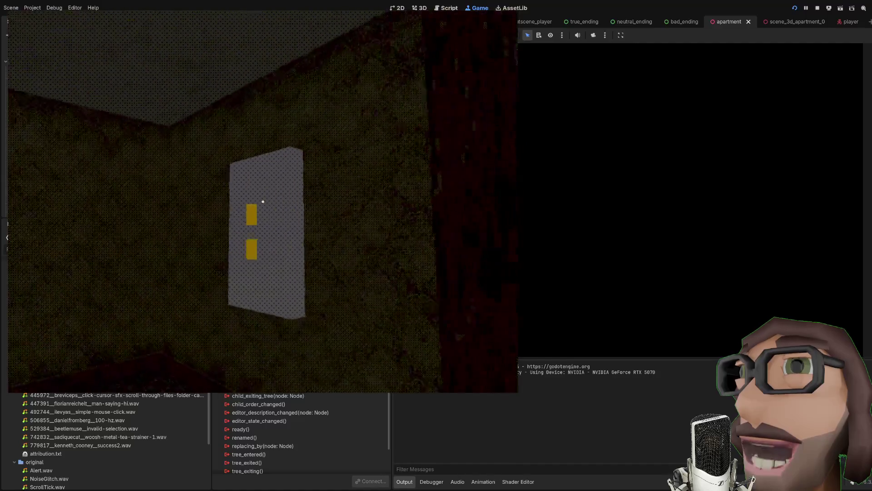
{"action": "key", "text": "w"}
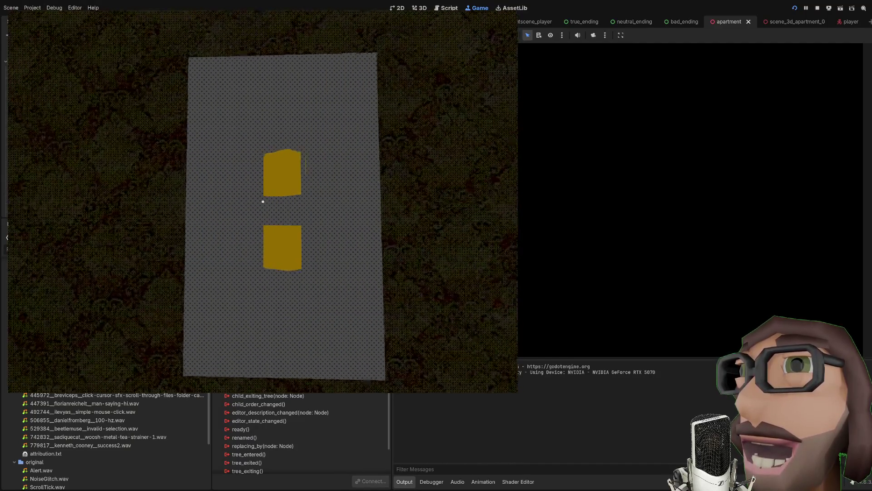
{"action": "key", "text": "F8"}
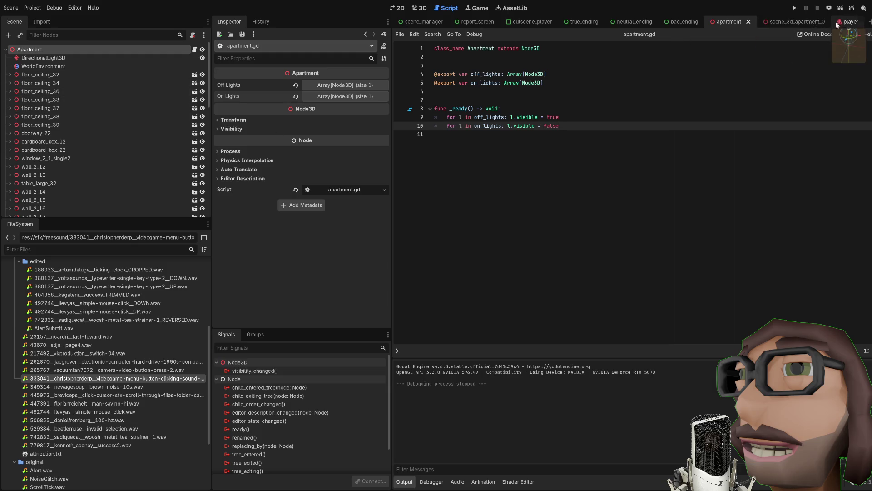
Give the Apartment node in scene_3d_apartment_0 a scene unique name.
{"action": "left_click", "coordinate": [781, 22]}
{"action": "left_click", "coordinate": [76, 59]}
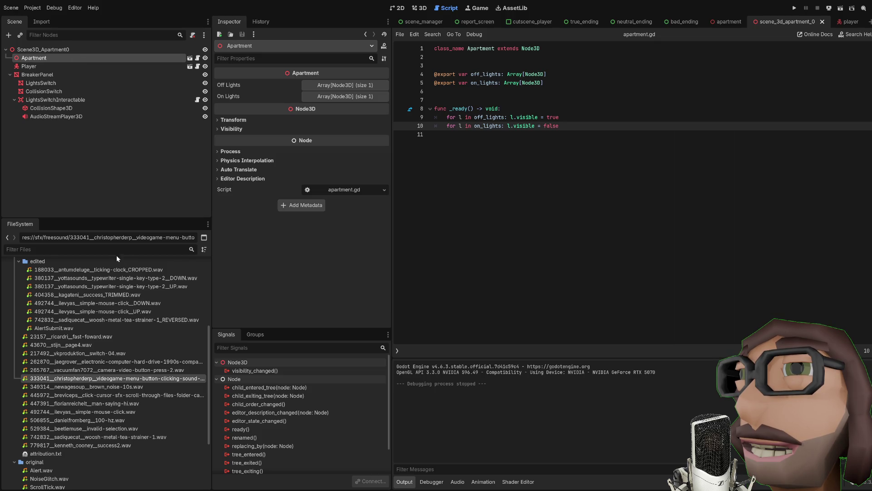
{"action": "key", "text": "ctrl+shift+p"}
{"action": "type", "text": "unique"}
{"action": "key", "text": "Return"}
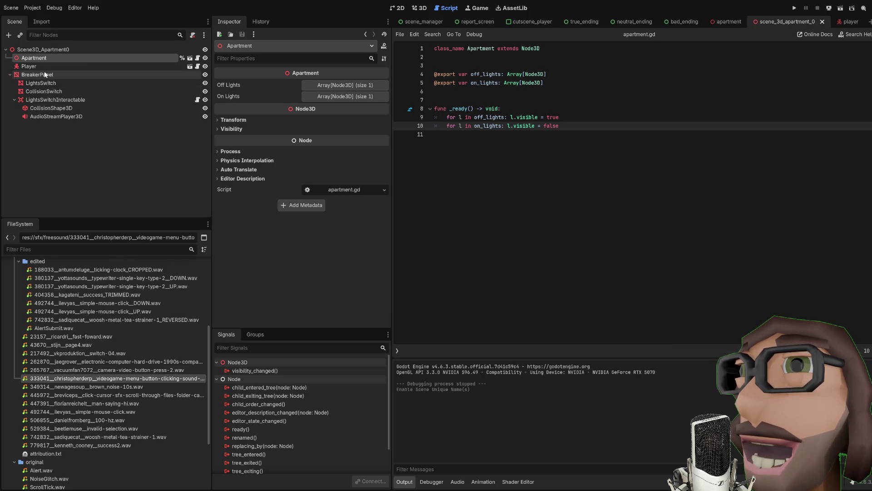
Add an onready apartment reference to lights_switch.gd on LightsSwitchInteractable.
{"action": "left_click", "coordinate": [43, 75]}
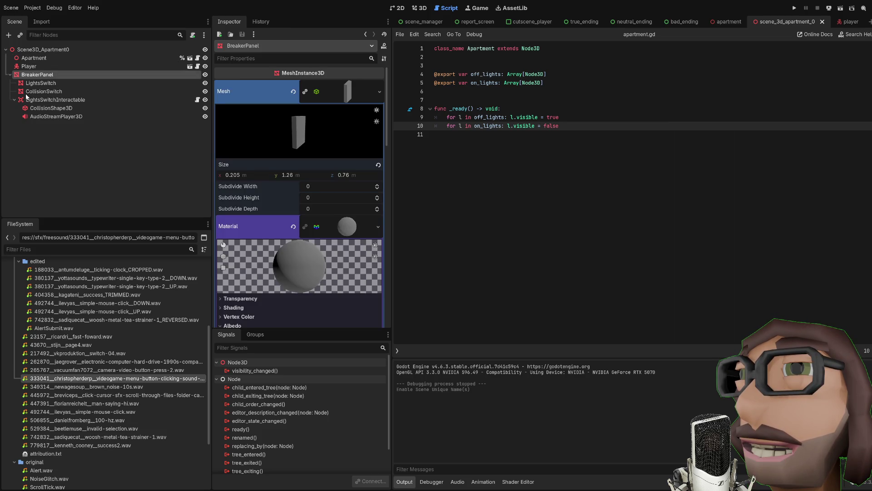
{"action": "left_click", "coordinate": [48, 102]}
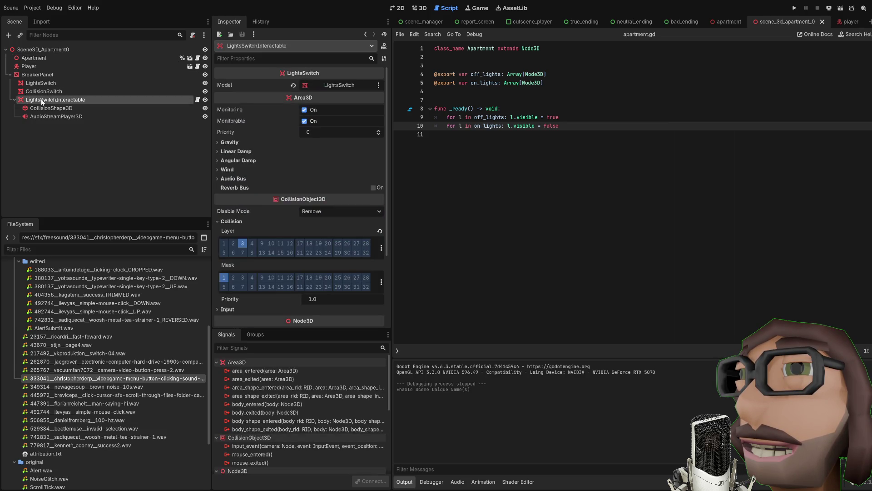
{"action": "left_click", "coordinate": [198, 99]}
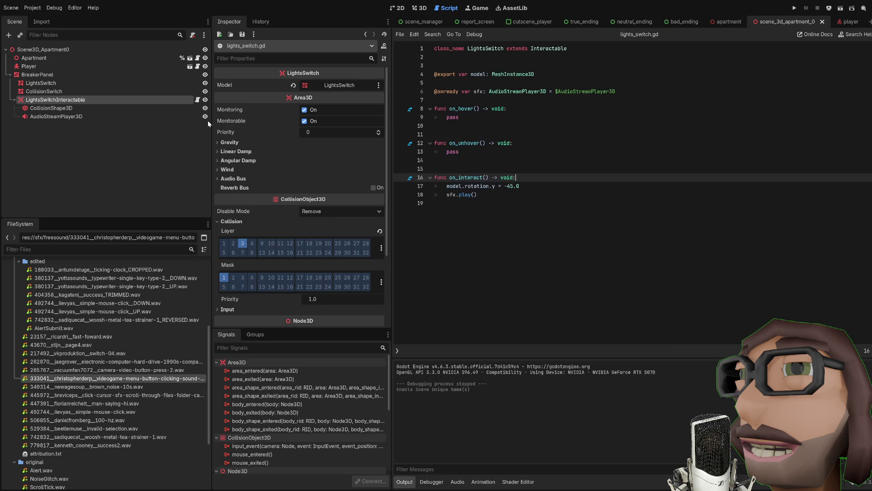
{"action": "mouse_move", "coordinate": [34, 58]}
{"action": "left_mouse_down"}
{"action": "mouse_move", "coordinate": [504, 96]}
{"action": "mouse_move", "coordinate": [509, 82]}
{"action": "mouse_move", "coordinate": [641, 89]}
{"action": "left_mouse_up"}
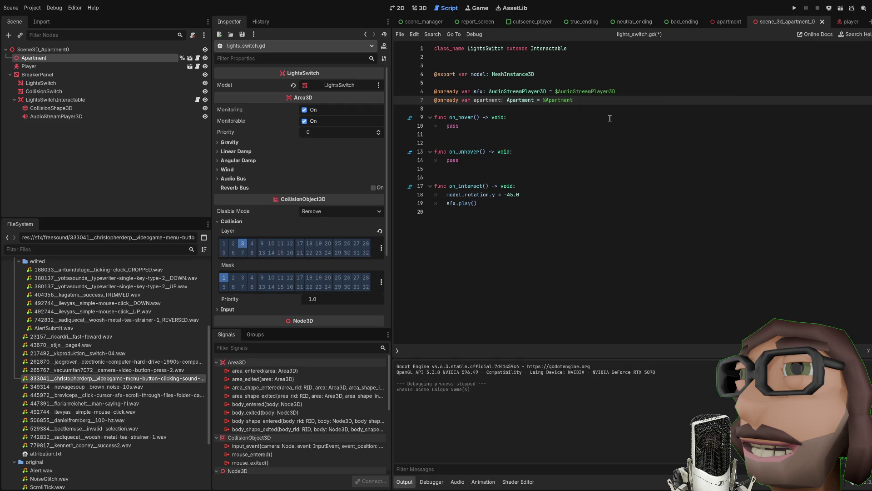
Below sfx.play(), add a loop setting each apartment.on_lights light's visible = true.
{"action": "key", "text": "Down"}
{"action": "key", "text": "Down"}
{"action": "key", "text": "Down"}
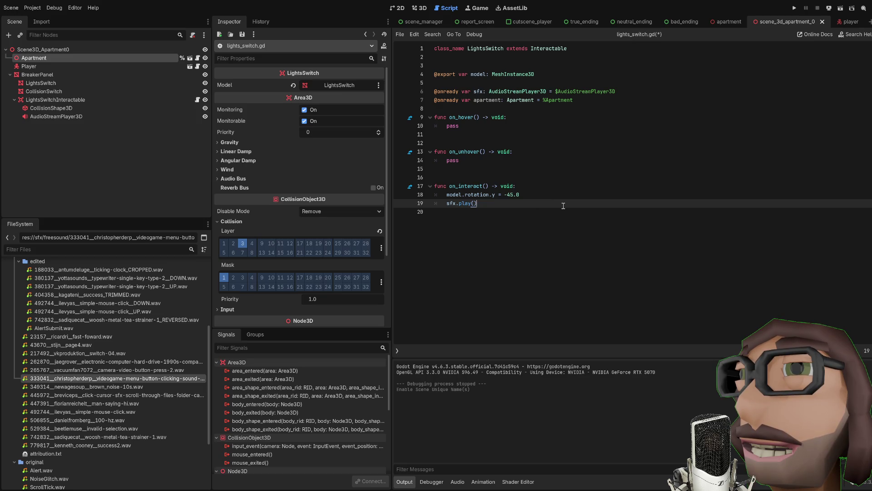
{"action": "key", "text": "Return"}
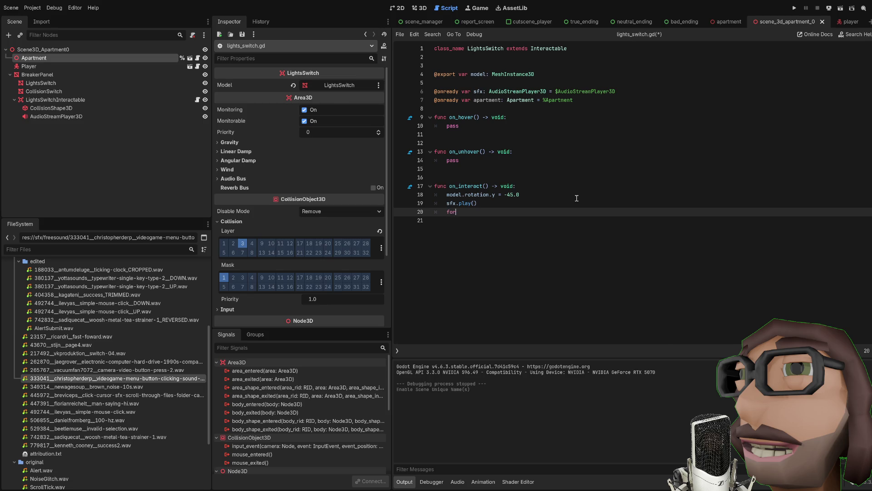
{"action": "type", "text": "l in."}
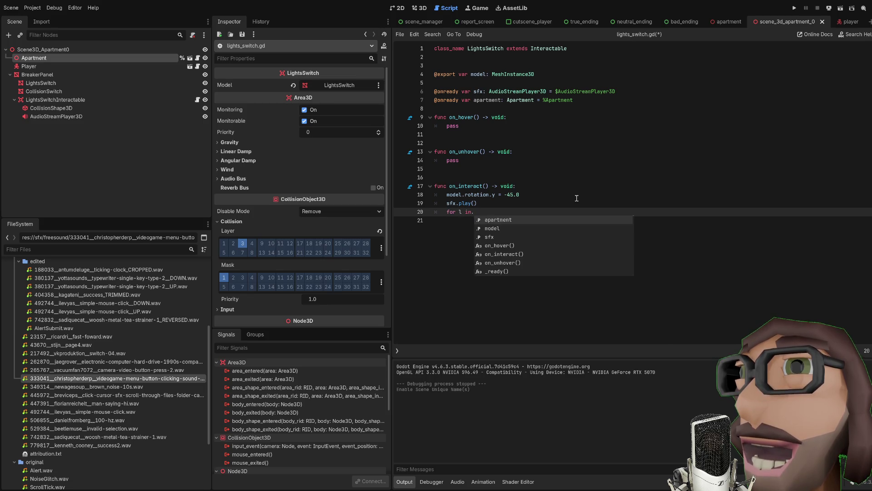
{"action": "key", "text": "BackSpace"}
{"action": "type", "text": "apartment."}
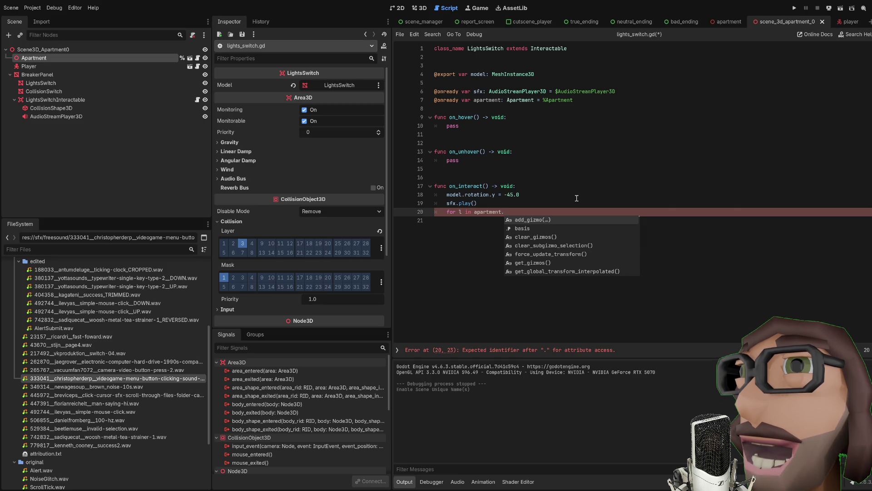
{"action": "type", "text": "on"}
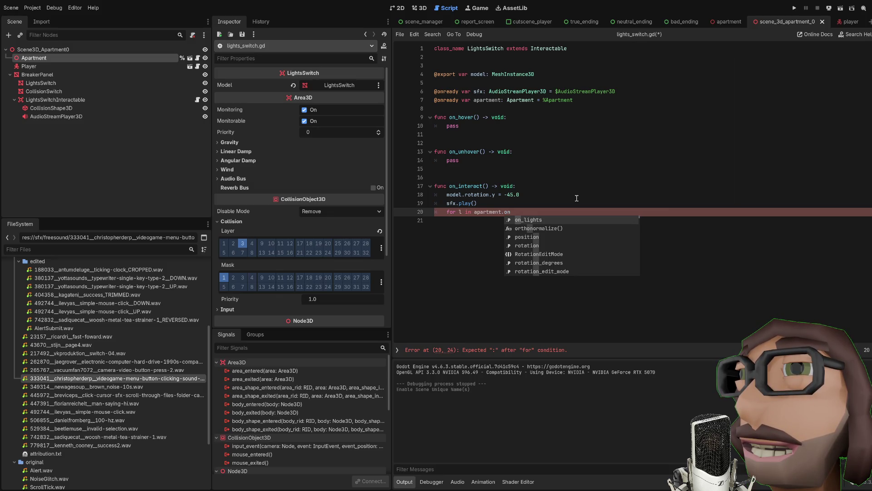
{"action": "key", "text": "Return"}
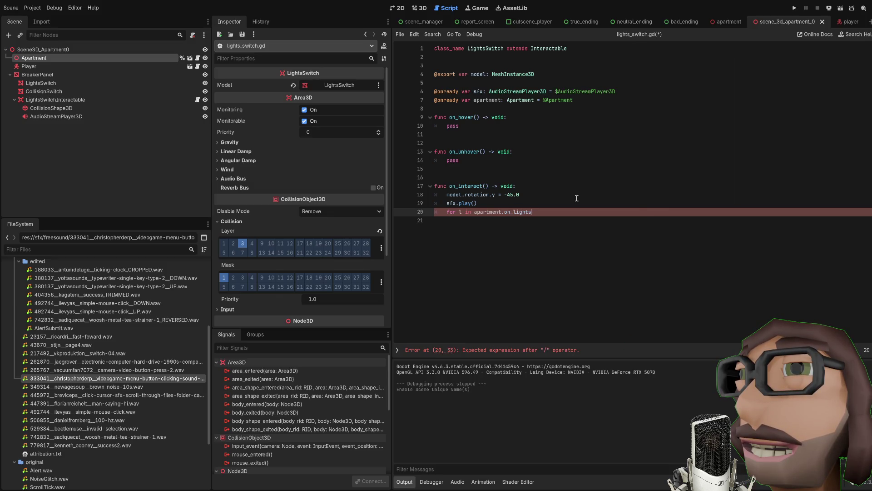
{"action": "type", "text": "visible = tru"}
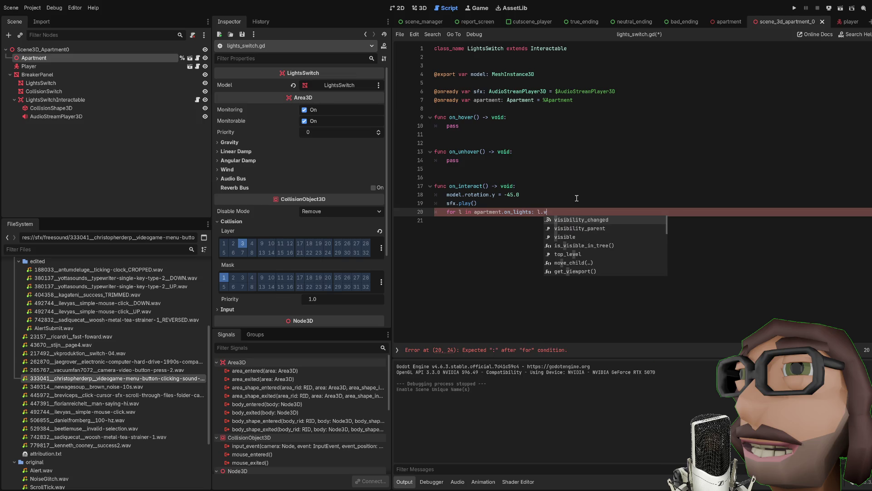
{"action": "type", "text": "e"}
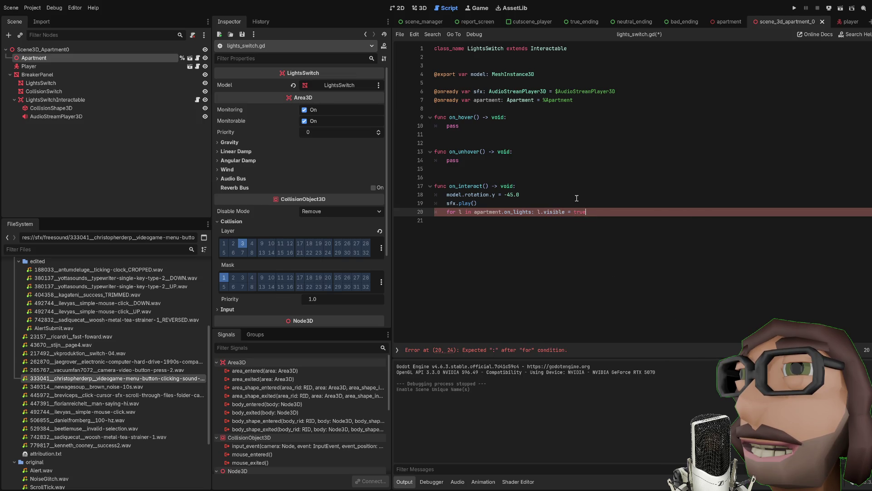
Add a matching off_lights loop with visible = false, save the script, and run the game.
{"action": "key", "text": "ctrl+shift+d"}
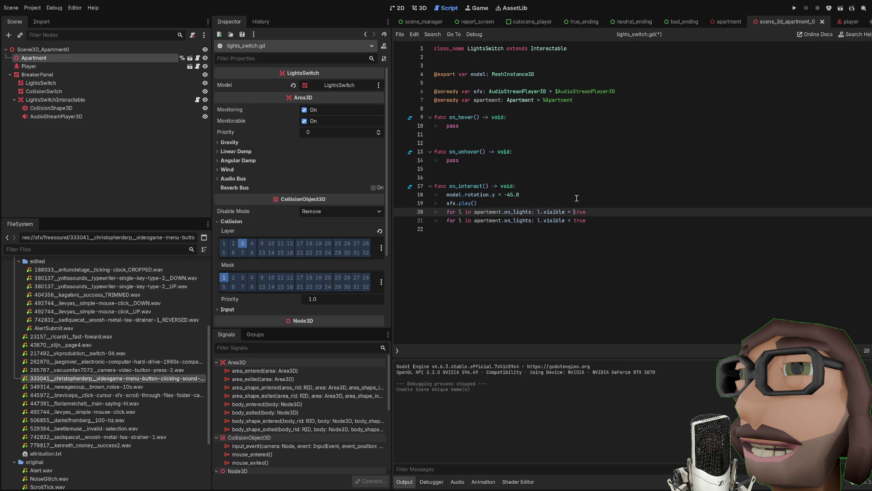
{"action": "key", "text": "ctrl+Left"}
{"action": "key", "text": "ctrl+Left"}
{"action": "key", "text": "ctrl+Left"}
{"action": "key", "text": "End"}
{"action": "key", "text": "BackSpace"}
{"action": "key", "text": "BackSpace"}
{"action": "key", "text": "BackSpace"}
{"action": "type", "text": "false"}
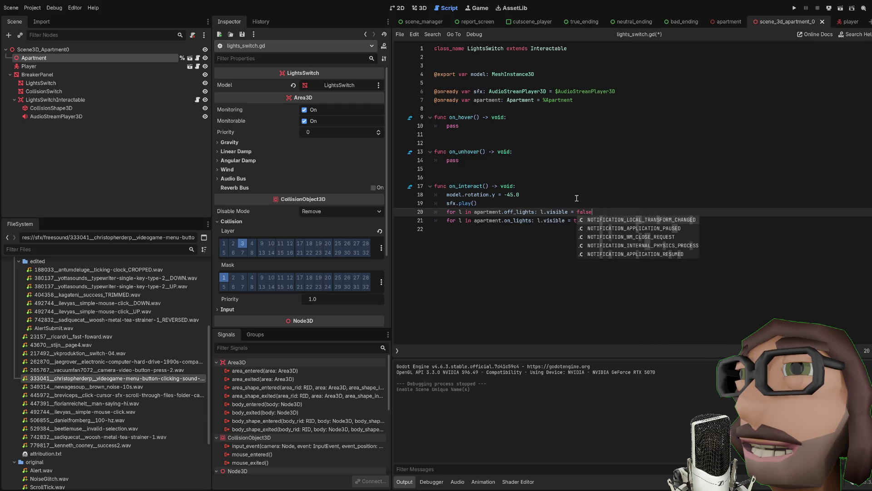
{"action": "key", "text": "ctrl+s"}
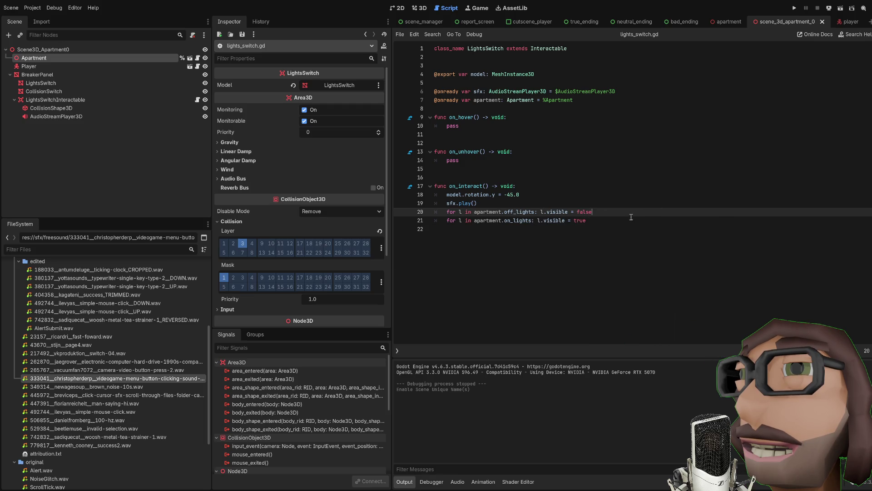
{"action": "key", "text": "ctrl+s"}
{"action": "left_click", "coordinate": [642, 218]}
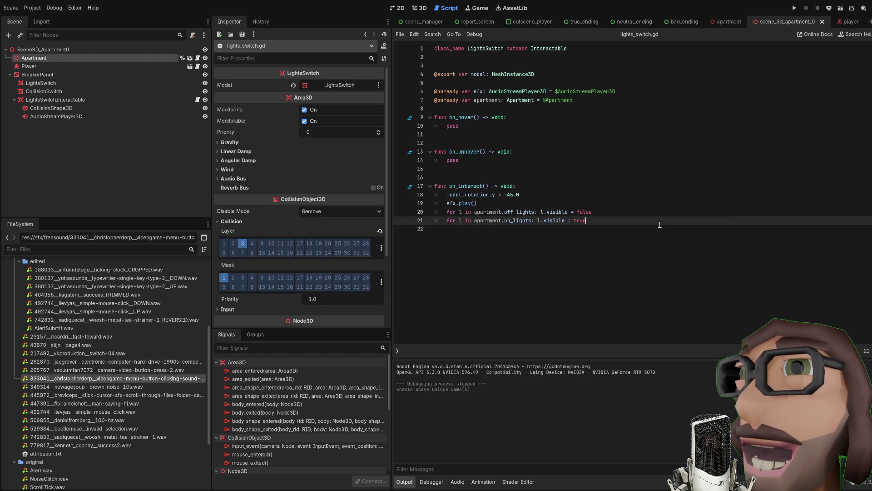
{"action": "key", "text": "F5"}
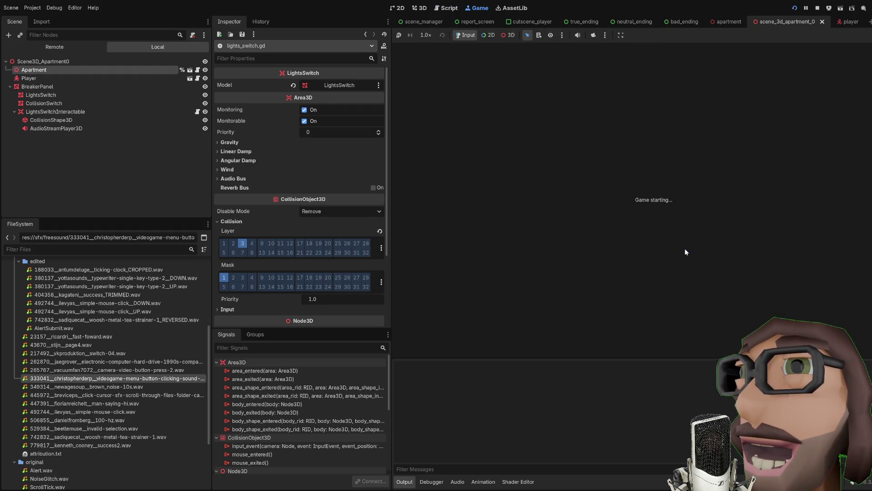
Walk through the doorway into the dim room toward the desk and window, then stop the game.
{"action": "key", "text": "e"}
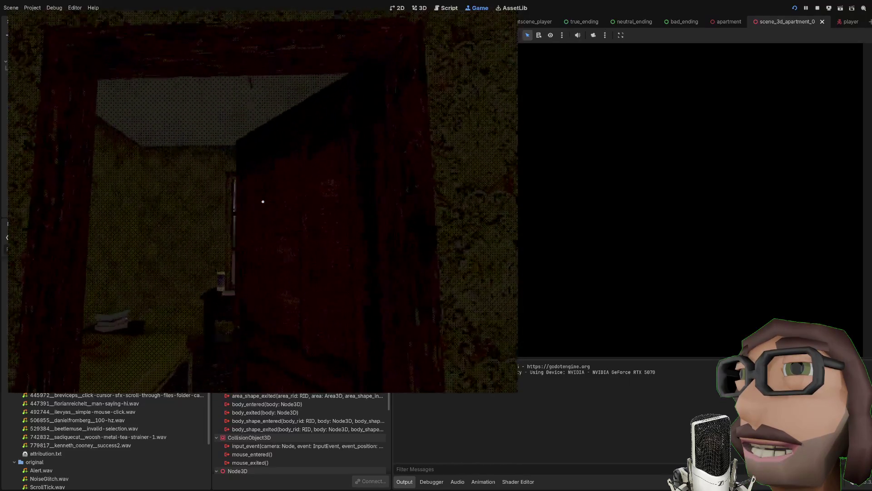
{"action": "key", "text": "w"}
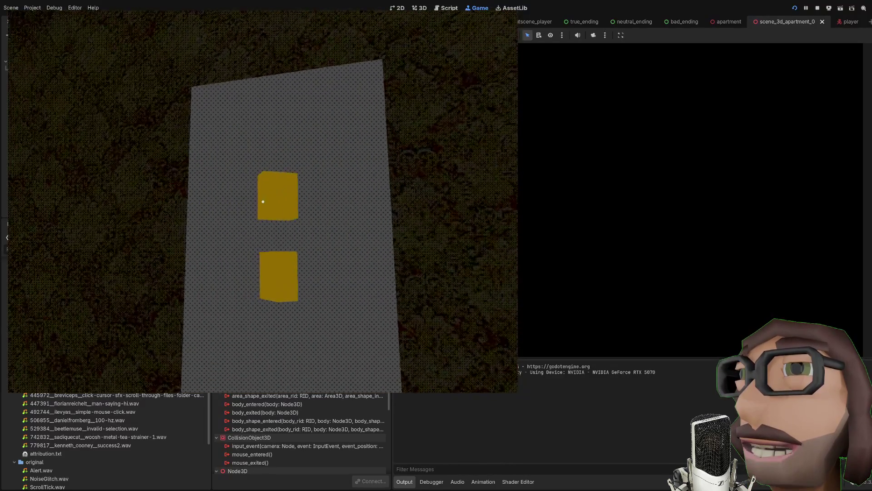
{"action": "key", "text": "w"}
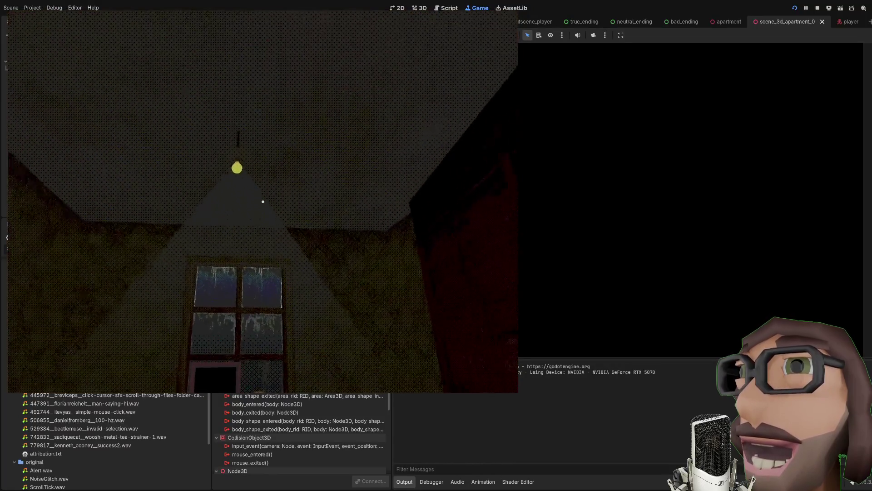
{"action": "key", "text": "w"}
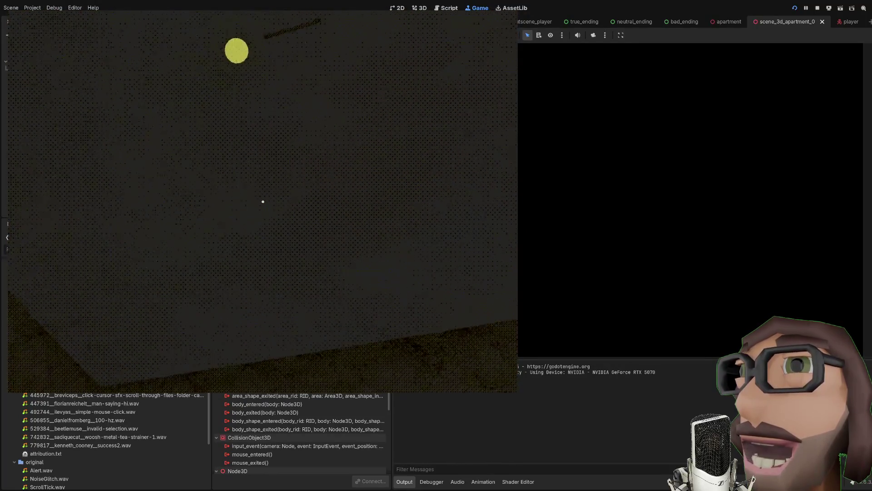
{"action": "key", "text": "w"}
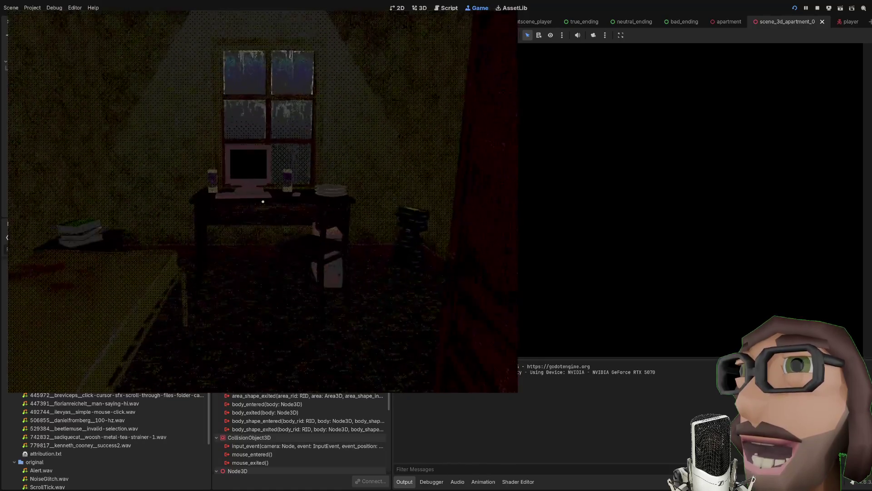
{"action": "key", "text": "s"}
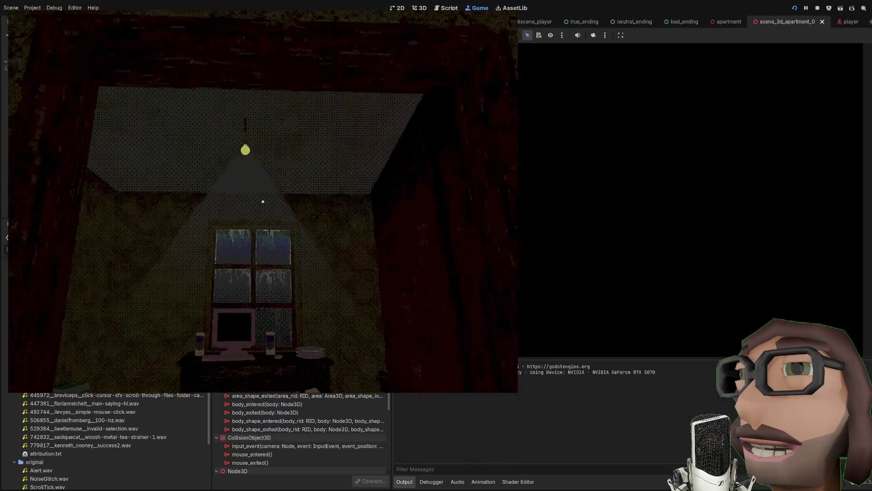
{"action": "key", "text": "w"}
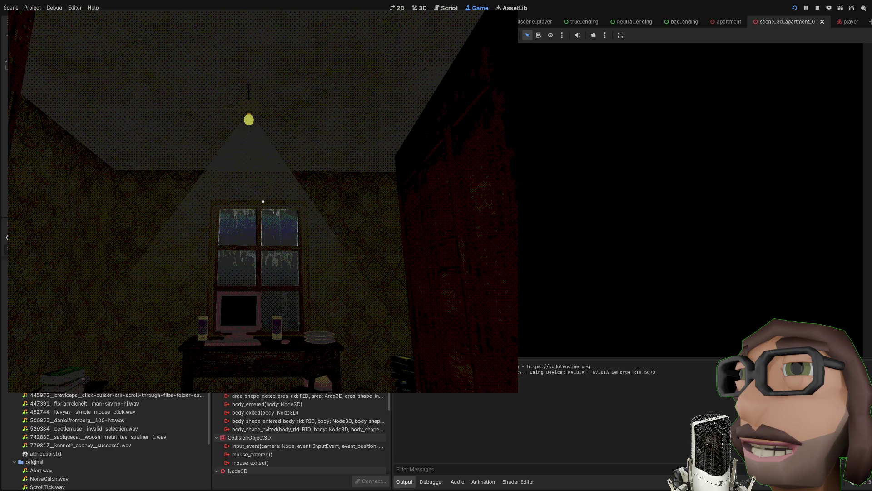
{"action": "key", "text": "F8"}
{"action": "left_click", "coordinate": [732, 21]}
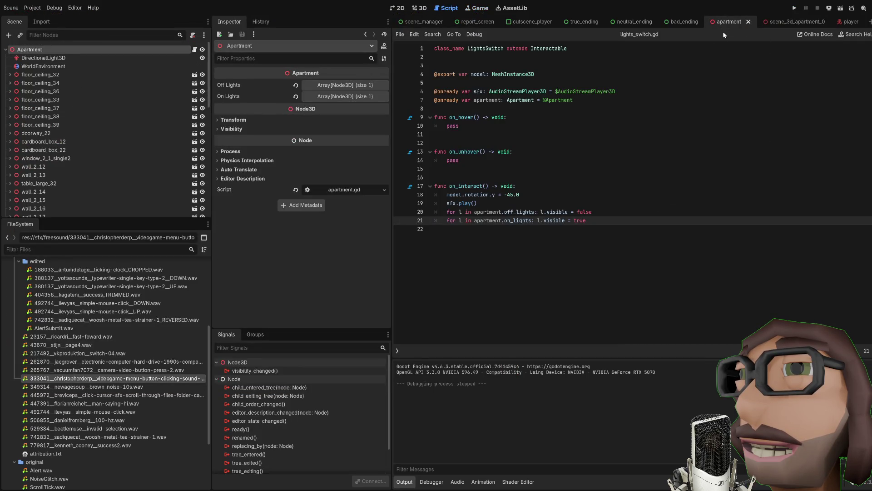
In the 3D view, hide the unlit ceiling_lamp_mp_1_1_off2.
{"action": "left_click", "coordinate": [421, 9]}
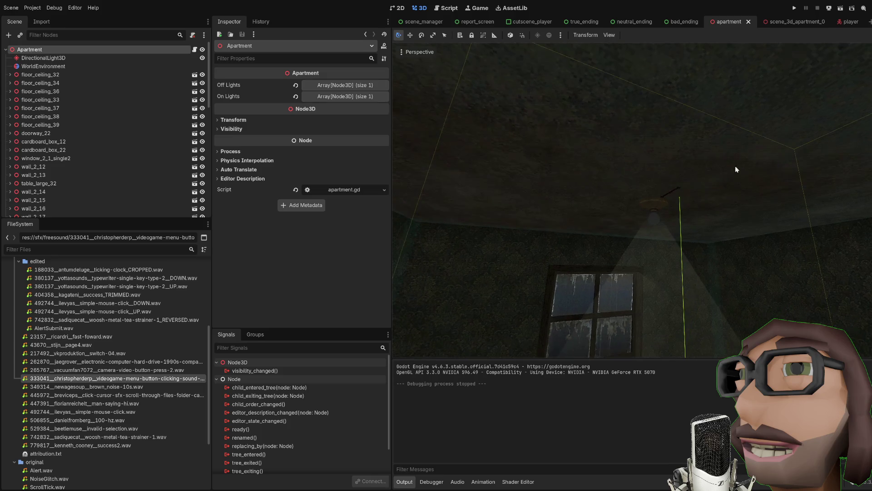
{"action": "scroll", "coordinate": [113, 153], "scroll_direction": "down", "scroll_amount": 5}
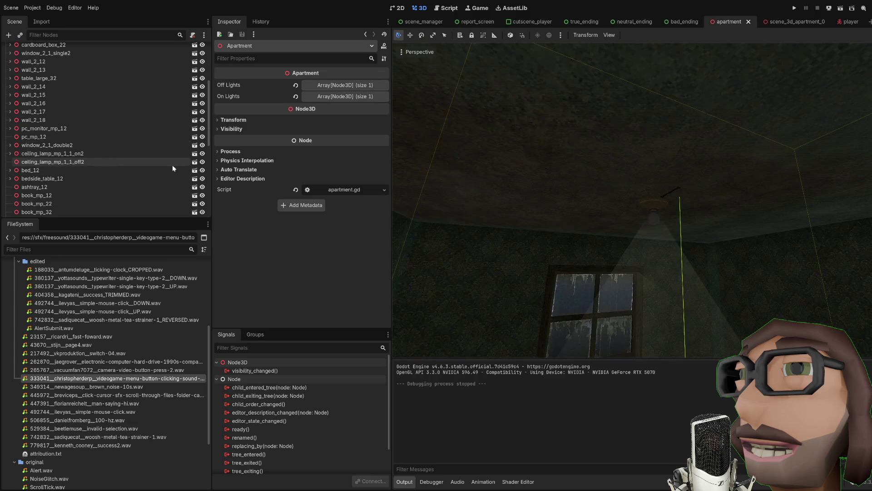
{"action": "left_click", "coordinate": [202, 162]}
Add a SpotLight3D under ceiling_lamp_mp_1_1_on2 and tilt it 60° to aim downward.
{"action": "left_click", "coordinate": [83, 154]}
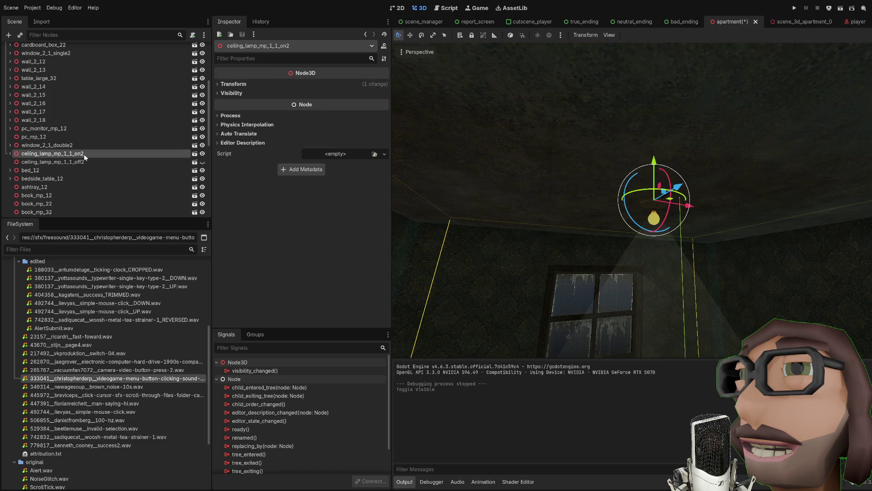
{"action": "scroll", "coordinate": [573, 209], "scroll_direction": "down", "scroll_amount": 3}
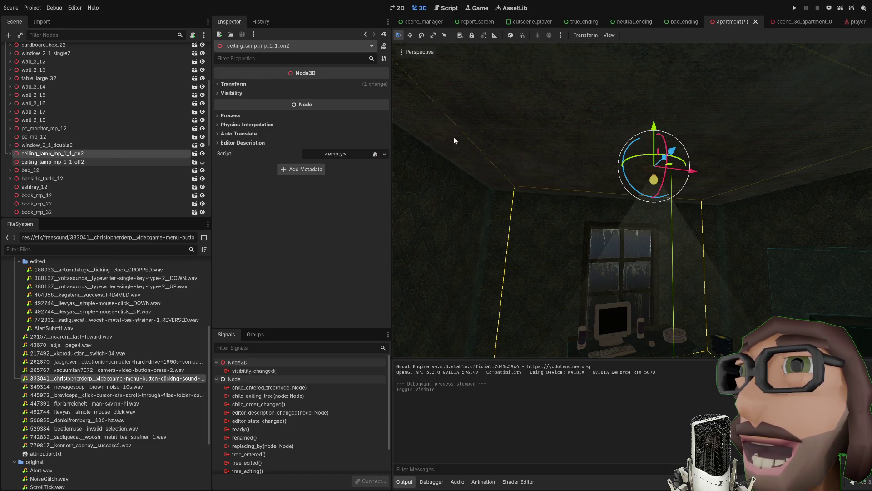
{"action": "key", "text": "ctrl+a"}
{"action": "key", "text": "Return"}
{"action": "key", "text": "f"}
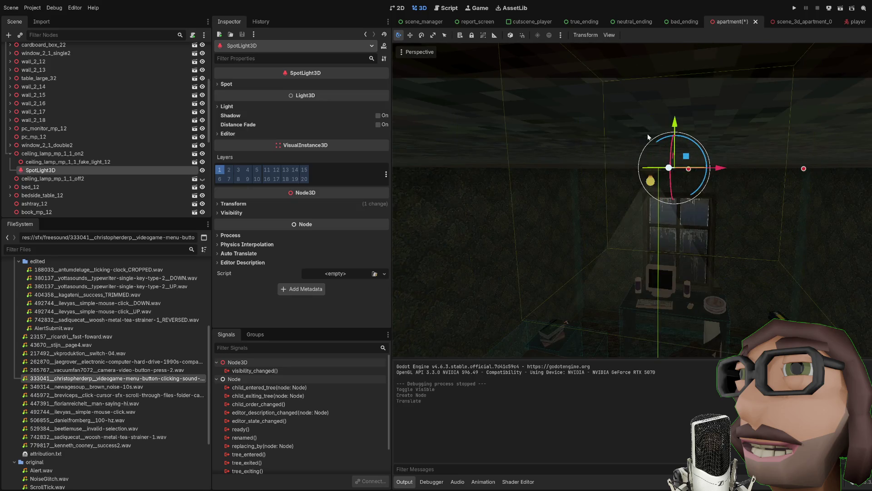
{"action": "key", "text": "ctrl+z"}
{"action": "mouse_move", "coordinate": [645, 164]}
{"action": "left_mouse_down"}
{"action": "mouse_move", "coordinate": [664, 115]}
{"action": "mouse_move", "coordinate": [693, 89]}
{"action": "mouse_move", "coordinate": [729, 85]}
{"action": "left_mouse_up"}
Save the apartment scene and run the game to test the new light.
{"action": "scroll", "coordinate": [698, 205], "scroll_direction": "down", "scroll_amount": 2}
{"action": "scroll", "coordinate": [700, 211], "scroll_direction": "up", "scroll_amount": 5}
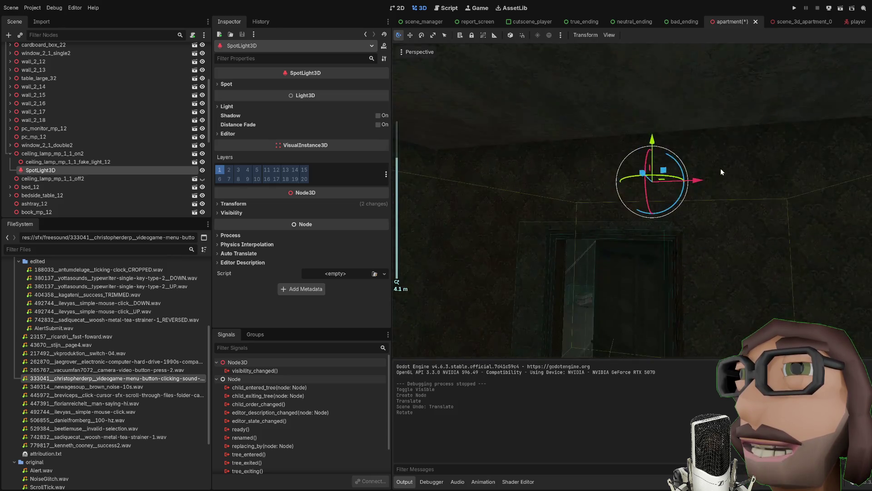
{"action": "scroll", "coordinate": [730, 172], "scroll_direction": "down", "scroll_amount": 2}
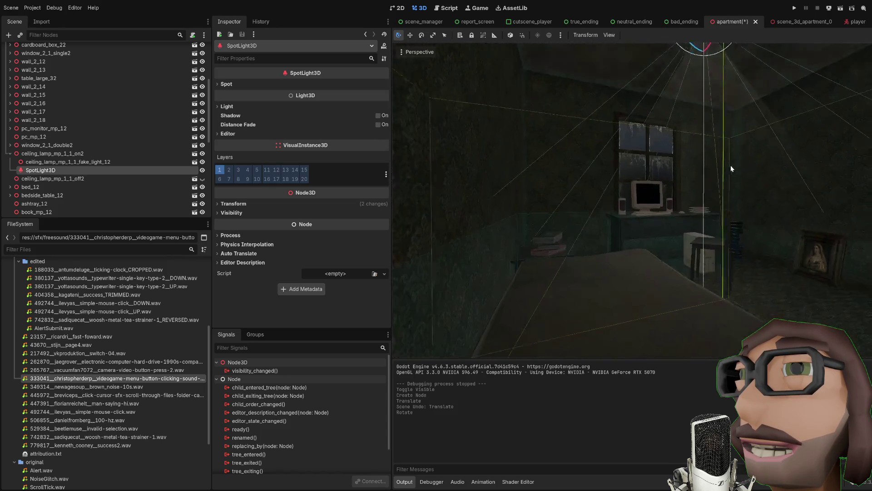
{"action": "key", "text": "ctrl+s"}
{"action": "key", "text": "F5"}
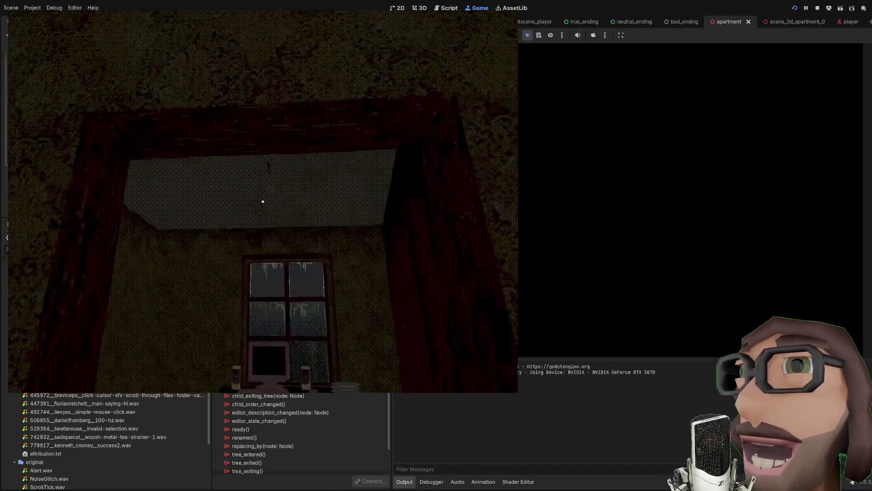
Stop the playtest and select the lamp's fake light node in the apartment scene.
{"action": "key", "text": "F8"}
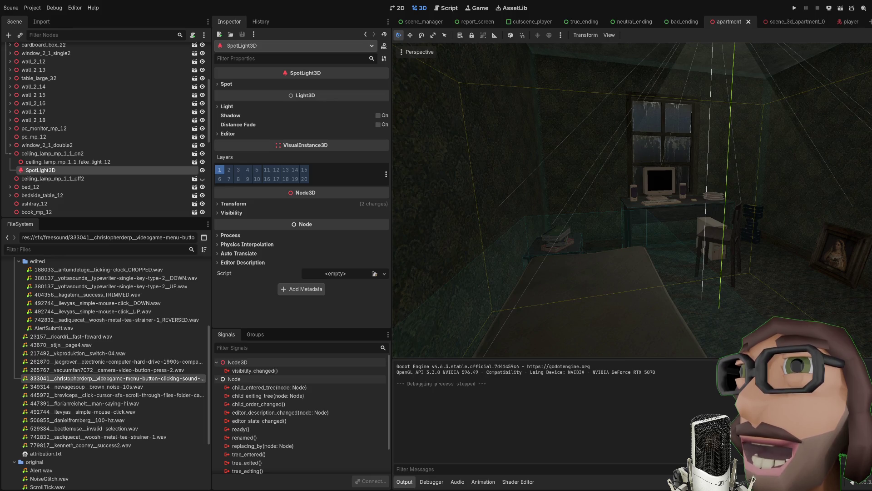
{"action": "key", "text": "Up"}
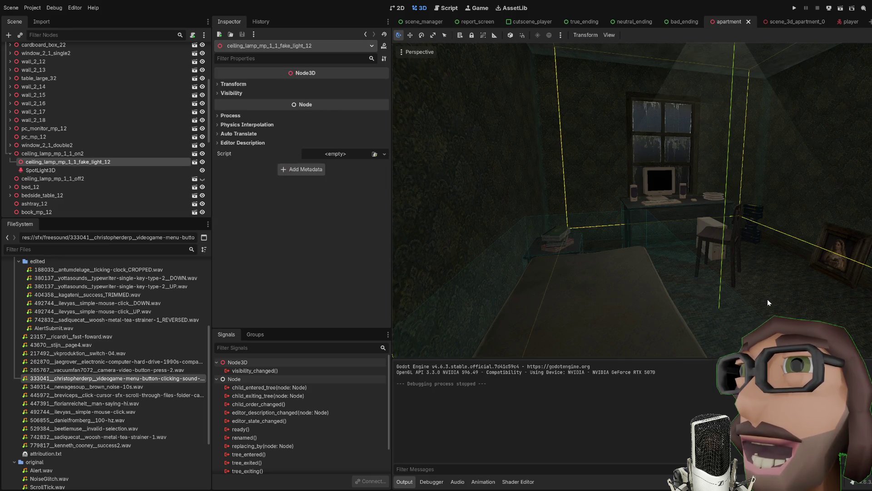
Playtest by walking to the white door and opening it into the dark room, then stop.
{"action": "key", "text": "F5"}
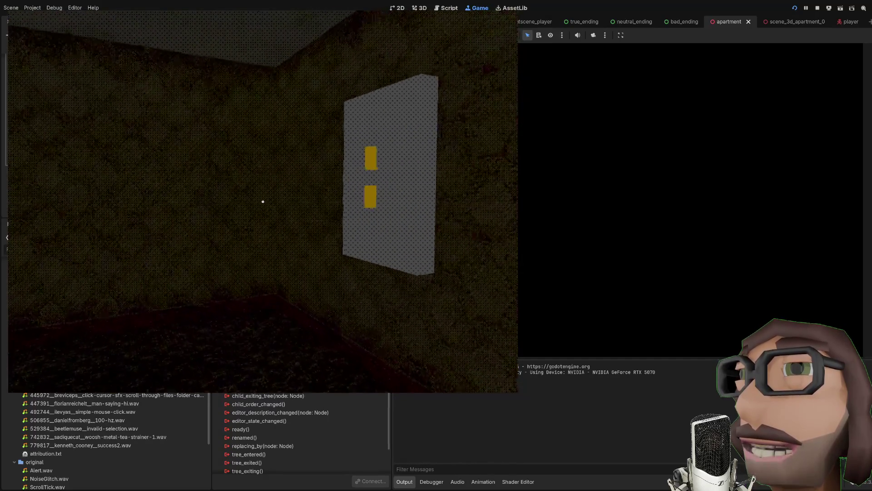
{"action": "key", "text": "w"}
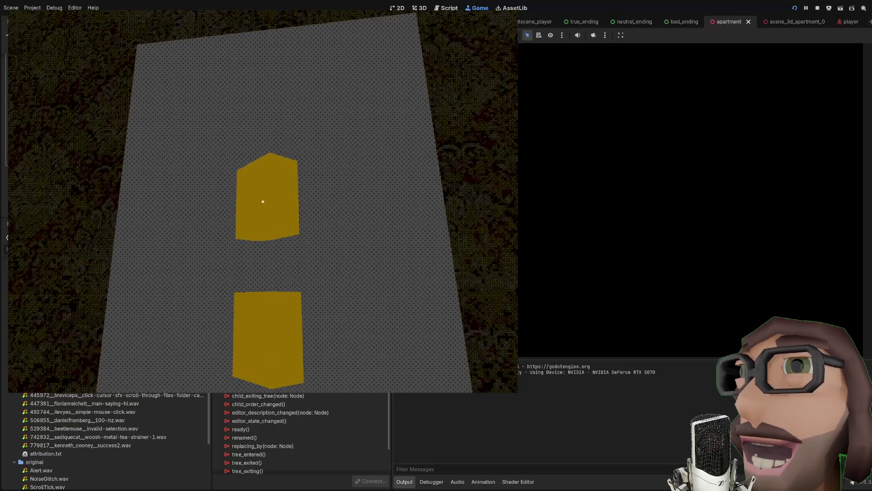
{"action": "left_click", "coordinate": [262, 201]}
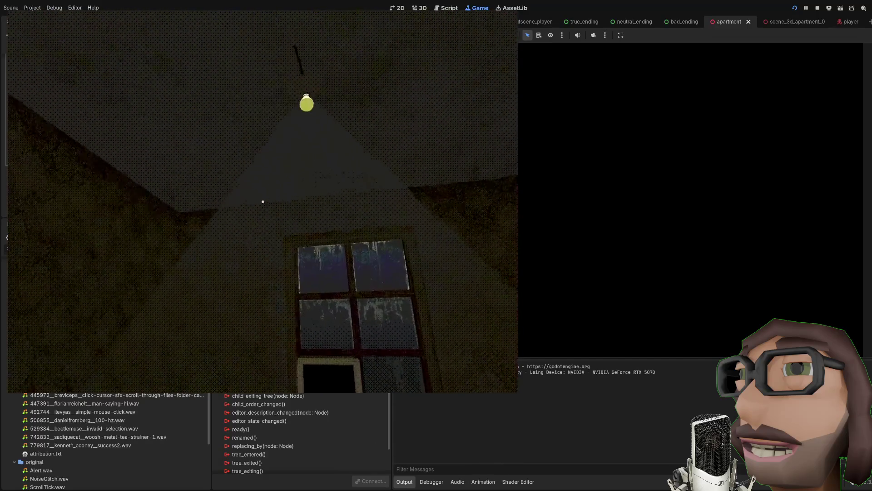
{"action": "key", "text": "F5"}
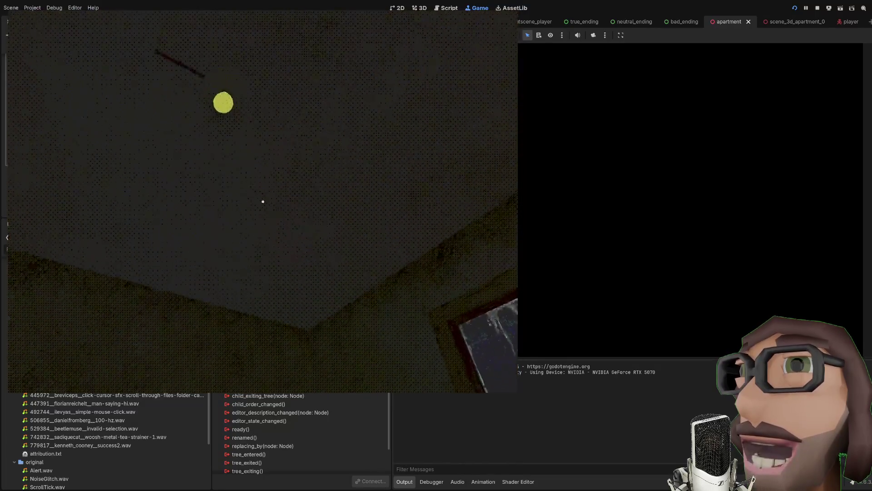
{"action": "key", "text": "F8"}
Reposition the ceiling lamp and save the apartment scene.
{"action": "mouse_move", "coordinate": [727, 135]}
{"action": "left_mouse_down"}
{"action": "mouse_move", "coordinate": [740, 142]}
{"action": "mouse_move", "coordinate": [718, 88]}
{"action": "mouse_move", "coordinate": [722, 98]}
{"action": "left_mouse_up"}
{"action": "scroll", "coordinate": [774, 150], "scroll_direction": "up", "scroll_amount": 2}
{"action": "key", "text": "ctrl+s"}
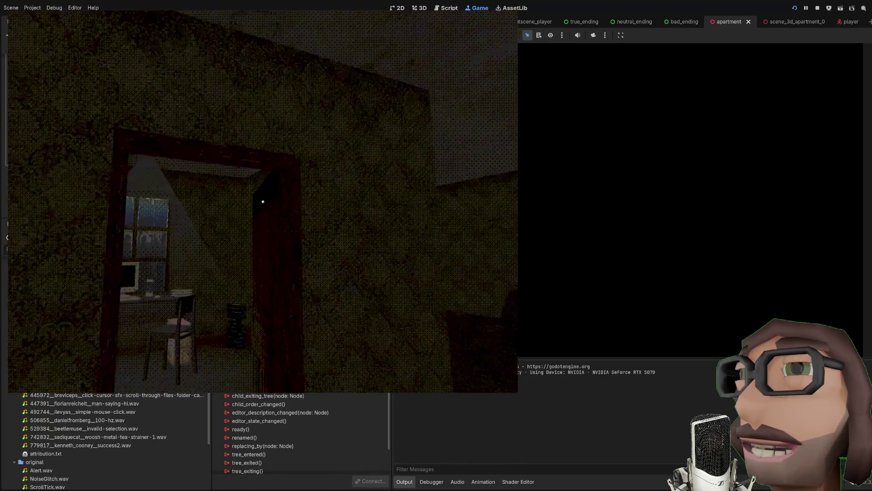
In the new playtest, walk through the doorway past the red wardrobe toward the desk and window.
{"action": "key", "text": "w"}
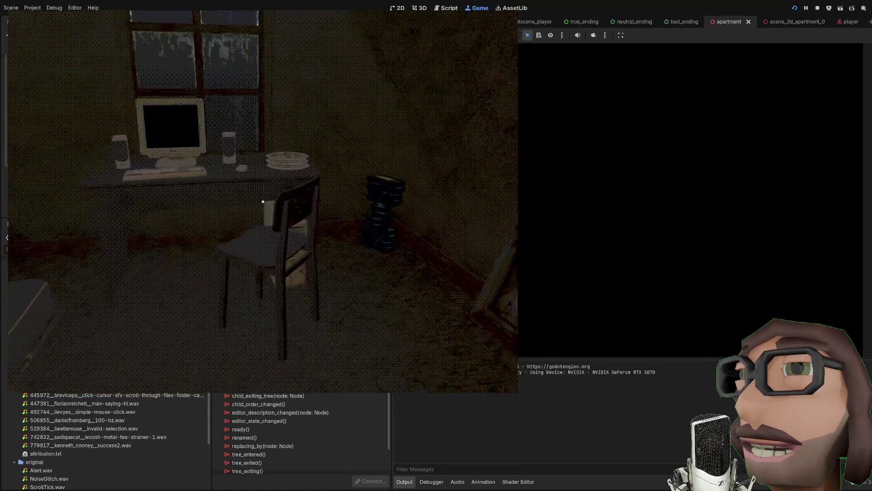
{"action": "key", "text": "w"}
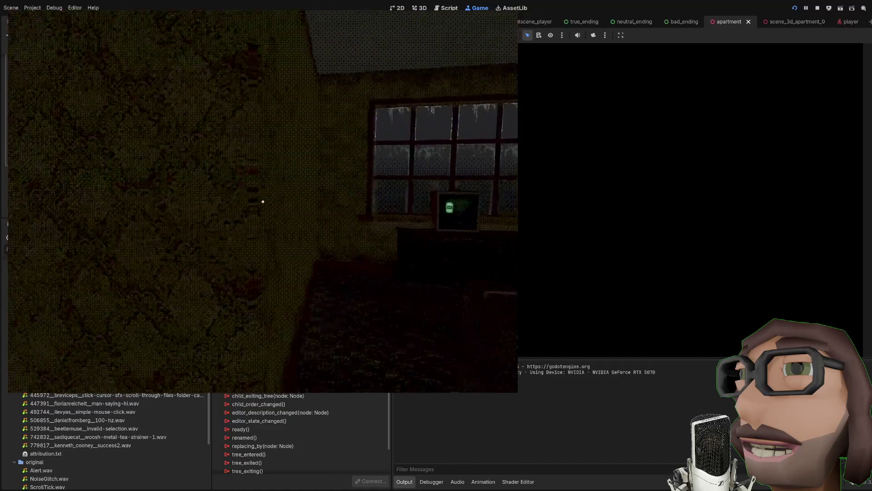
{"action": "key", "text": "w"}
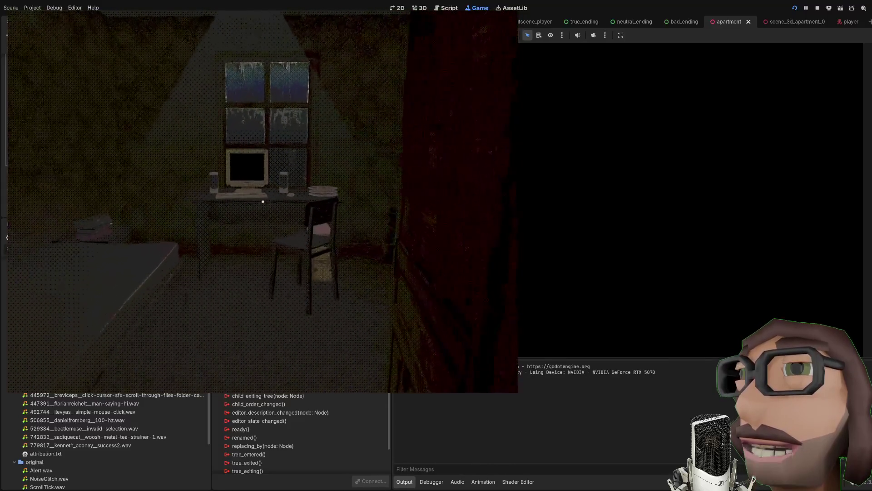
{"action": "key", "text": "s"}
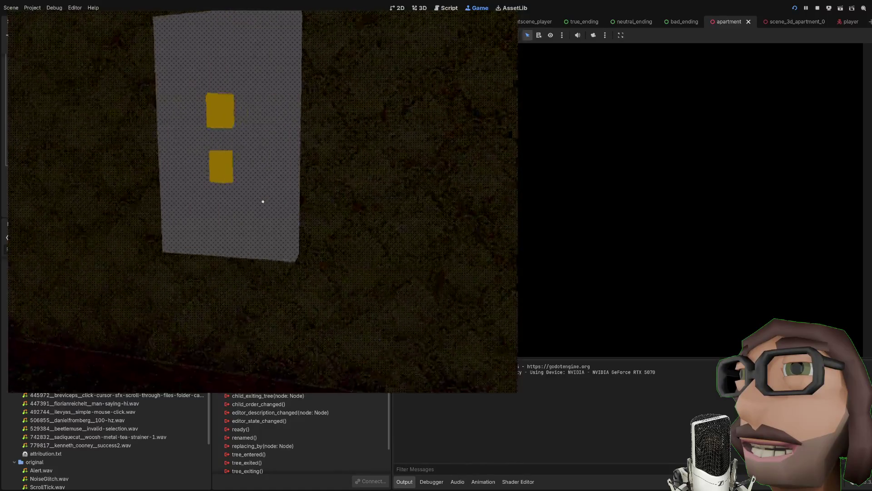
{"action": "key", "text": "s"}
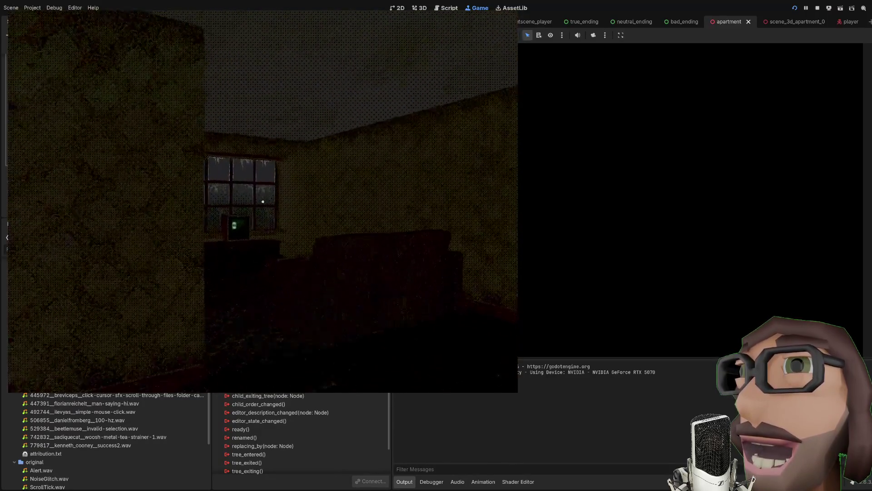
{"action": "key", "text": "w"}
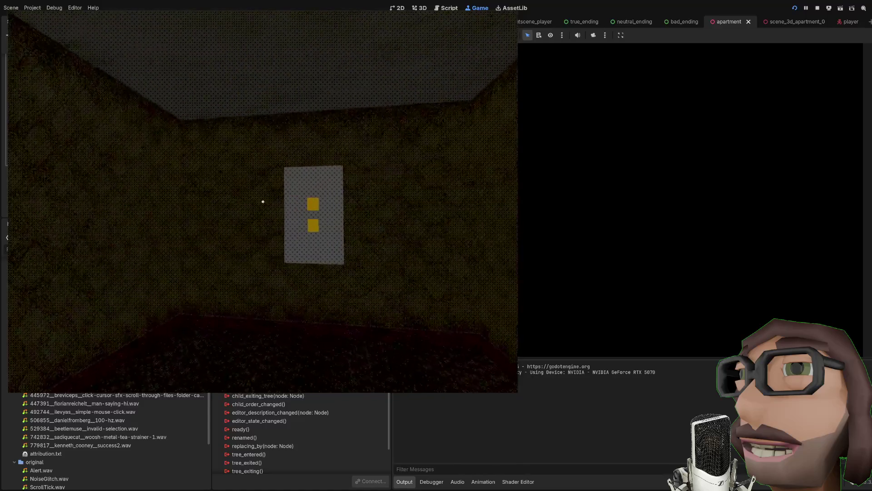
{"action": "key", "text": "d"}
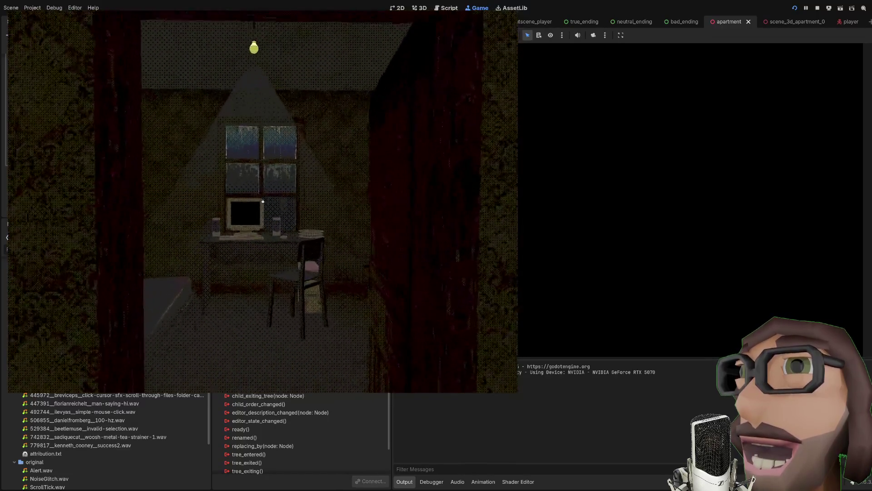
Walk through the dark doorway up to the desk and window, then stop the game.
{"action": "key", "text": "w"}
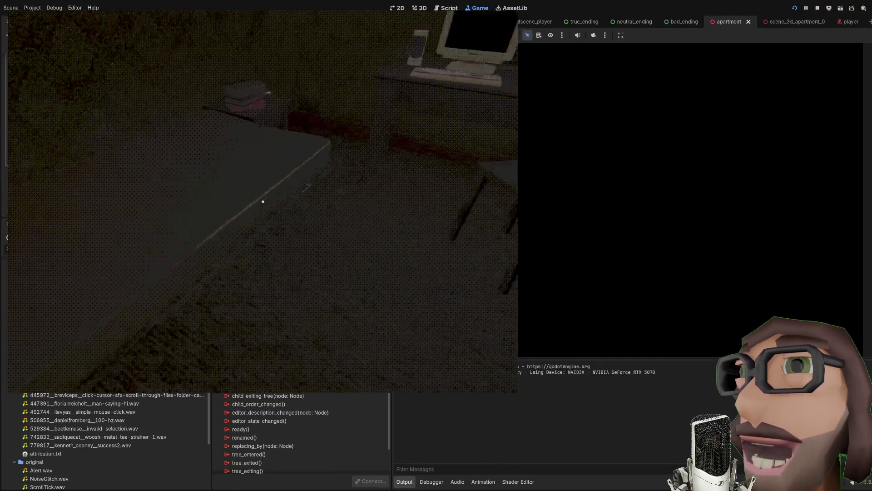
{"action": "key", "text": "w"}
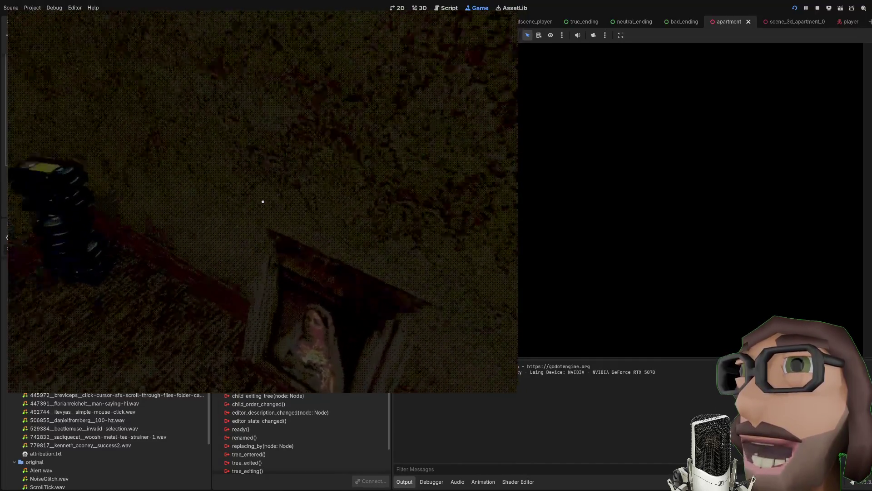
{"action": "mouse_move", "coordinate": [262, 201]}
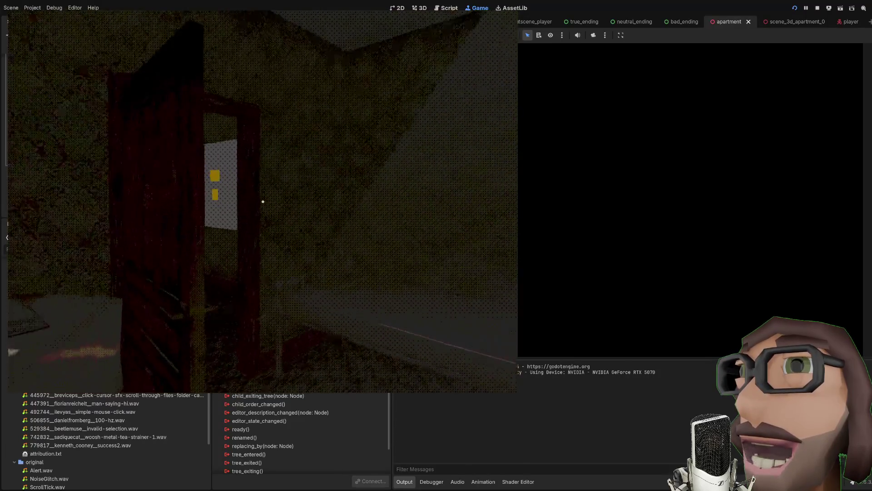
{"action": "key", "text": "w"}
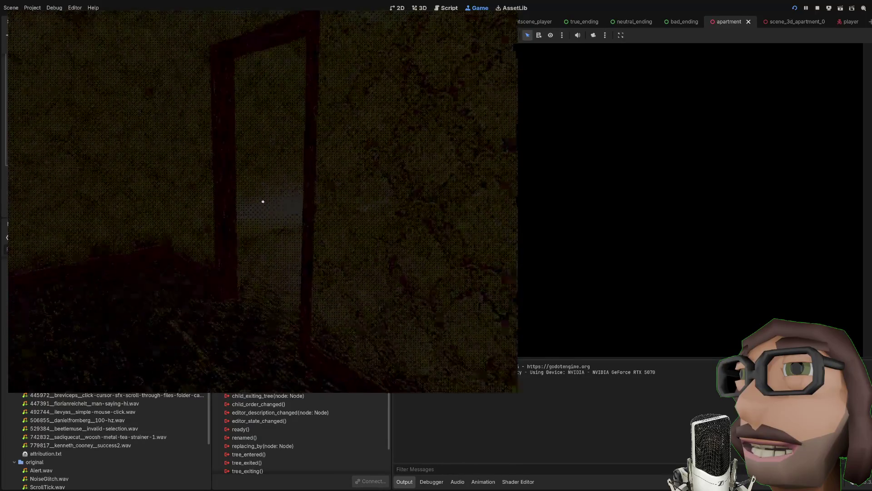
{"action": "key", "text": "w"}
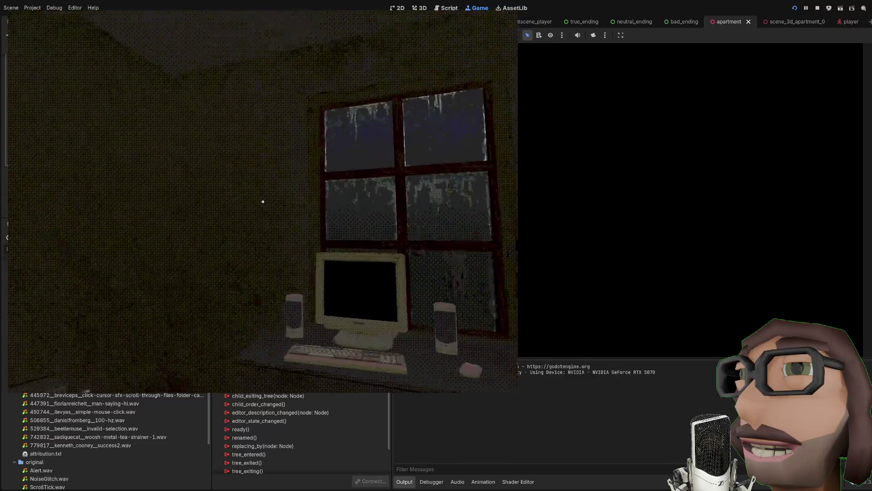
{"action": "key", "text": "F8"}
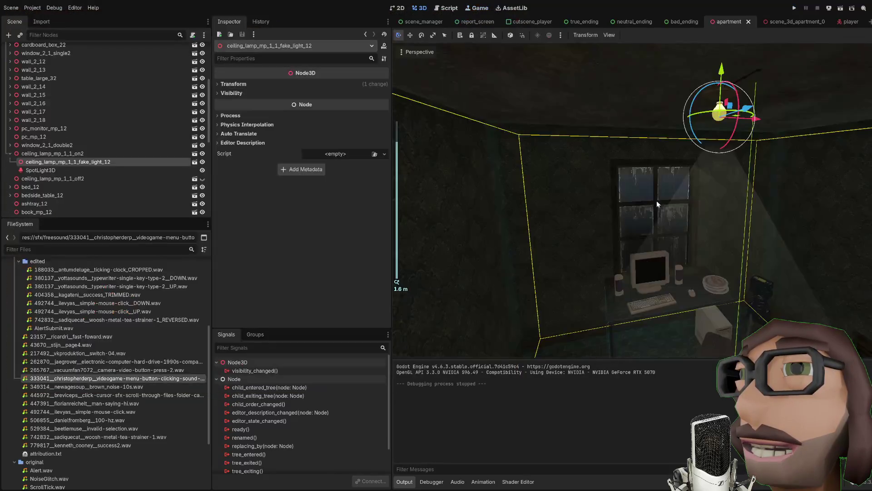
Rerun the game to check the breaker panel's yellow switches, then stop it and open the script.
{"action": "key", "text": "F5"}
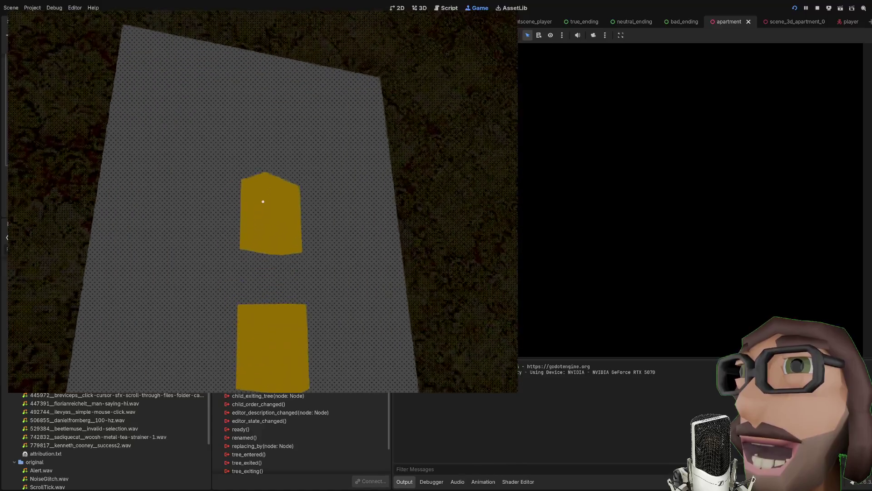
{"action": "key", "text": "F8"}
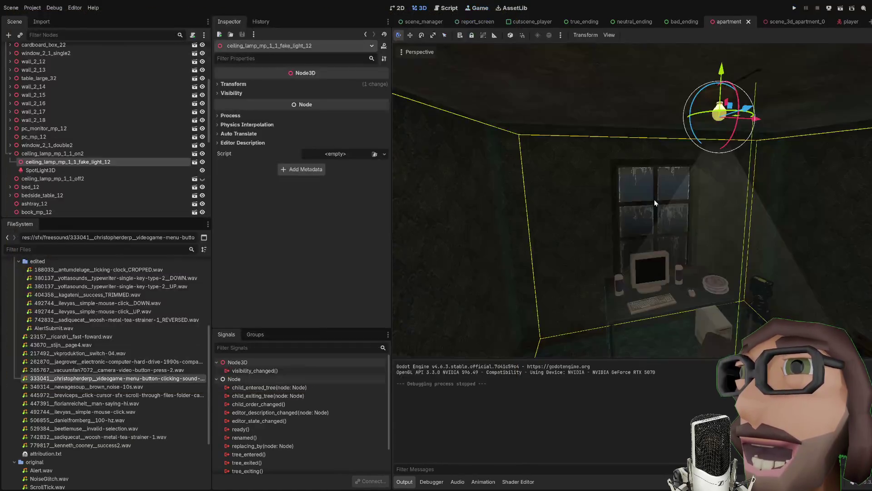
{"action": "left_click", "coordinate": [452, 8]}
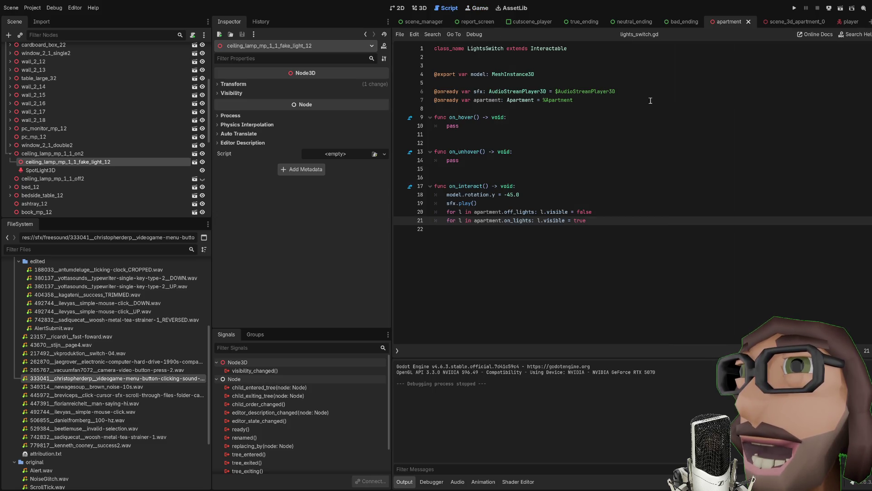
Collapse the lamp node and cycle through the player and apartment tabs to scene_3d_apartment_0 in 3D.
{"action": "left_click", "coordinate": [520, 161]}
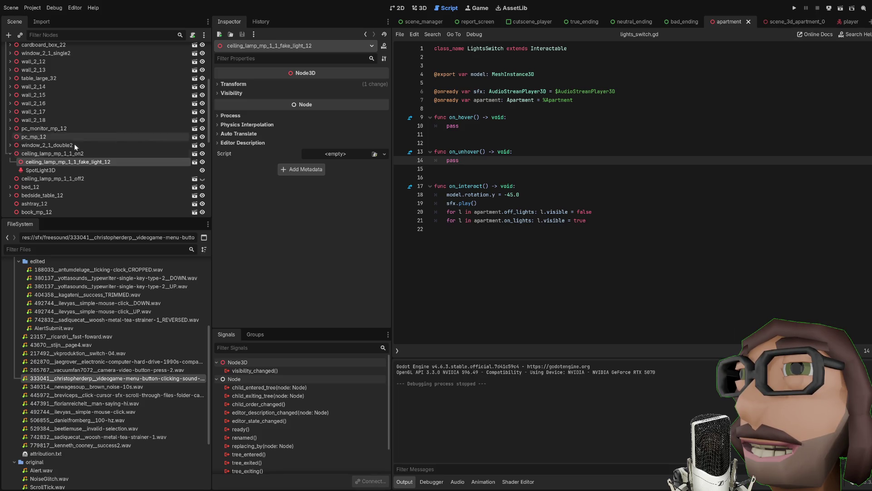
{"action": "left_click", "coordinate": [10, 153]}
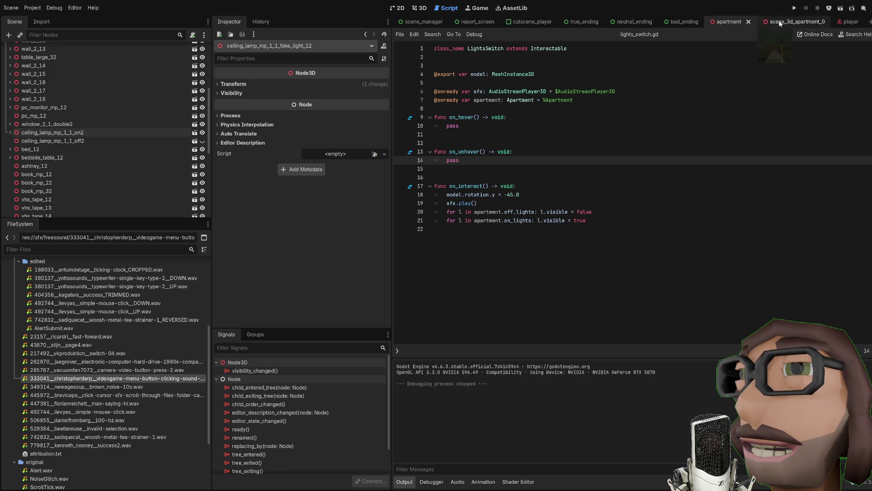
{"action": "left_click", "coordinate": [840, 21]}
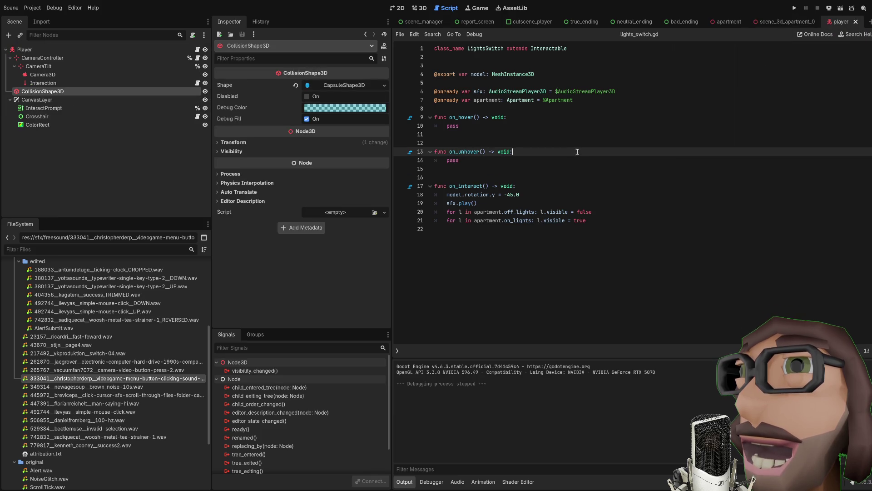
{"action": "left_click", "coordinate": [786, 22]}
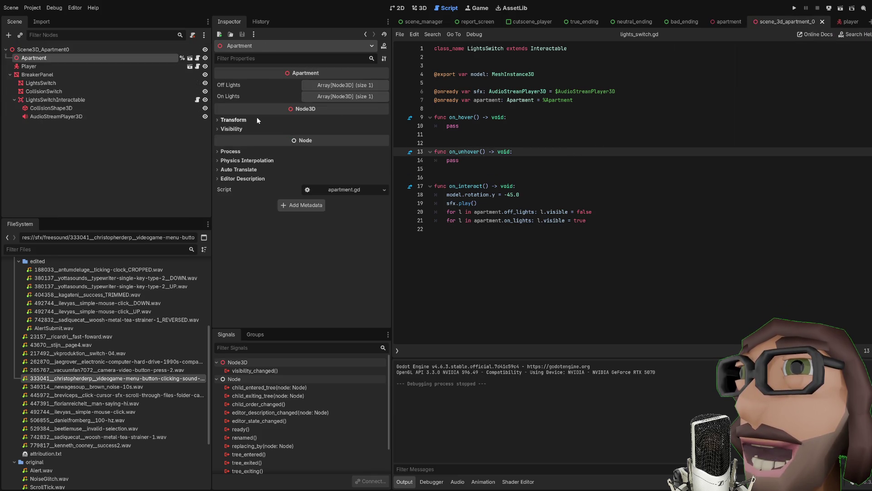
{"action": "left_click", "coordinate": [727, 21]}
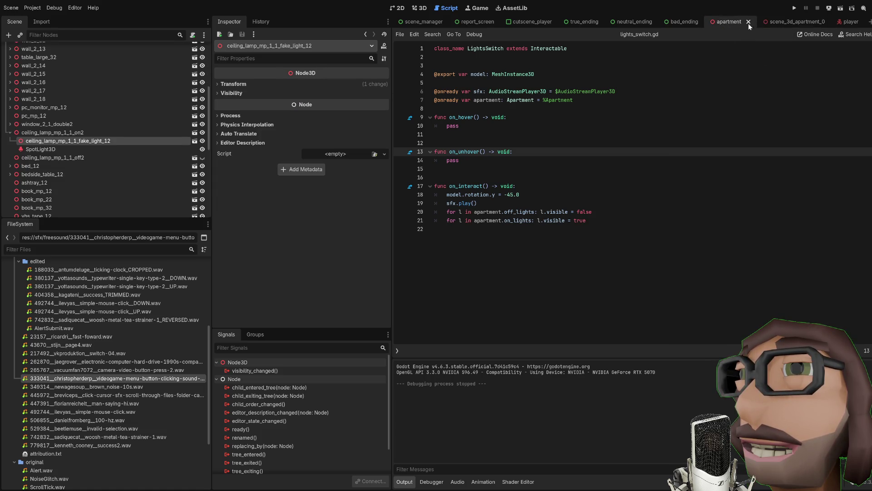
{"action": "left_click", "coordinate": [839, 22]}
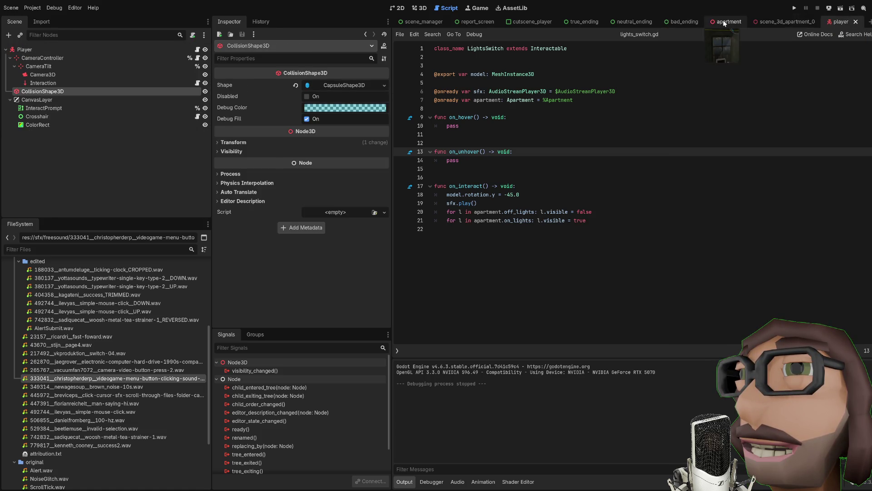
{"action": "left_click", "coordinate": [727, 22]}
{"action": "left_click", "coordinate": [786, 22]}
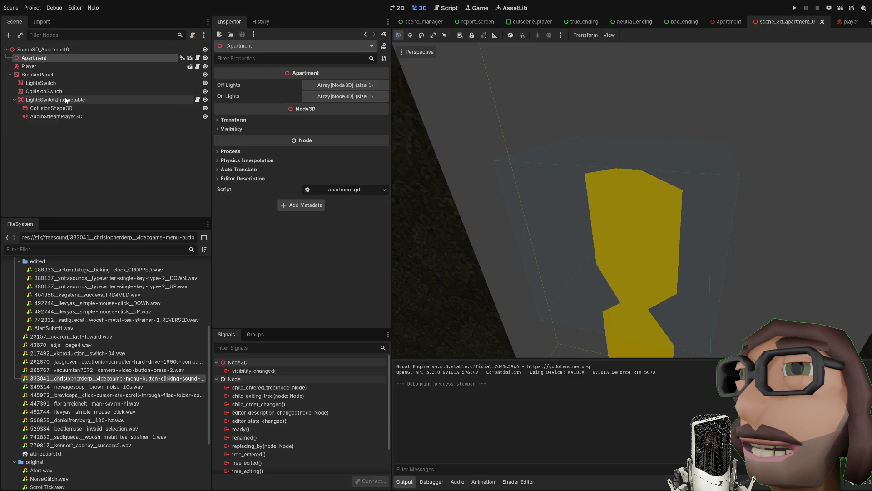
Duplicate LightsSwitchInteractable and rename the copy CollisionSwitchInteractable.
{"action": "double_click", "coordinate": [51, 99]}
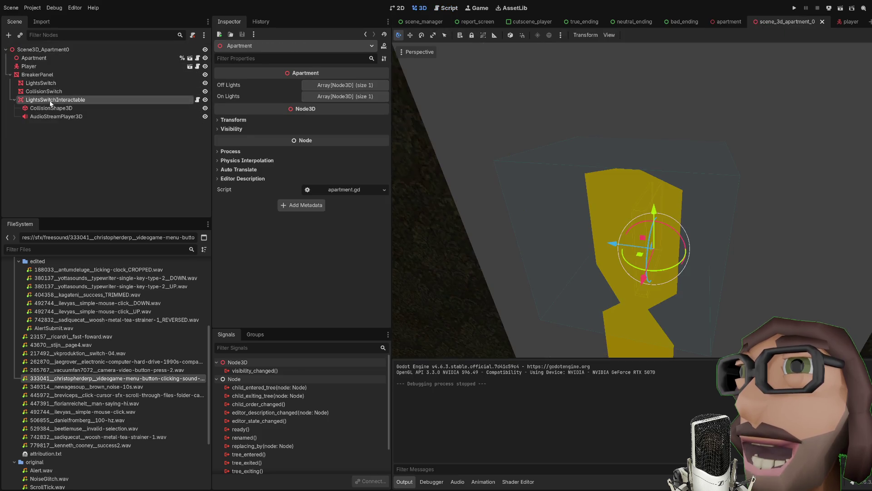
{"action": "key", "text": "ctrl+d"}
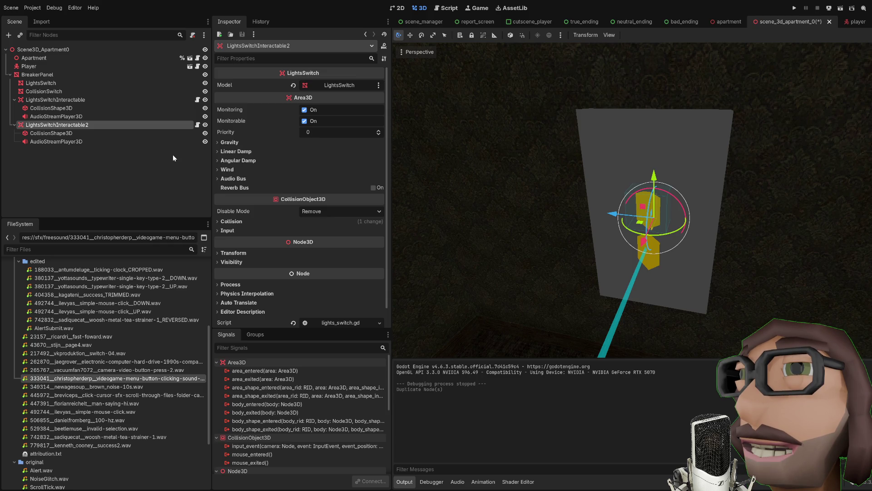
{"action": "key", "text": "F2"}
{"action": "type", "text": "CollisionSwitchInteractable"}
{"action": "key", "text": "Return"}
Move the new interactable down so it lines up with the lower switch.
{"action": "mouse_move", "coordinate": [674, 173]}
{"action": "left_mouse_down"}
{"action": "mouse_move", "coordinate": [673, 219]}
{"action": "mouse_move", "coordinate": [675, 189]}
{"action": "left_mouse_up"}
{"action": "scroll", "coordinate": [673, 220], "scroll_direction": "up", "scroll_amount": 3}
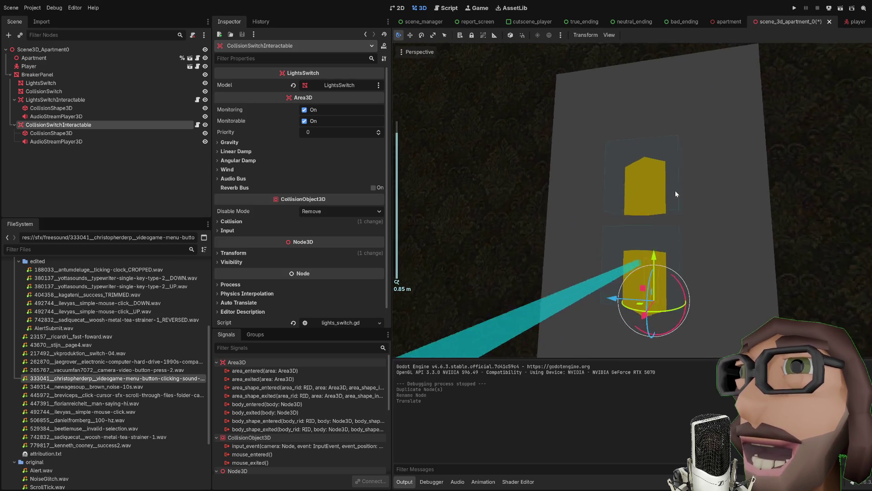
{"action": "left_click_drag", "start_coordinate": [654, 253], "coordinate": [654, 268]}
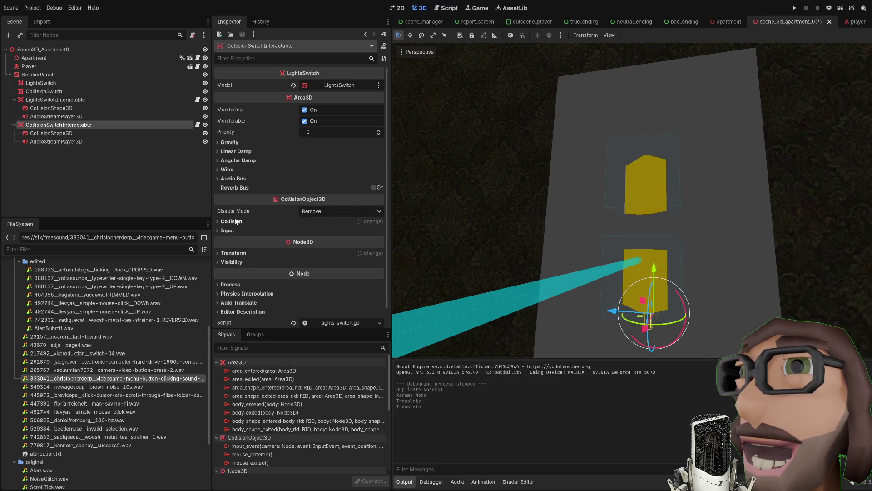
{"action": "left_click", "coordinate": [64, 133]}
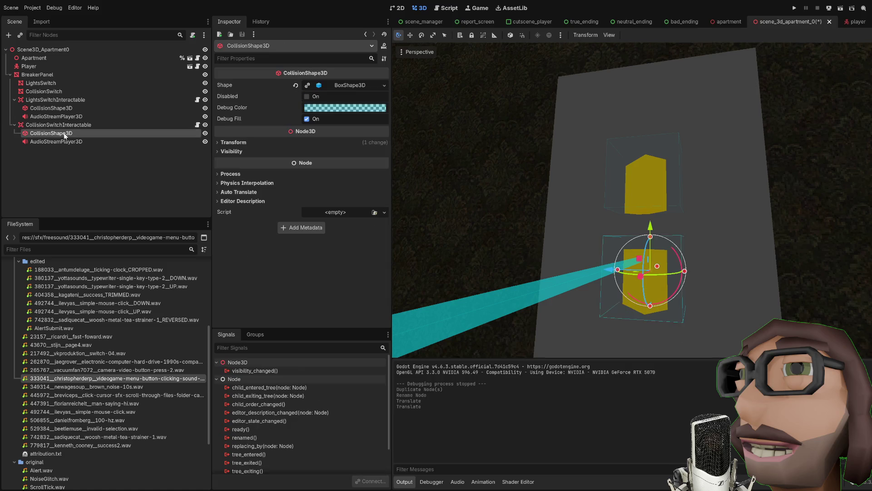
{"action": "left_click", "coordinate": [60, 125]}
Set the CollisionSwitch mesh's Y rotation to -45 and save the scene.
{"action": "left_click", "coordinate": [44, 90]}
{"action": "scroll", "coordinate": [615, 226], "scroll_direction": "up", "scroll_amount": 1}
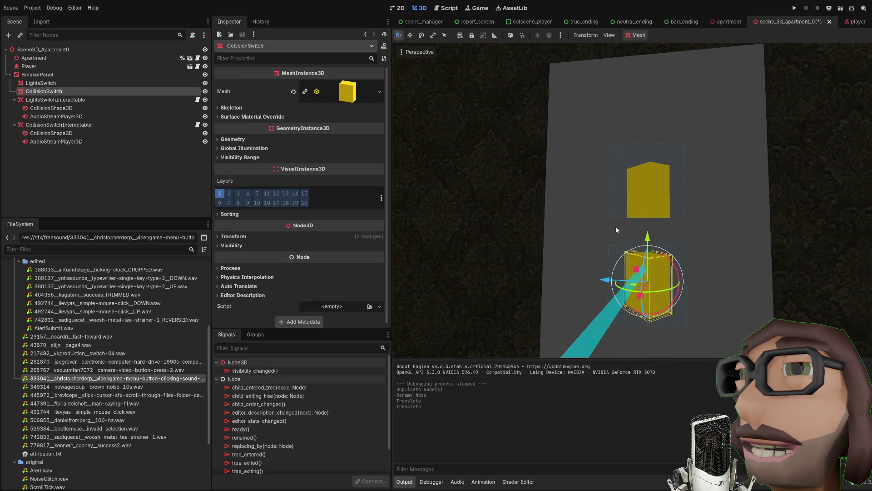
{"action": "left_click_drag", "start_coordinate": [671, 288], "coordinate": [645, 296]}
{"action": "left_click", "coordinate": [249, 236]}
{"action": "left_click", "coordinate": [308, 273]}
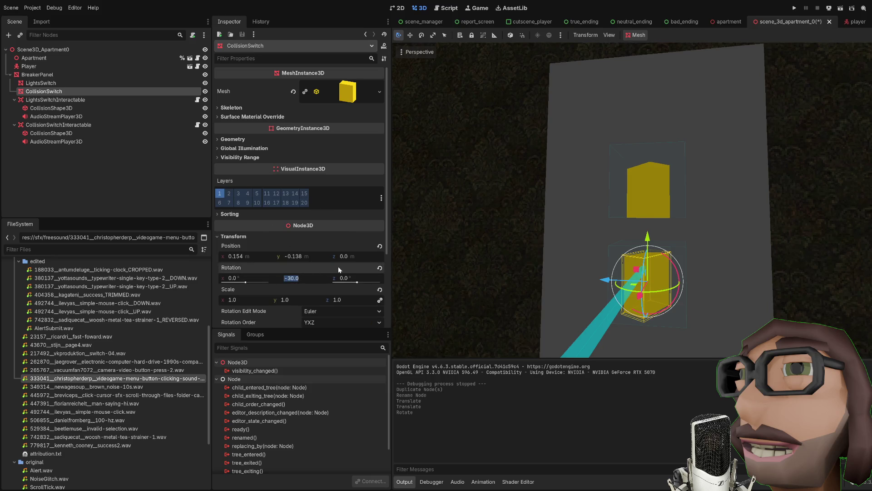
{"action": "type", "text": "-45"}
{"action": "key", "text": "Return"}
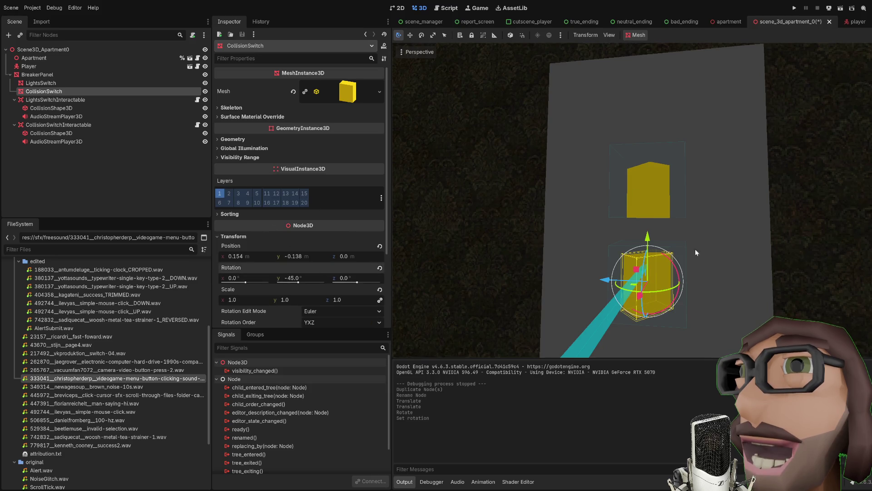
{"action": "key", "text": "ctrl+s"}
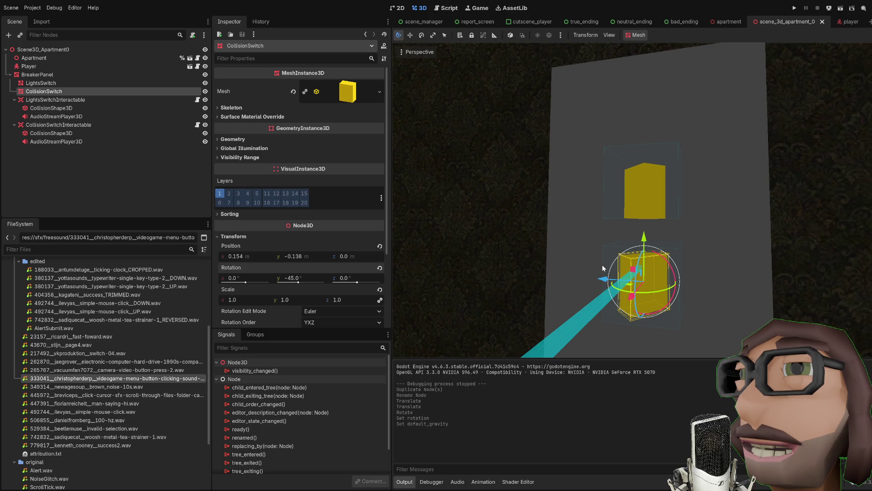
Assign CollisionSwitch as the CollisionSwitchInteractable's Model.
{"action": "left_click", "coordinate": [59, 125]}
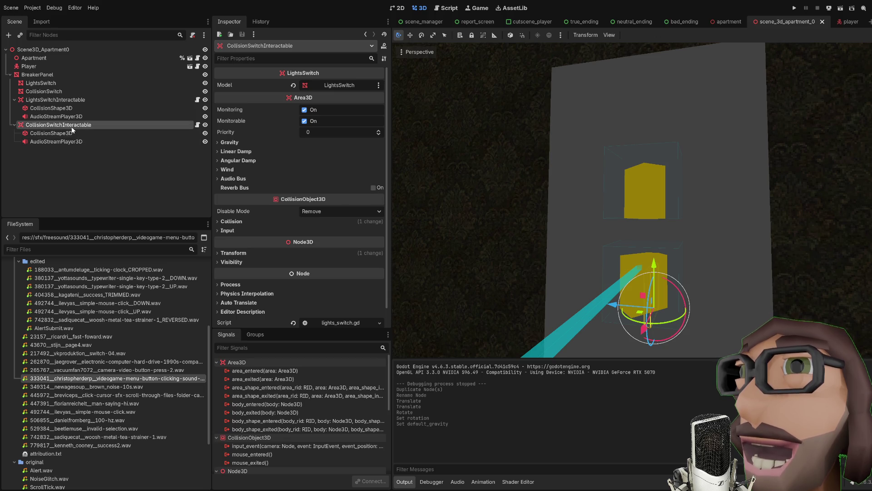
{"action": "mouse_move", "coordinate": [578, 237]}
{"action": "left_mouse_down"}
{"action": "mouse_move", "coordinate": [582, 222]}
{"action": "mouse_move", "coordinate": [579, 235]}
{"action": "left_mouse_up"}
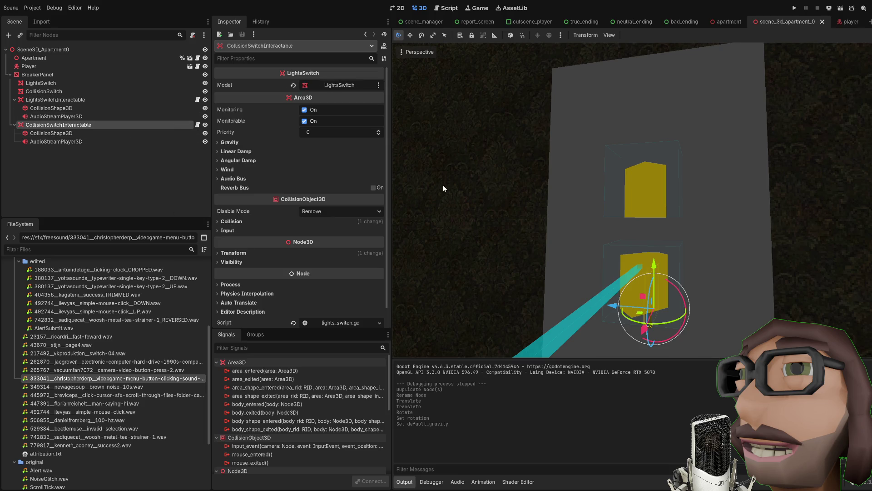
{"action": "left_click_drag", "start_coordinate": [43, 92], "coordinate": [339, 85]}
{"action": "left_click", "coordinate": [197, 100]}
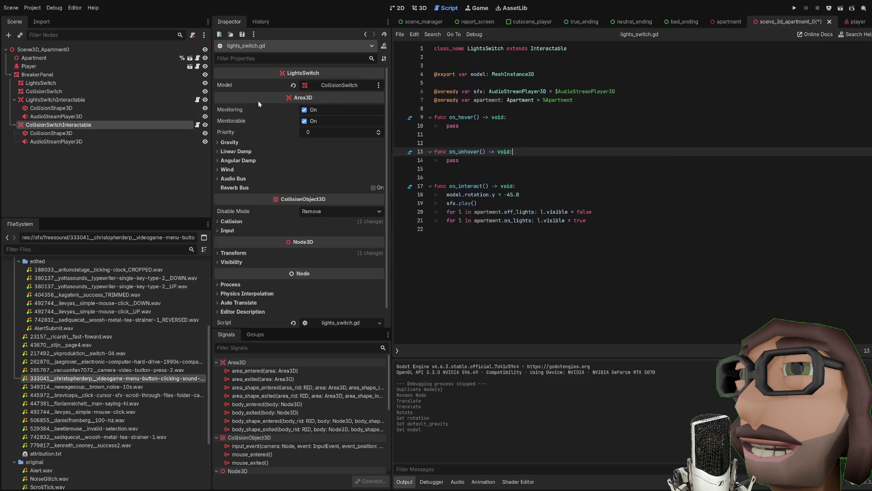
Paste the light switch code into a new collision_switch.gd and rename the class CollisionSwitch.
{"action": "key", "text": "ctrl+a"}
{"action": "key", "text": "ctrl+c"}
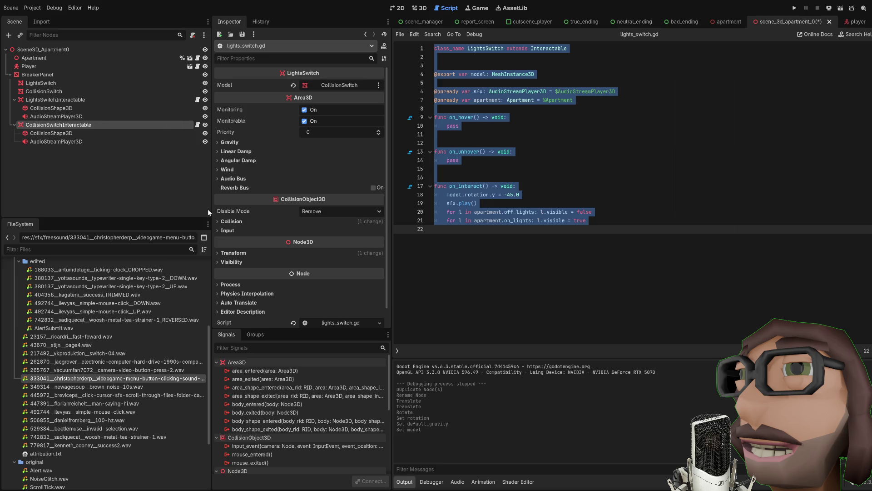
{"action": "left_click", "coordinate": [192, 35]}
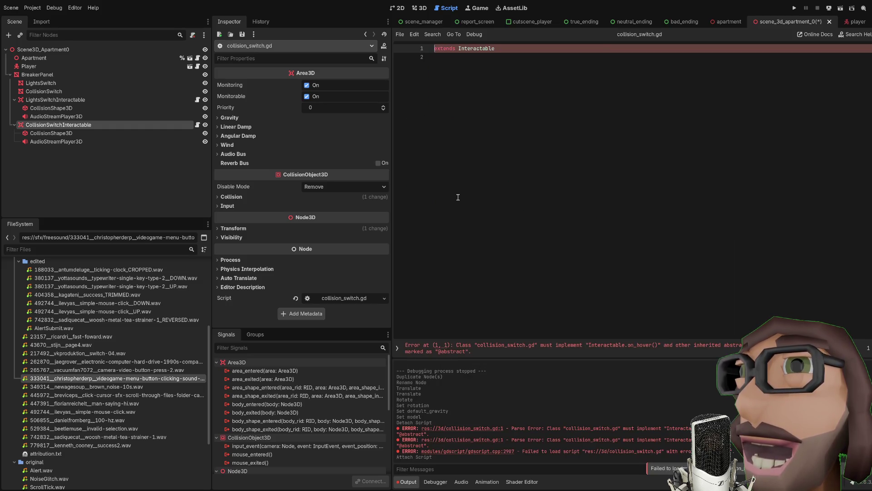
{"action": "key", "text": "ctrl+a"}
{"action": "key", "text": "ctrl+v"}
{"action": "double_click", "coordinate": [479, 47]}
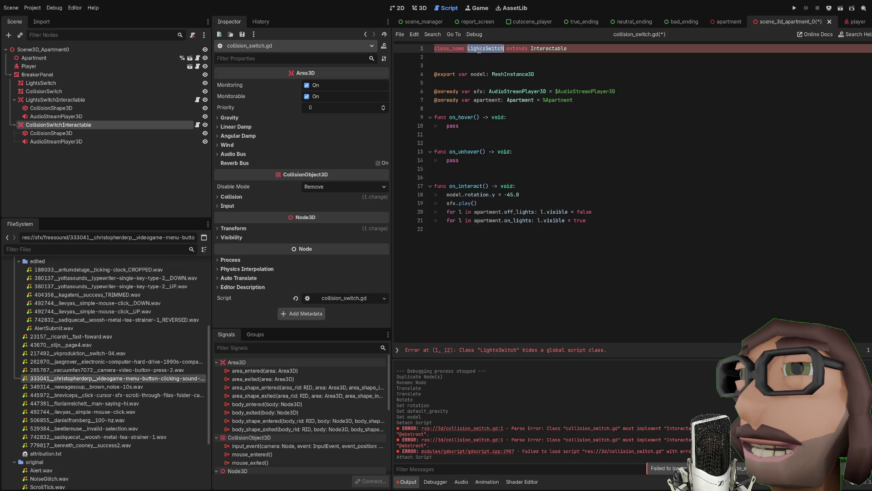
{"action": "type", "text": "CollisionSwit"}
Change the switch rotation to 45.0 and select the two light-toggling loops.
{"action": "left_click", "coordinate": [521, 194]}
{"action": "key", "text": "Left"}
{"action": "key", "text": "Left"}
{"action": "key", "text": "Left"}
{"action": "key", "text": "BackSpace"}
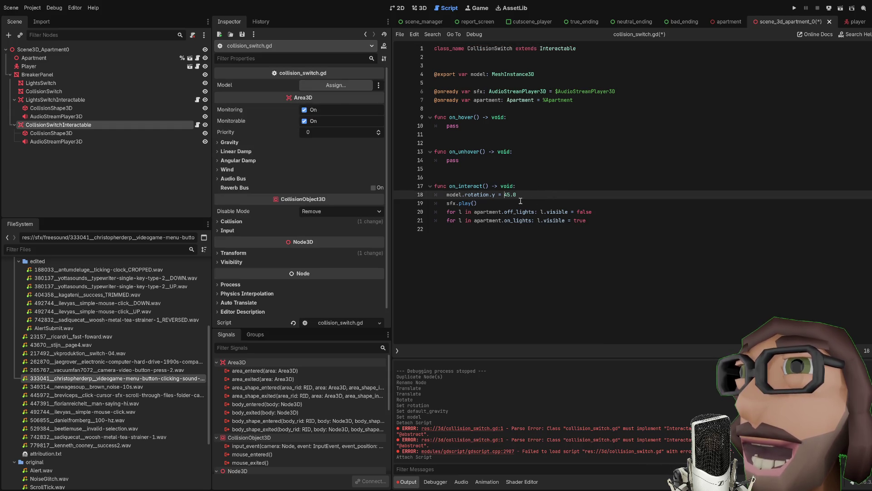
{"action": "left_click", "coordinate": [459, 203]}
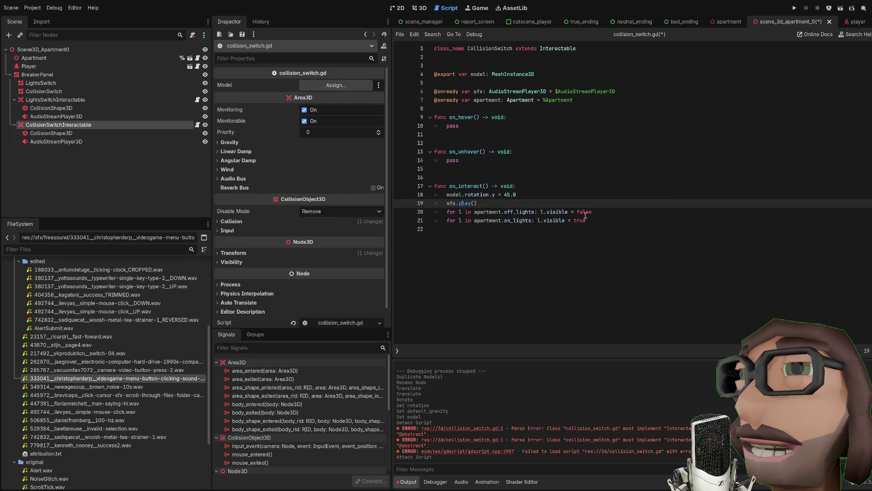
{"action": "left_click_drag", "start_coordinate": [585, 217], "coordinate": [446, 212]}
Replace the loops with Global.player.collision_mask = 0 and save collision_switch.gd.
{"action": "type", "text": "GLo"}
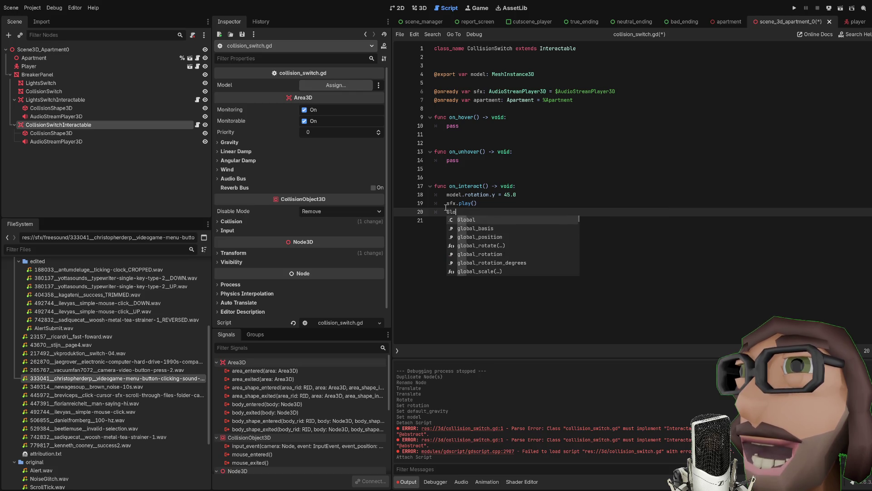
{"action": "key", "text": "Return"}
{"action": "type", "text": ".player."}
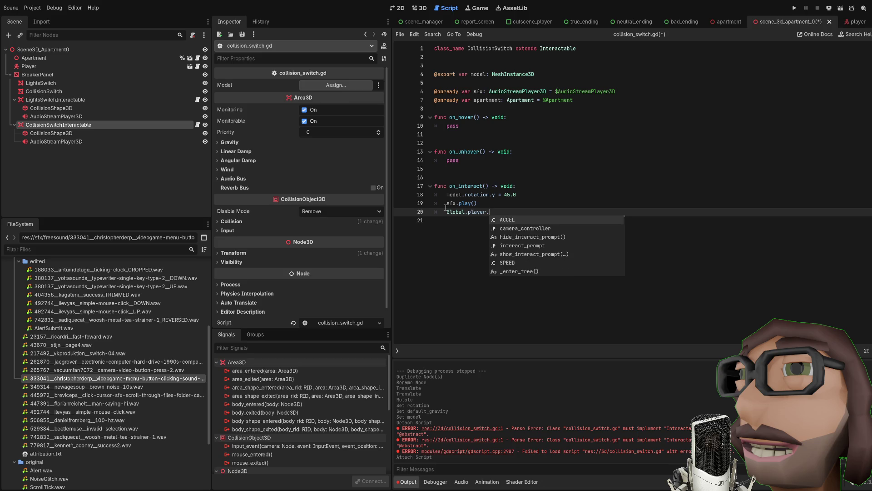
{"action": "type", "text": "col"}
{"action": "key", "text": "Down"}
{"action": "key", "text": "Return"}
{"action": "type", "text": "= 0"}
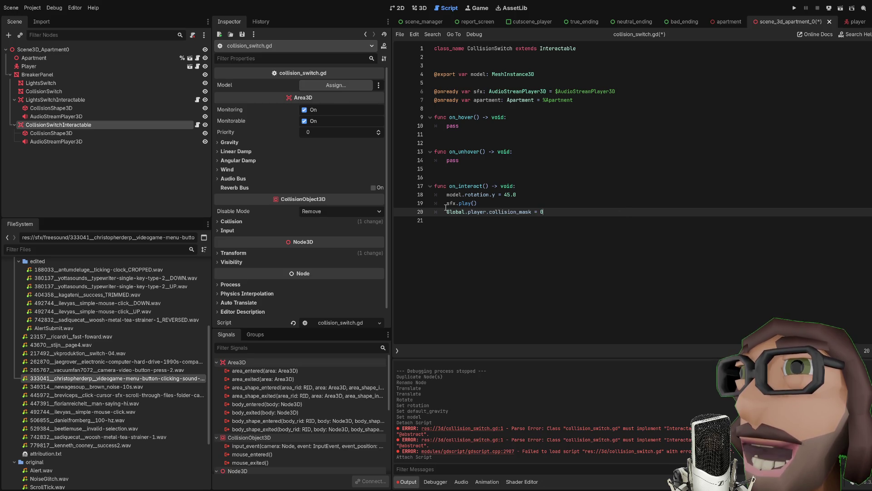
{"action": "key", "text": "ctrl+s"}
{"action": "key", "text": "Up"}
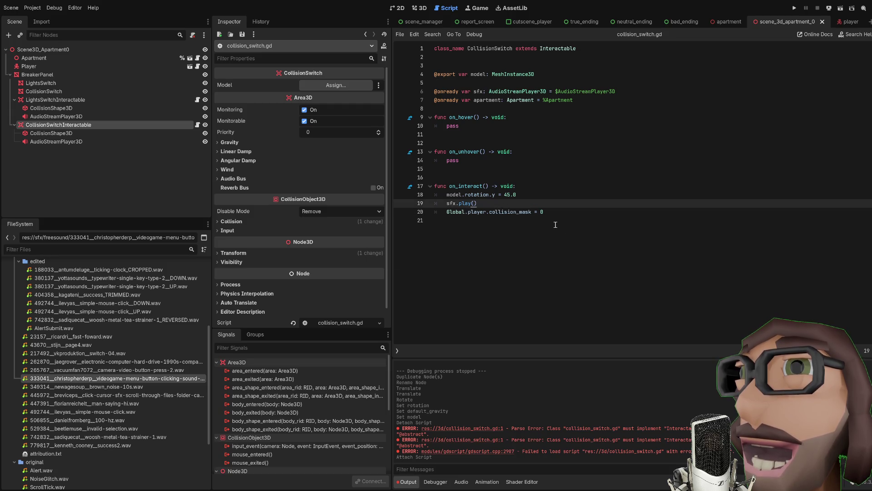
{"action": "left_click", "coordinate": [197, 66]}
{"action": "scroll", "coordinate": [563, 136], "scroll_direction": "down", "scroll_amount": 2}
In _process, add an is_on_floor() check that adds ProjectSettings gravity to velocity.y.
{"action": "left_click", "coordinate": [567, 125]}
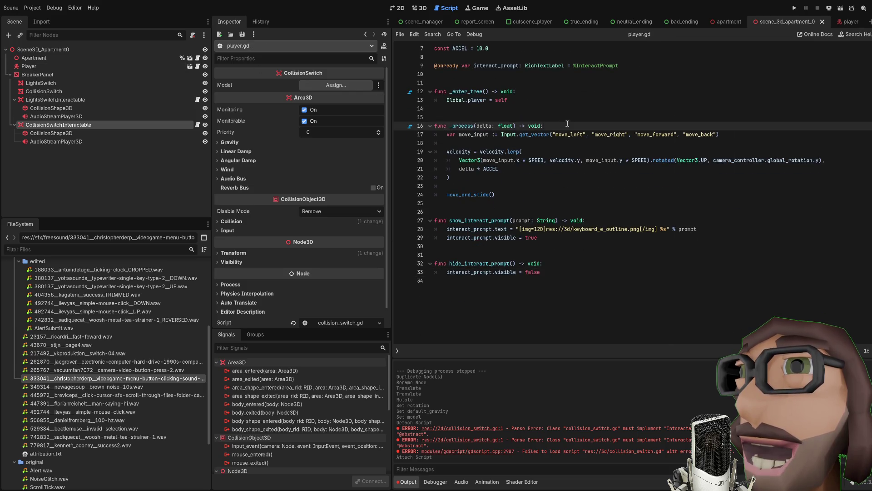
{"action": "key", "text": "Return"}
{"action": "key", "text": "Return"}
{"action": "key", "text": "Up"}
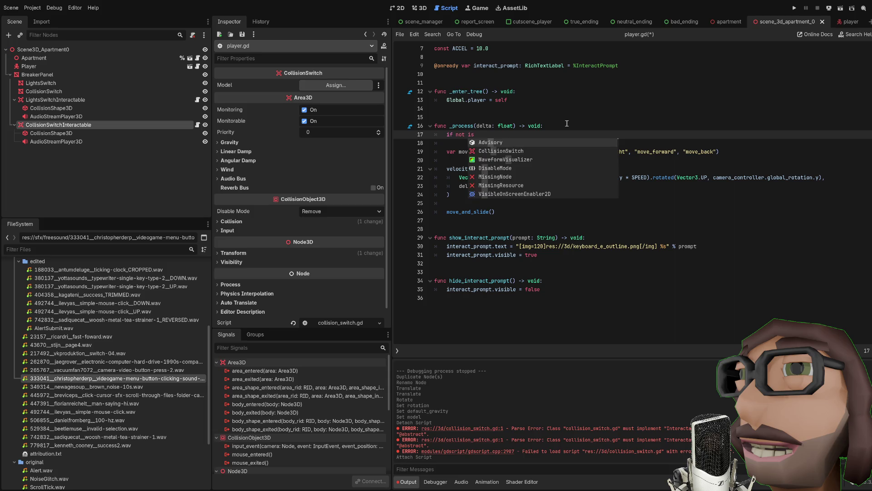
{"action": "type", "text": "_on"}
{"action": "key", "text": "Down"}
{"action": "key", "text": "Down"}
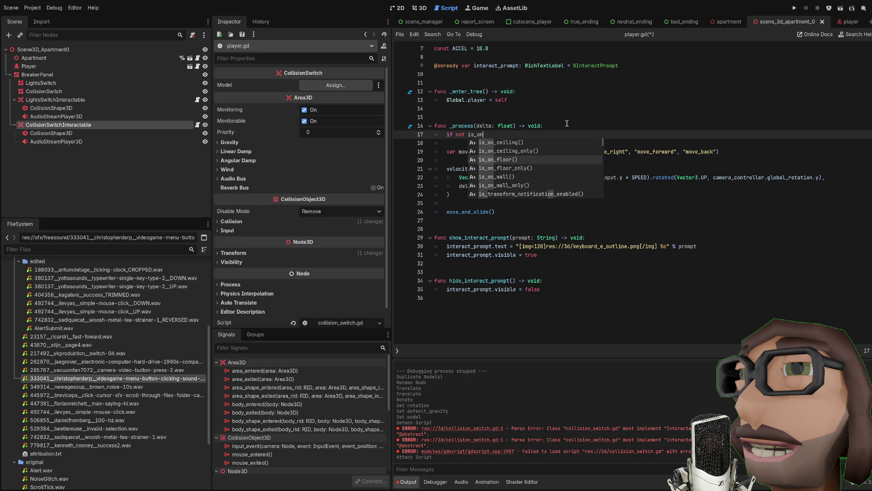
{"action": "key", "text": "Return"}
{"action": "type", "text": ": ve"}
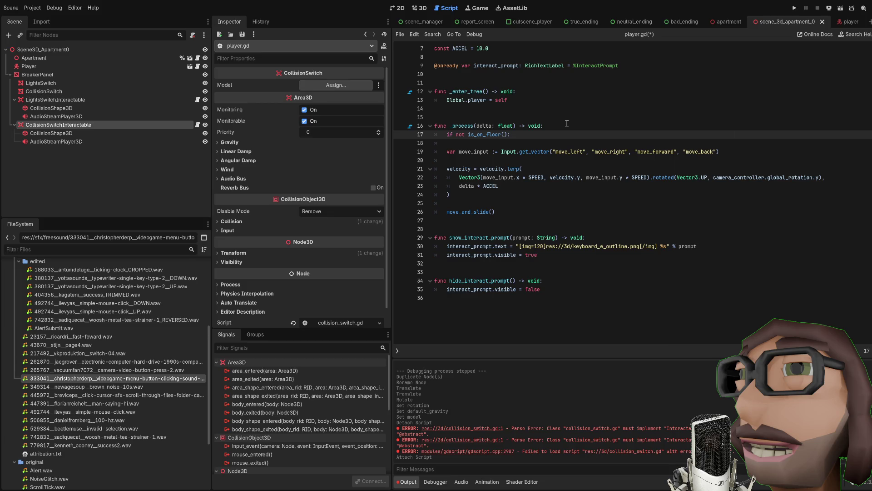
{"action": "type", "text": "locity.y += "}
{"action": "type", "text": "P"}
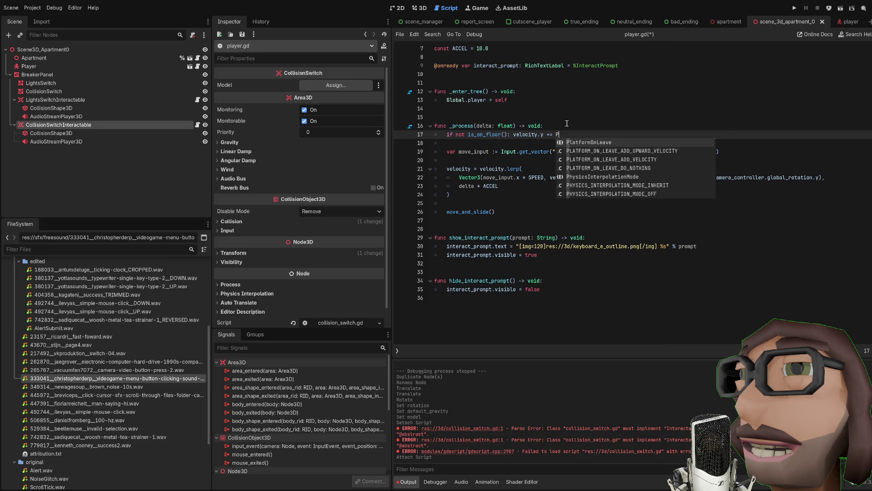
{"action": "type", "text": "roject"}
{"action": "key", "text": "Return"}
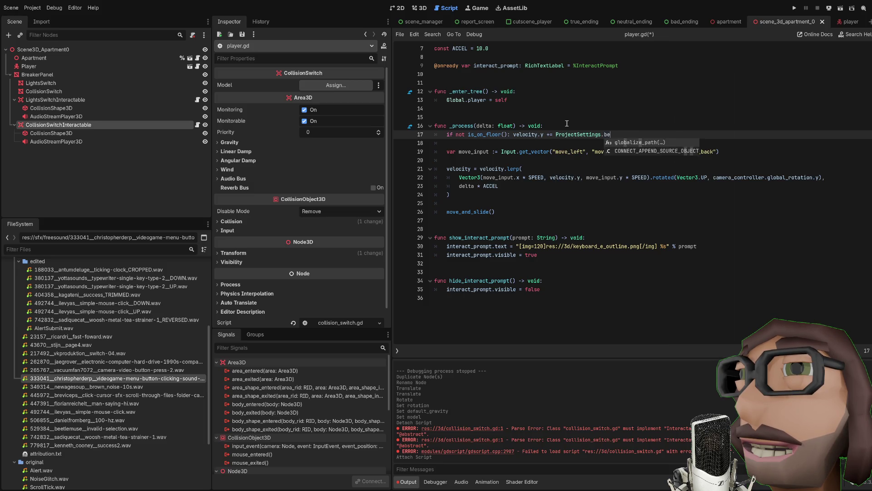
Complete the call as get_setting("physics/3d/default_gravity").
{"action": "key", "text": "BackSpace"}
{"action": "key", "text": "BackSpace"}
{"action": "type", "text": "get(se"}
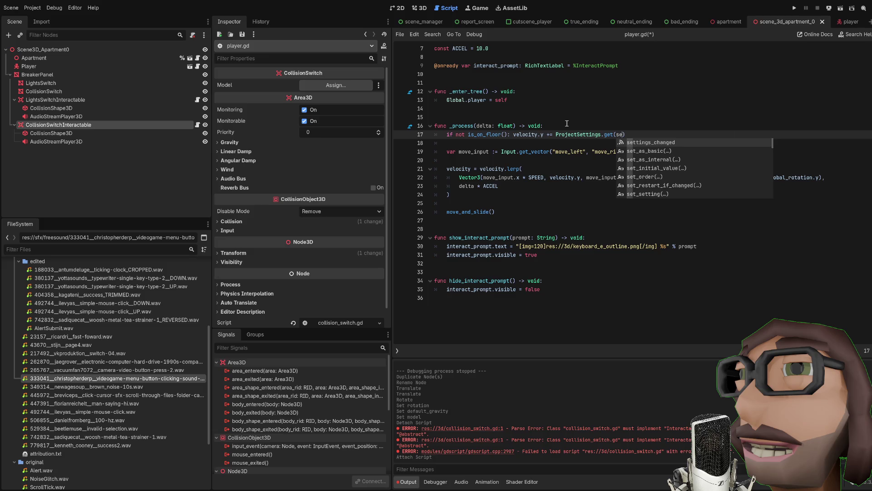
{"action": "key", "text": "BackSpace"}
{"action": "key", "text": "BackSpace"}
{"action": "key", "text": "BackSpace"}
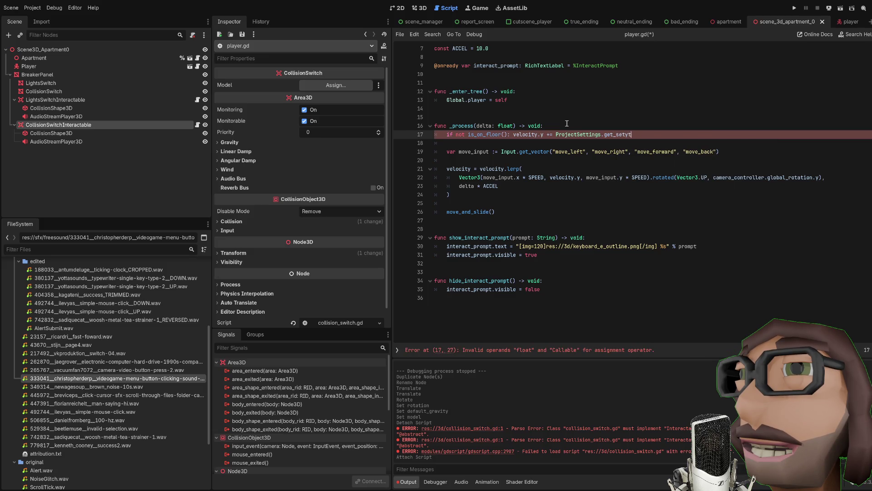
{"action": "type", "text": "ing"}
{"action": "type", "text": "("}
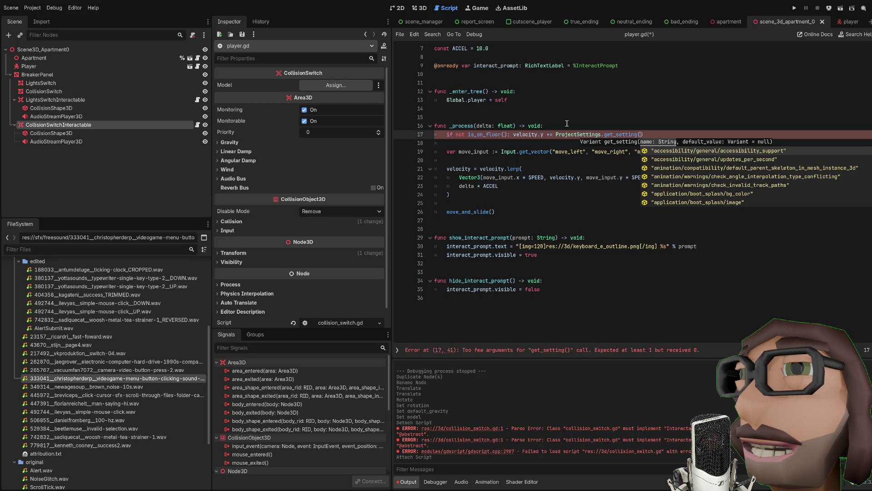
{"action": "type", "text": "grav"}
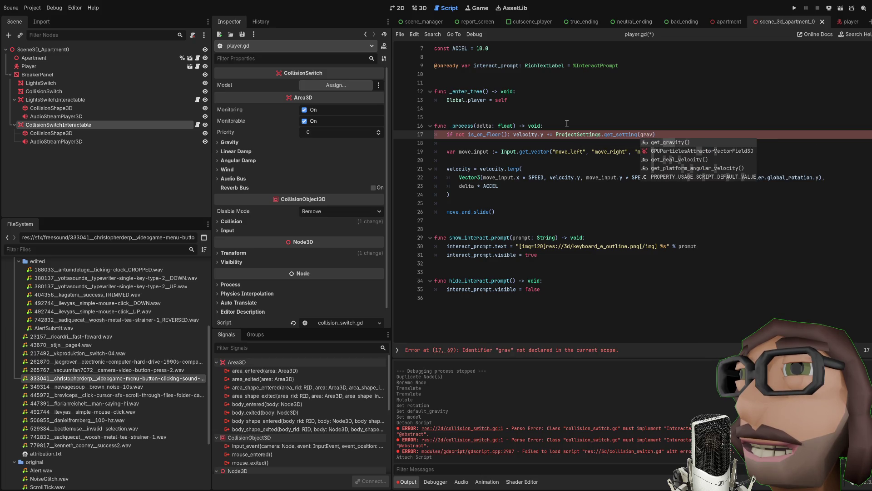
{"action": "key", "text": "BackSpace"}
{"action": "key", "text": "BackSpace"}
{"action": "key", "text": "BackSpace"}
{"action": "type", "text": "\"gr"}
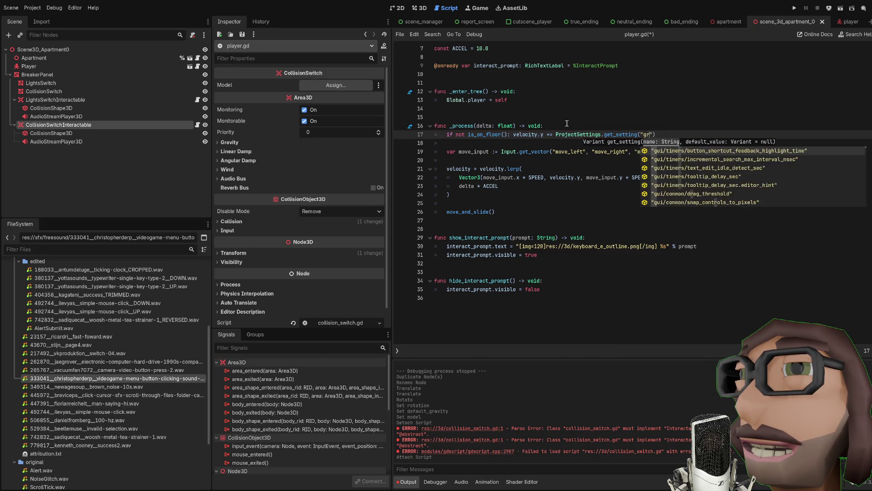
{"action": "type", "text": "avity"}
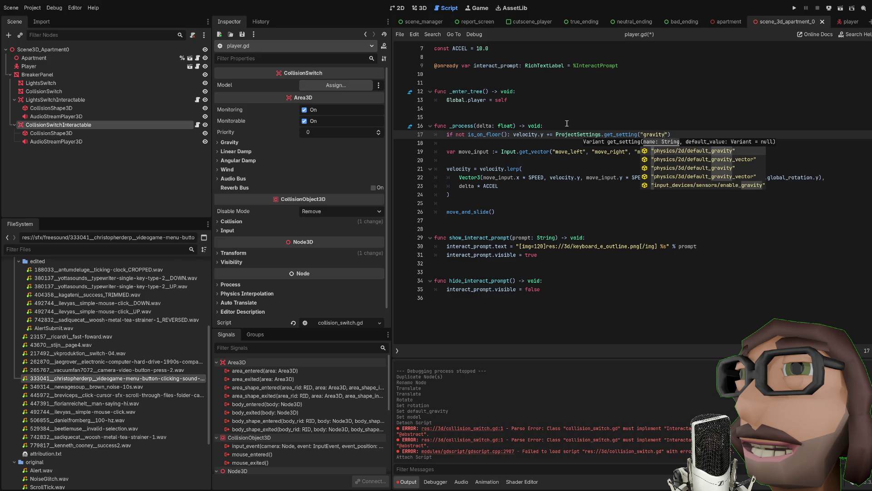
{"action": "key", "text": "Return"}
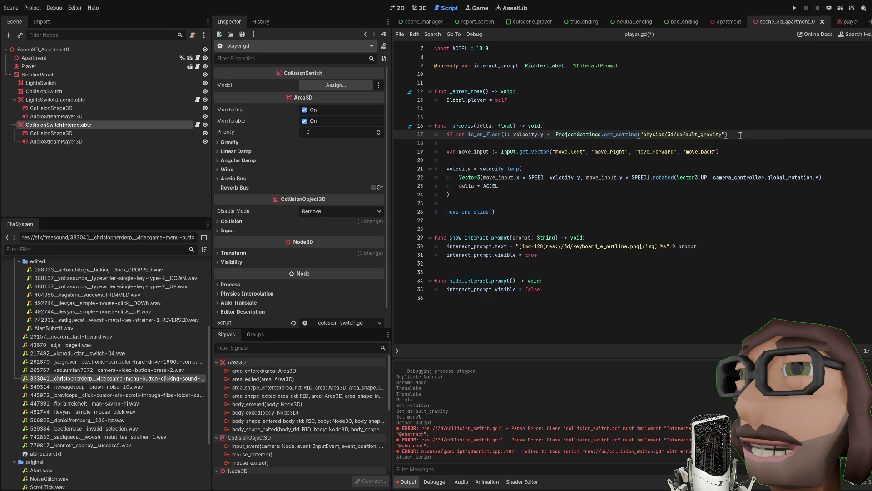
Run the game briefly to test gravity, then return to the 3D view.
{"action": "key", "text": "F5"}
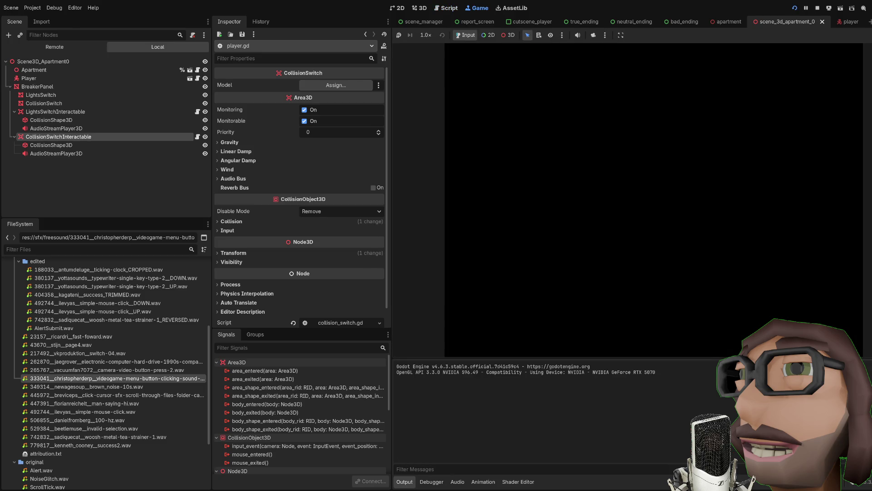
{"action": "key", "text": "F8"}
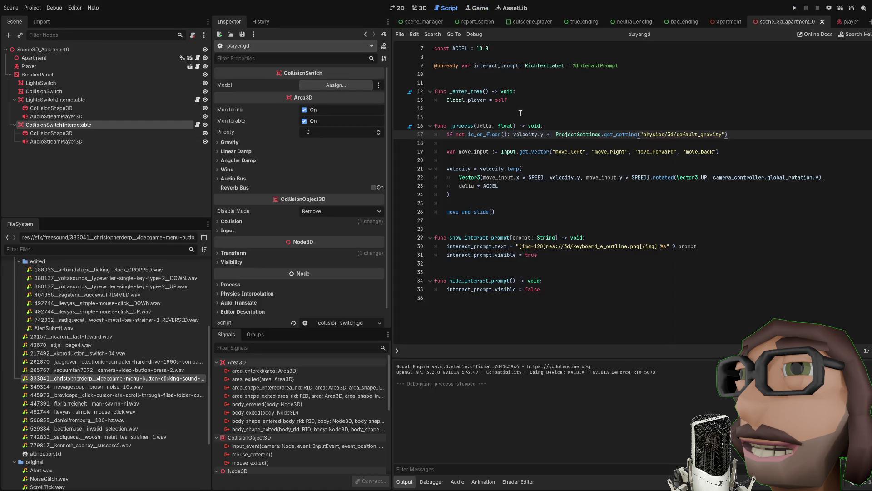
{"action": "left_click", "coordinate": [420, 9]}
Select and frame the Player in the apartment scene, undoing a stray switch move.
{"action": "key", "text": "f"}
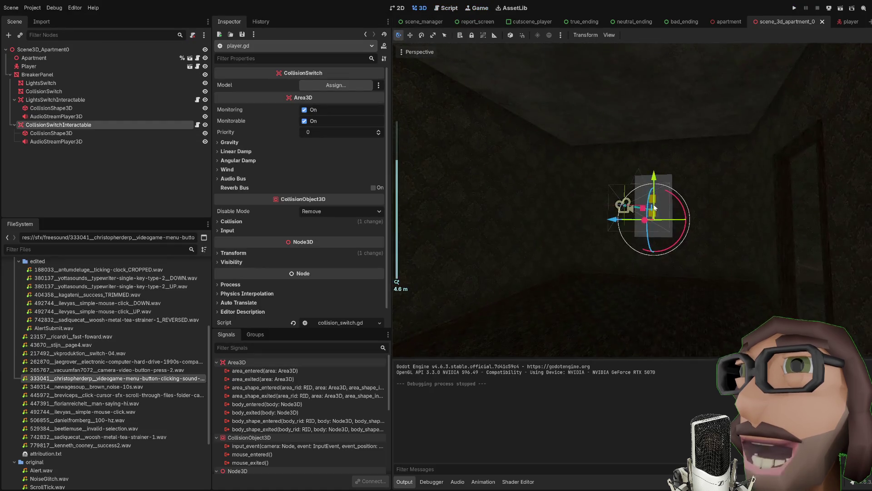
{"action": "left_click_drag", "start_coordinate": [654, 188], "coordinate": [653, 170]}
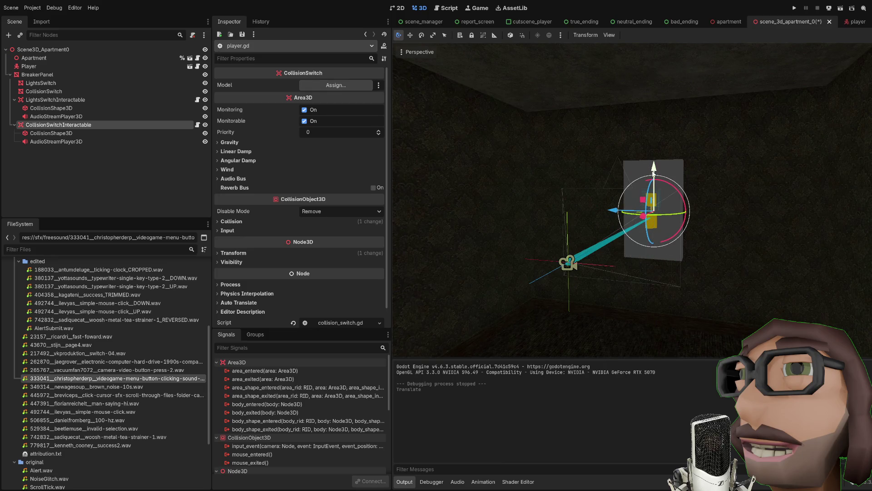
{"action": "key", "text": "ctrl+z"}
{"action": "left_click", "coordinate": [41, 66]}
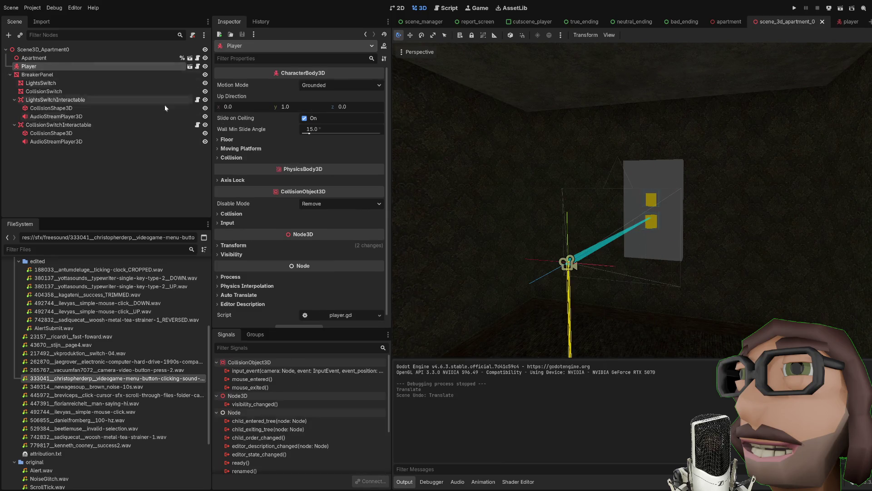
{"action": "key", "text": "f"}
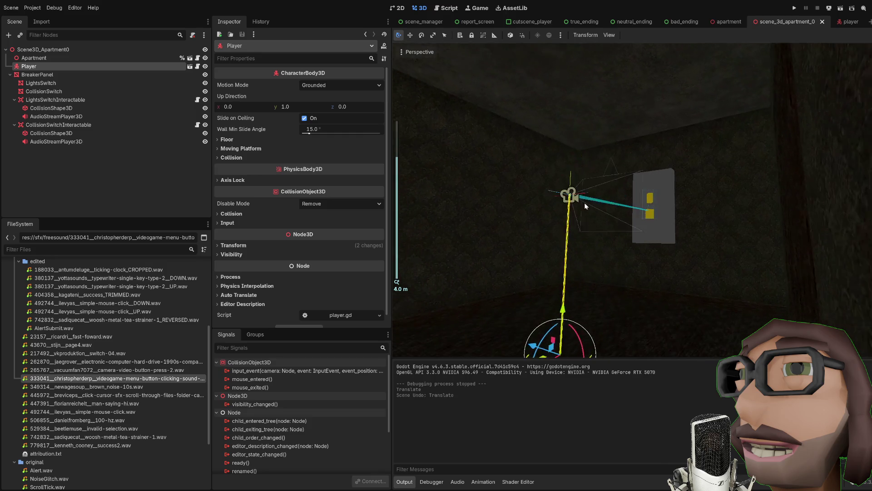
{"action": "scroll", "coordinate": [584, 203], "scroll_direction": "up", "scroll_amount": 5}
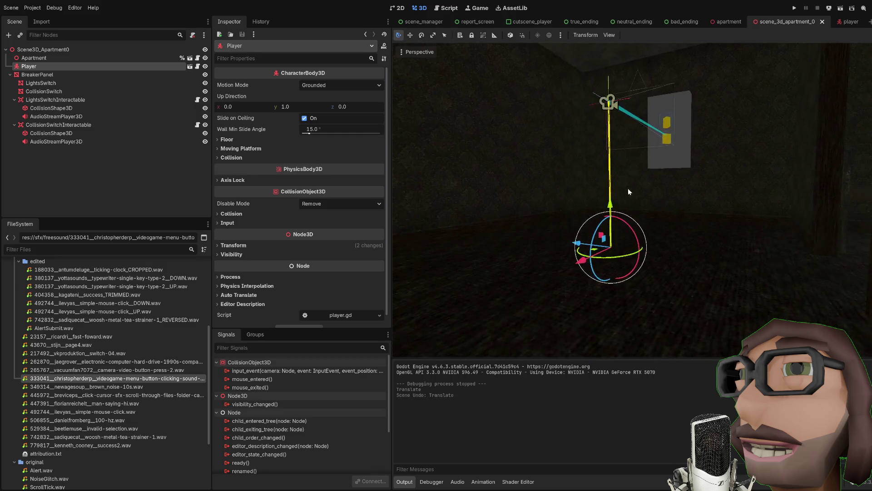
{"action": "scroll", "coordinate": [660, 211], "scroll_direction": "up", "scroll_amount": 5}
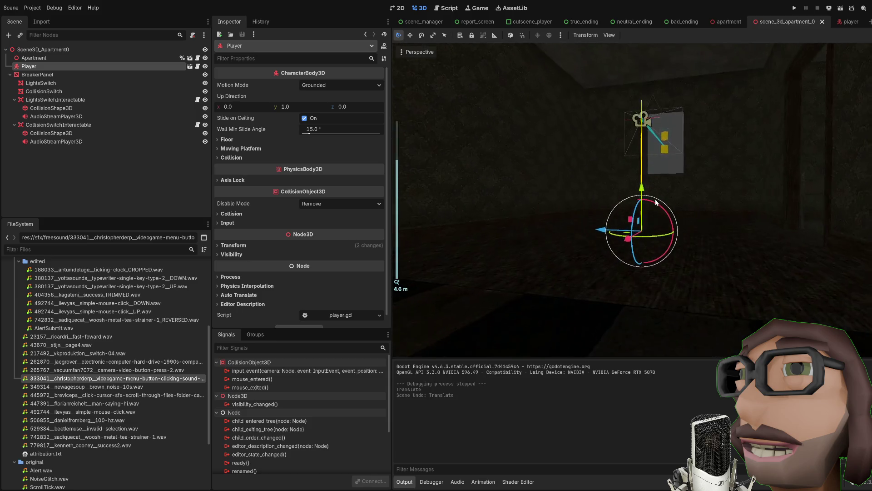
{"action": "left_click", "coordinate": [844, 21]}
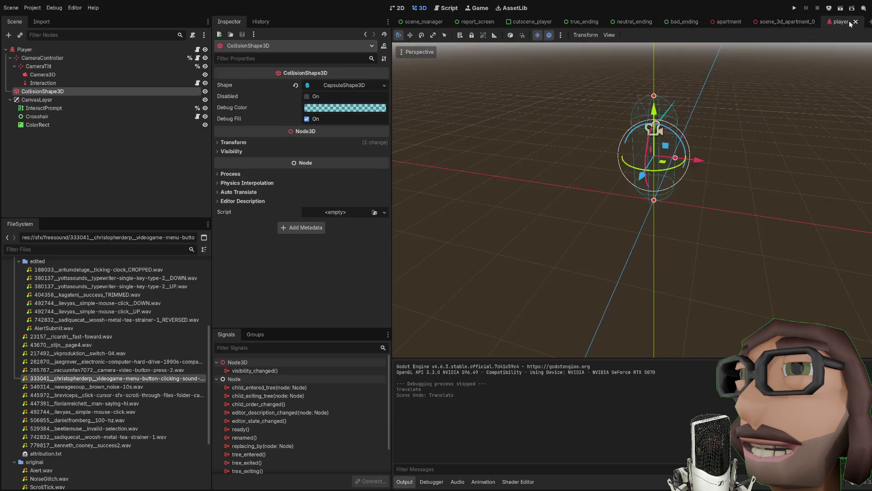
{"action": "left_click", "coordinate": [779, 21]}
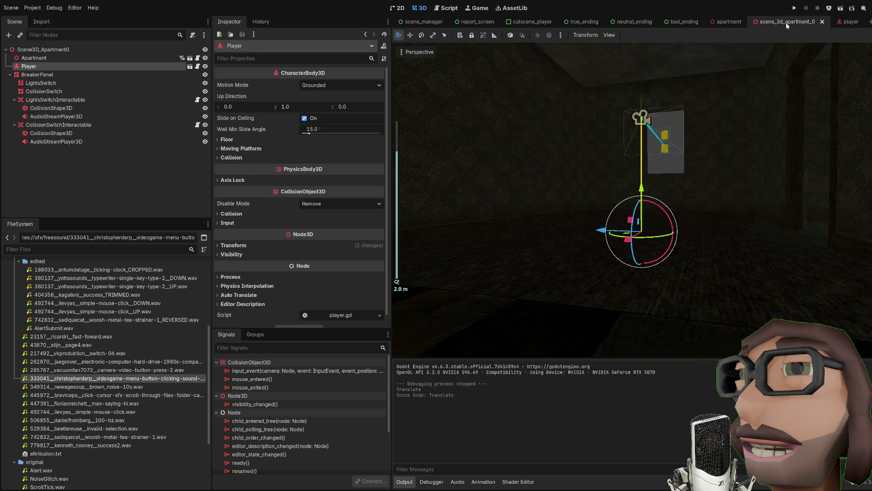
Raise the Player along the vertical axis and turn it 15 degrees.
{"action": "scroll", "coordinate": [694, 154], "scroll_direction": "up", "scroll_amount": 3}
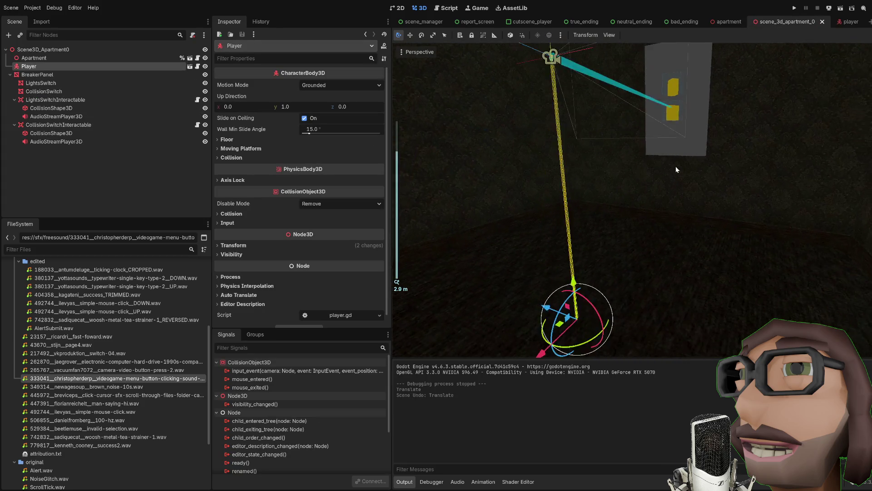
{"action": "left_click_drag", "start_coordinate": [574, 270], "coordinate": [579, 179]}
{"action": "key", "text": "ctrl+z"}
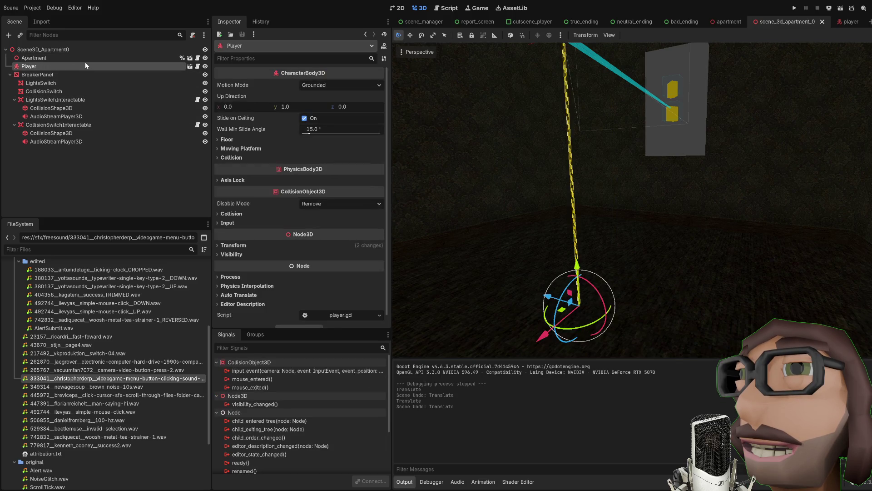
{"action": "key", "text": "Delete"}
{"action": "left_click", "coordinate": [63, 49]}
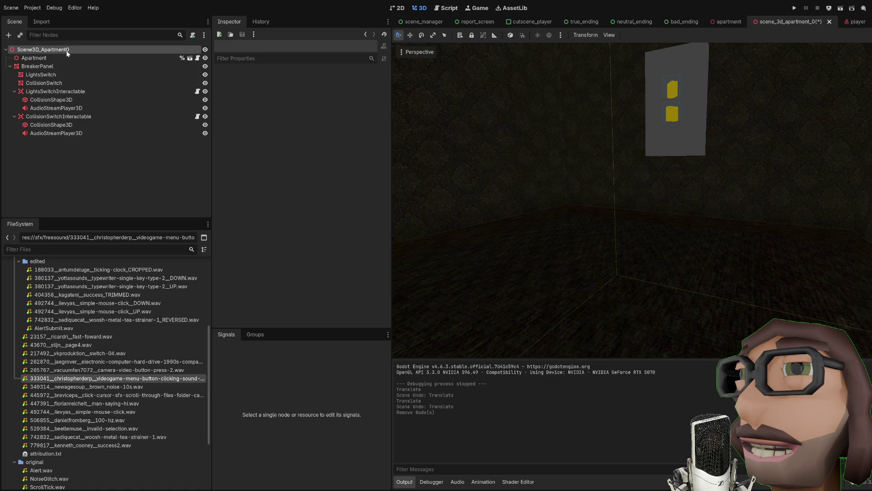
{"action": "key", "text": "ctrl+z"}
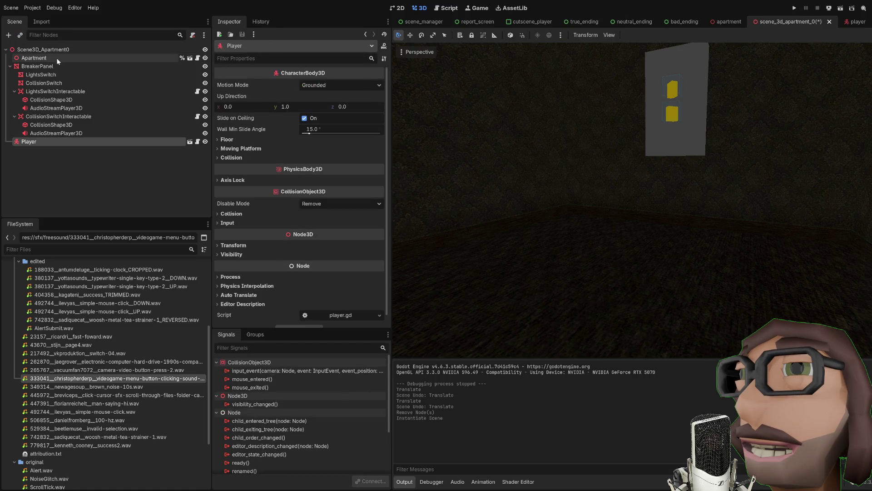
{"action": "scroll", "coordinate": [769, 230], "scroll_direction": "up", "scroll_amount": 5}
{"action": "key", "text": "f"}
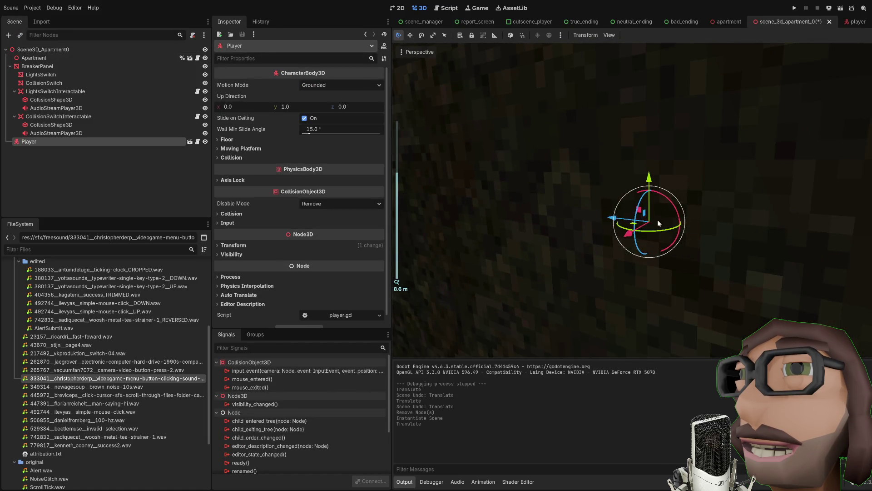
{"action": "mouse_move", "coordinate": [658, 219]}
{"action": "left_mouse_down"}
{"action": "mouse_move", "coordinate": [650, 230]}
{"action": "mouse_move", "coordinate": [639, 224]}
{"action": "mouse_move", "coordinate": [704, 236]}
{"action": "left_mouse_up"}
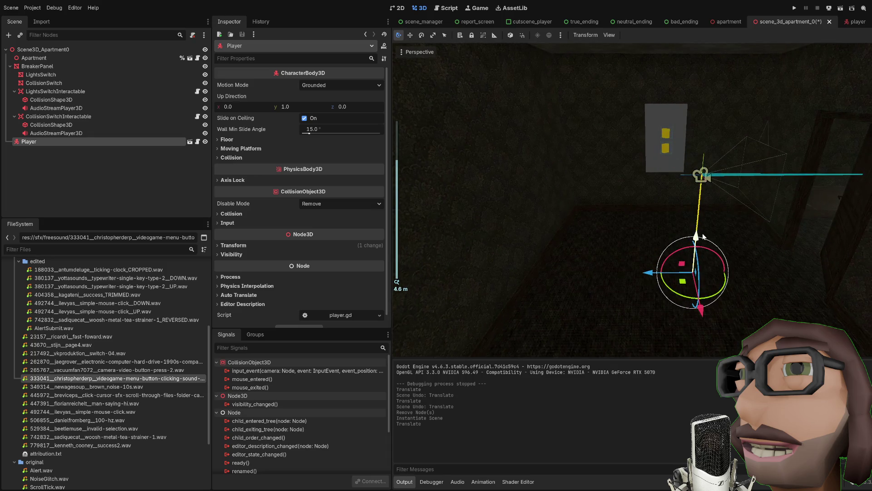
{"action": "mouse_move", "coordinate": [685, 297]}
{"action": "left_mouse_down"}
{"action": "mouse_move", "coordinate": [733, 299]}
{"action": "mouse_move", "coordinate": [610, 269]}
{"action": "left_mouse_up"}
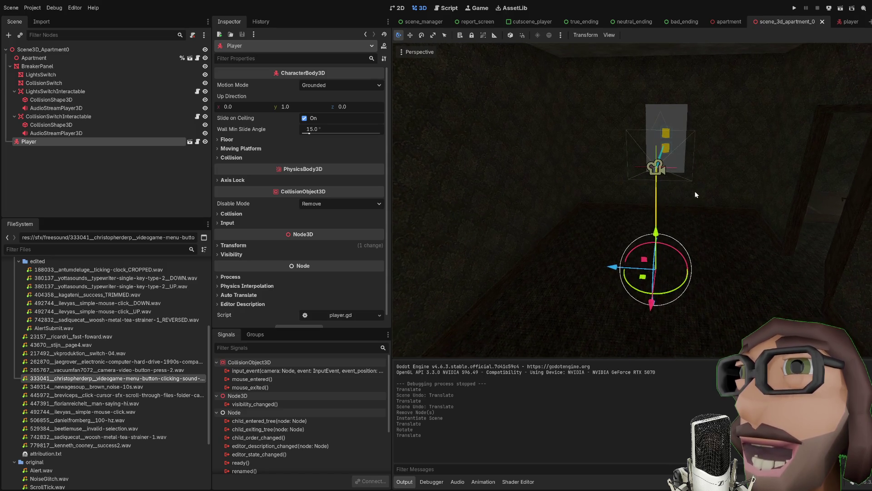
{"action": "left_click", "coordinate": [839, 22]}
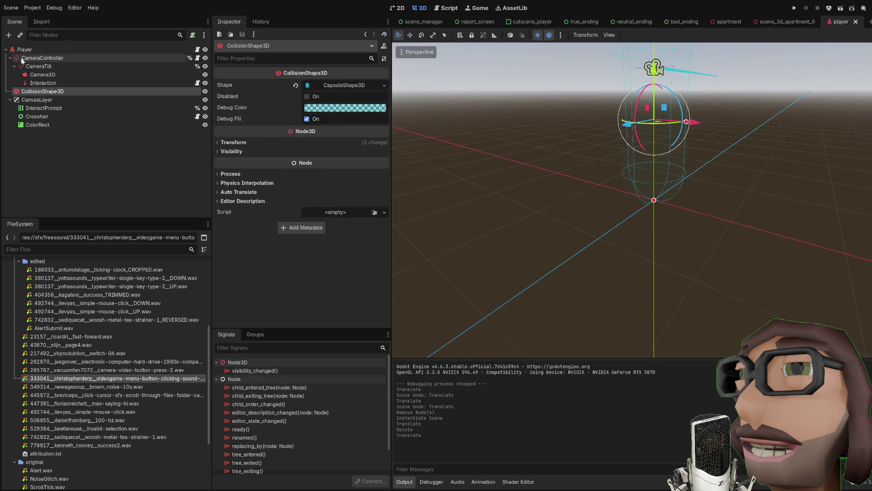
Move CollisionShape3D above CameraController in the player scene and test-run the game.
{"action": "left_click", "coordinate": [10, 58]}
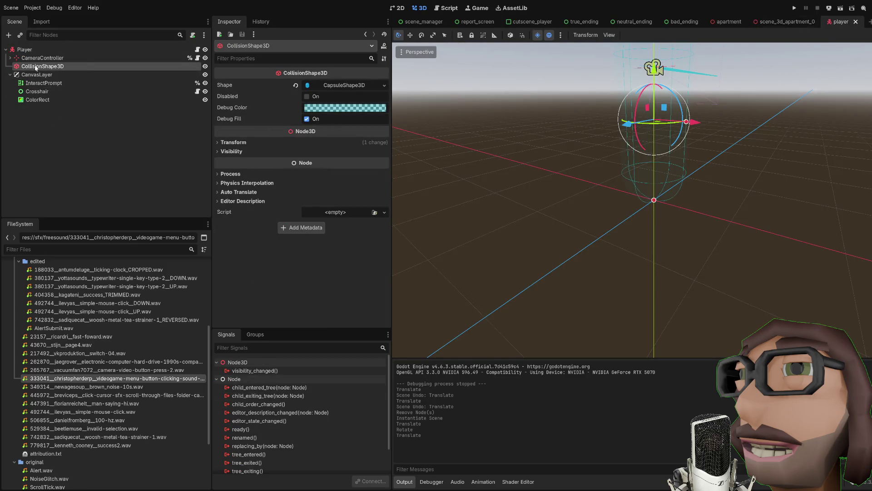
{"action": "left_click_drag", "start_coordinate": [35, 57], "coordinate": [36, 55]}
{"action": "key", "text": "F5"}
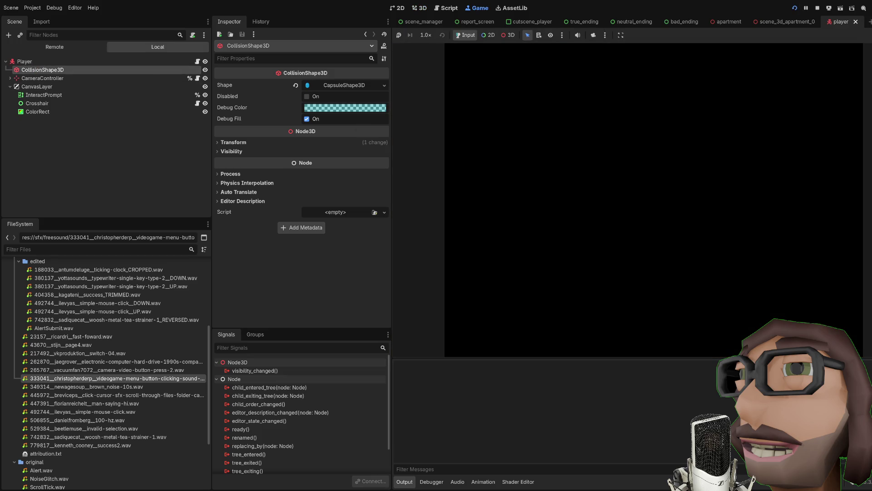
{"action": "key", "text": "F8"}
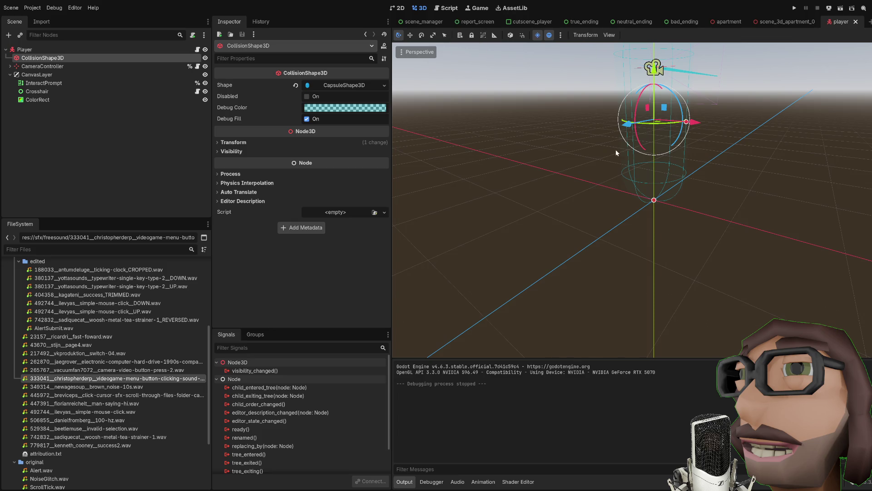
Frame and orbit around the player's collision capsule for a side view.
{"action": "key", "text": "f"}
{"action": "left_click_drag", "start_coordinate": [645, 152], "coordinate": [646, 125]}
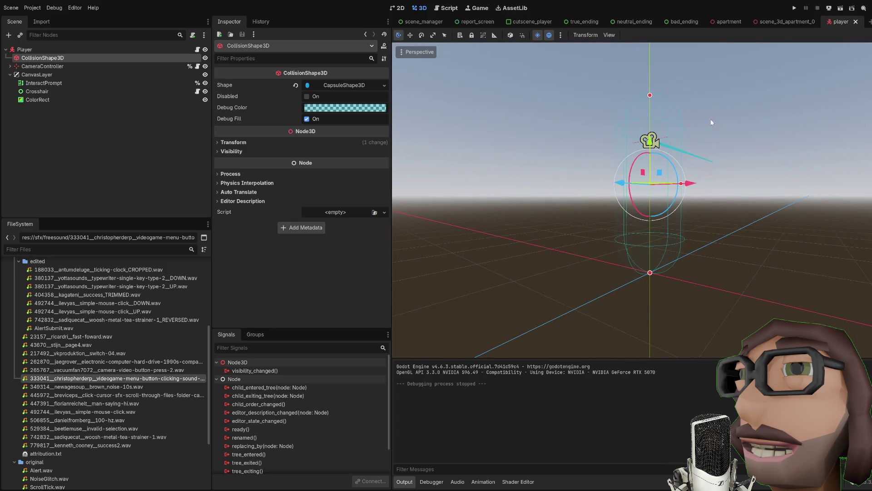
{"action": "left_click", "coordinate": [447, 8]}
{"action": "left_click", "coordinate": [424, 9]}
{"action": "left_click", "coordinate": [728, 21]}
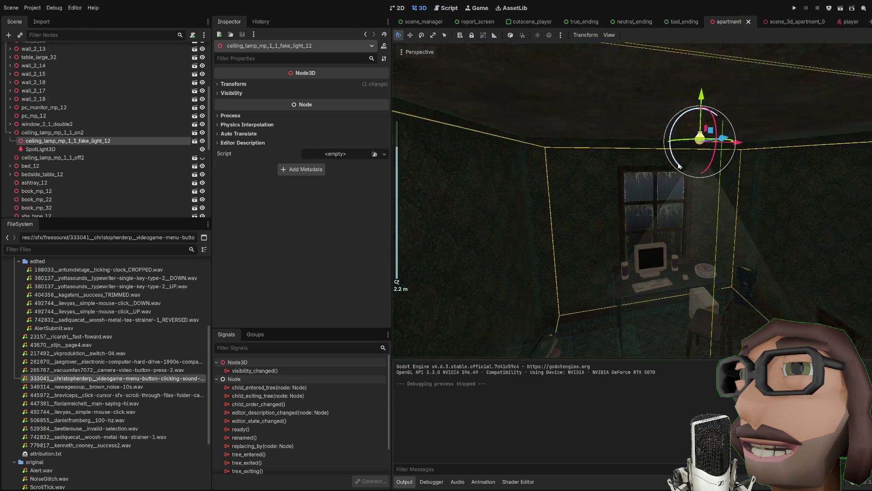
Orbit scene_3d_apartment_0 around the Player and Apartment, undoing an accidental Player move.
{"action": "left_click", "coordinate": [786, 22]}
{"action": "scroll", "coordinate": [701, 146], "scroll_direction": "up", "scroll_amount": 15}
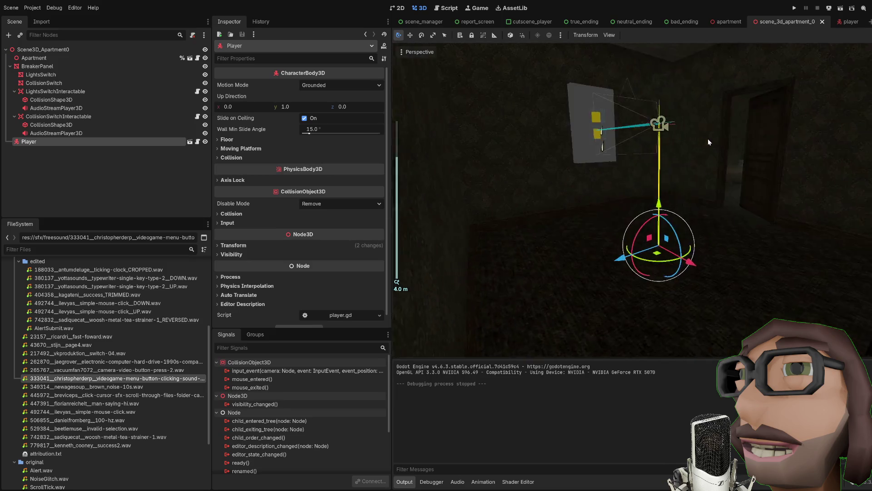
{"action": "left_click_drag", "start_coordinate": [694, 136], "coordinate": [697, 159]}
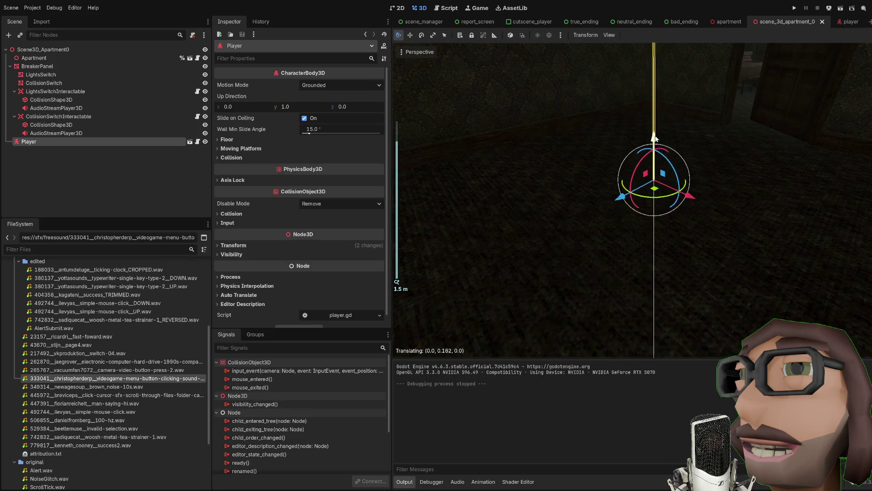
{"action": "key", "text": "ctrl+z"}
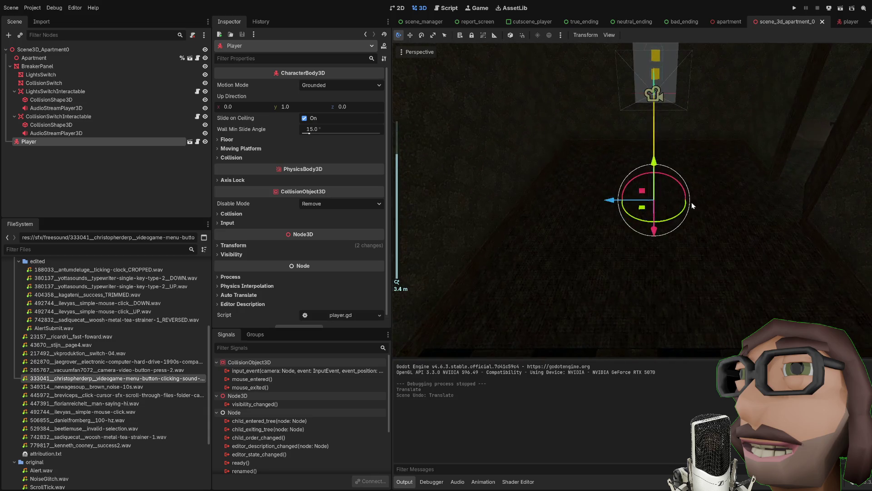
{"action": "left_click", "coordinate": [711, 190]}
{"action": "scroll", "coordinate": [685, 198], "scroll_direction": "down", "scroll_amount": 10}
{"action": "mouse_move", "coordinate": [685, 198]}
{"action": "left_mouse_down"}
{"action": "mouse_move", "coordinate": [694, 116]}
{"action": "mouse_move", "coordinate": [642, 215]}
{"action": "mouse_move", "coordinate": [681, 243]}
{"action": "mouse_move", "coordinate": [666, 179]}
{"action": "mouse_move", "coordinate": [688, 159]}
{"action": "left_mouse_up"}
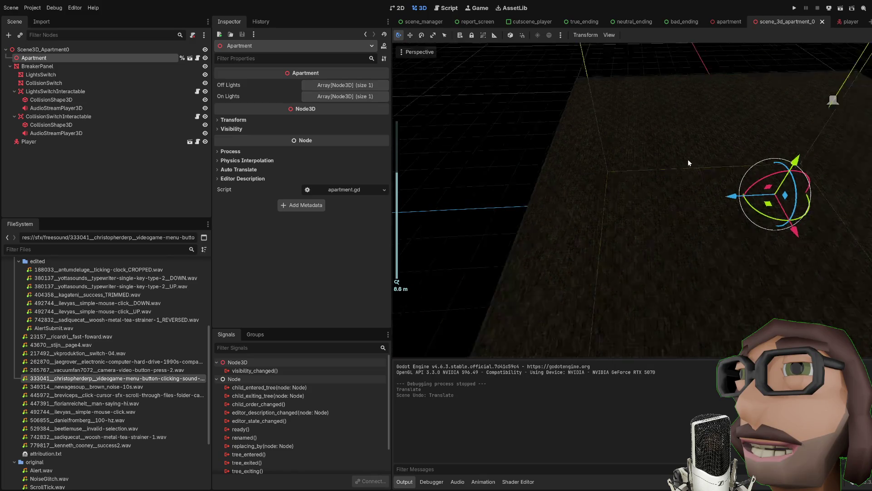
{"action": "scroll", "coordinate": [677, 163], "scroll_direction": "down", "scroll_amount": 5}
{"action": "left_click", "coordinate": [666, 162]}
{"action": "left_click", "coordinate": [667, 189]}
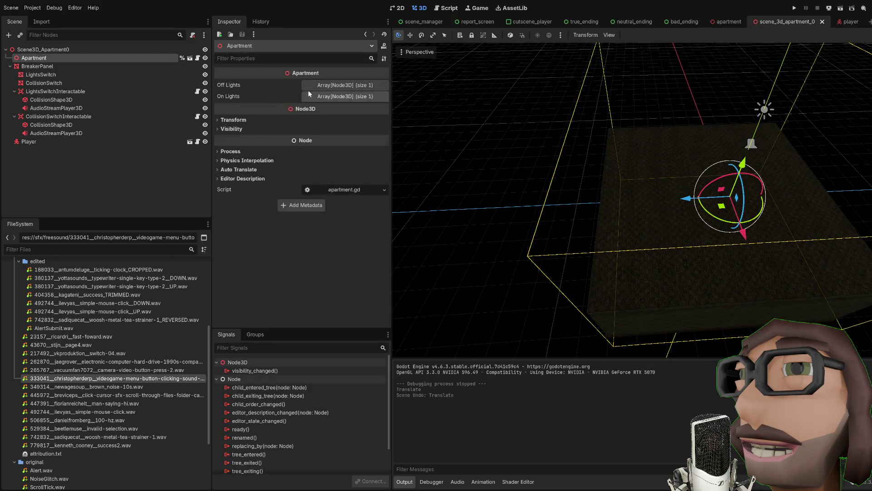
In the apartment scene, frame floor_ceiling_3 and its StaticBody3D.
{"action": "left_click", "coordinate": [726, 22]}
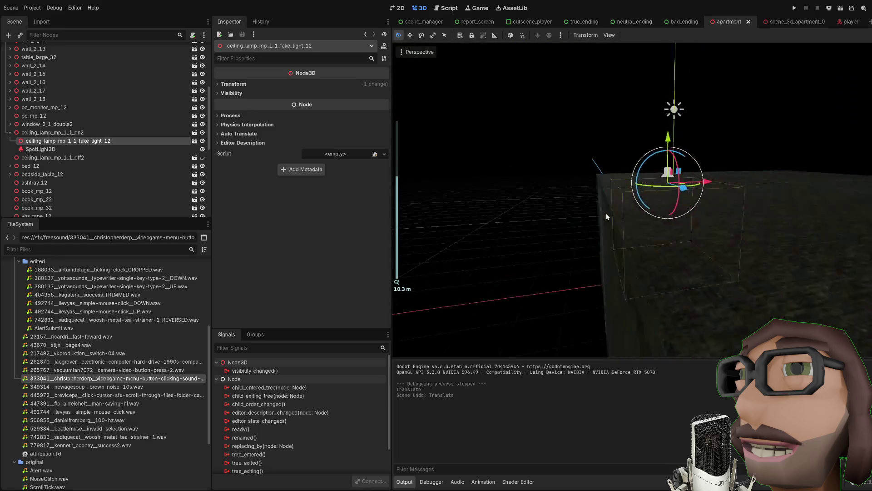
{"action": "scroll", "coordinate": [667, 159], "scroll_direction": "up", "scroll_amount": 3}
{"action": "left_click", "coordinate": [666, 159]}
{"action": "scroll", "coordinate": [700, 170], "scroll_direction": "up", "scroll_amount": 3}
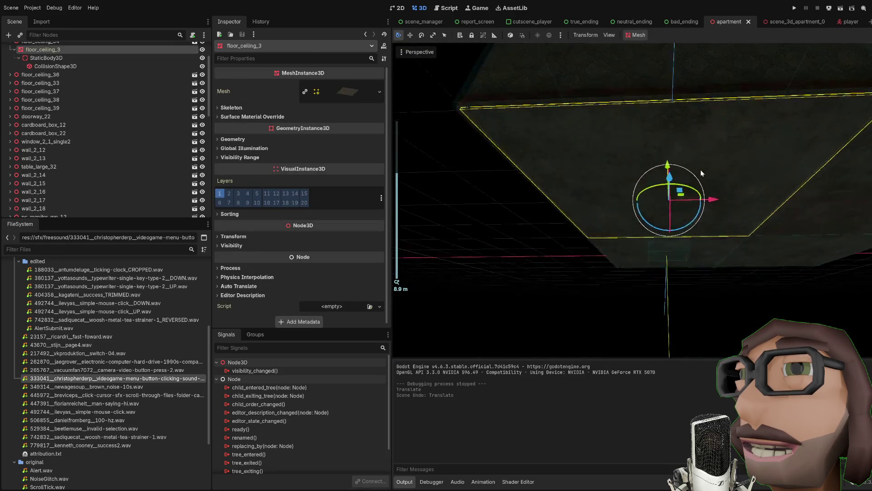
{"action": "mouse_move", "coordinate": [620, 179]}
{"action": "left_mouse_down"}
{"action": "mouse_move", "coordinate": [600, 220]}
{"action": "mouse_move", "coordinate": [655, 136]}
{"action": "mouse_move", "coordinate": [621, 165]}
{"action": "left_mouse_up"}
{"action": "key", "text": "f"}
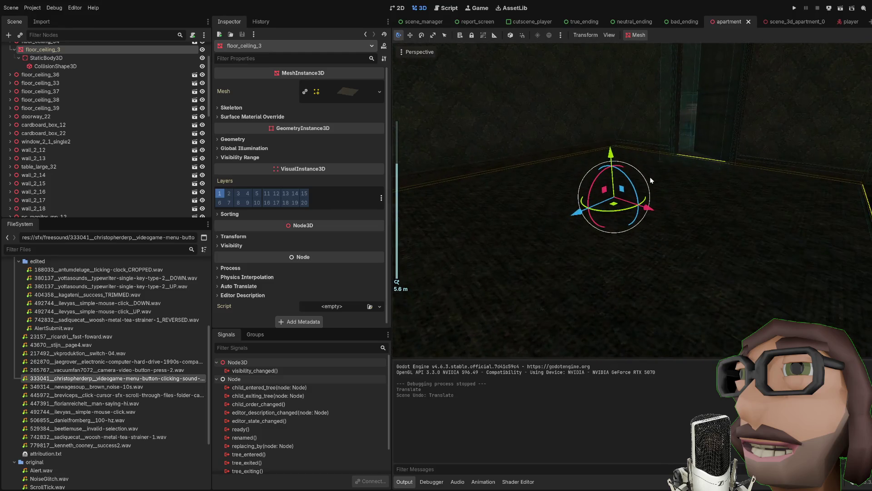
{"action": "scroll", "coordinate": [177, 107], "scroll_direction": "up", "scroll_amount": 3}
{"action": "left_click", "coordinate": [46, 99]}
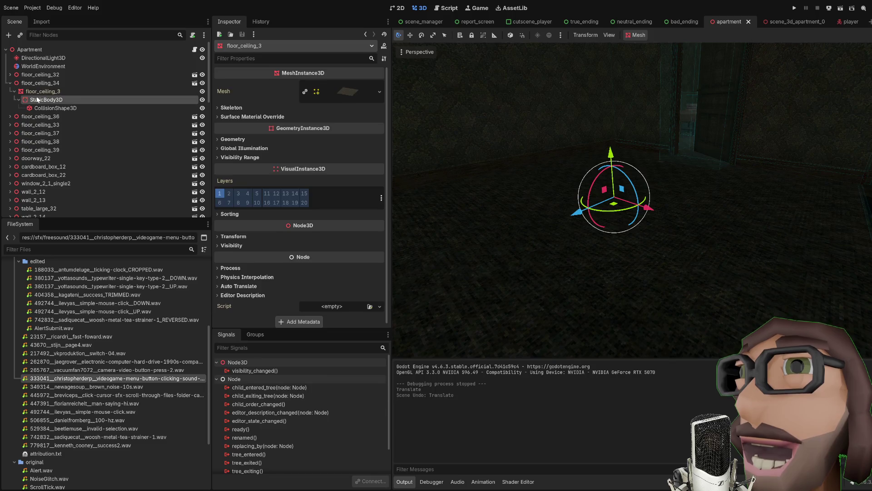
{"action": "key", "text": "f"}
{"action": "scroll", "coordinate": [728, 183], "scroll_direction": "down", "scroll_amount": 2}
Glance at the player capsule and apartment, then frame the Player in scene_3d_apartment_0.
{"action": "left_click", "coordinate": [849, 22]}
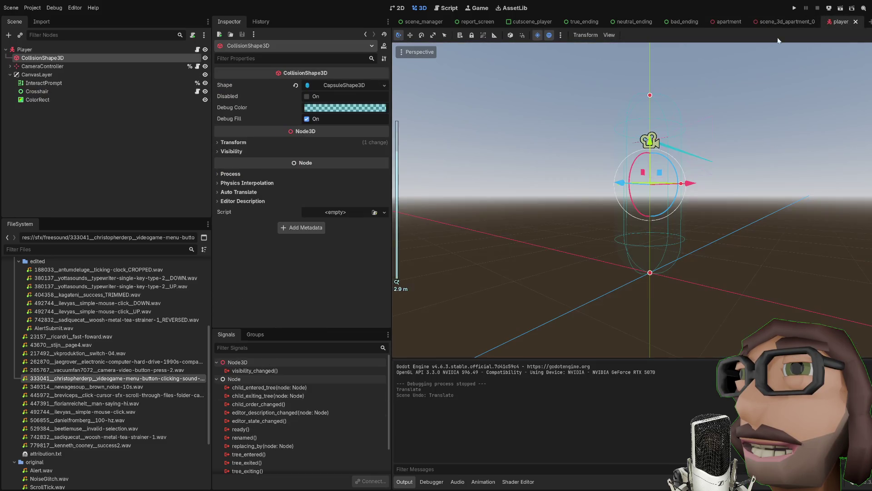
{"action": "mouse_move", "coordinate": [666, 180]}
{"action": "left_mouse_down"}
{"action": "mouse_move", "coordinate": [664, 198]}
{"action": "mouse_move", "coordinate": [675, 129]}
{"action": "mouse_move", "coordinate": [658, 184]}
{"action": "left_mouse_up"}
{"action": "left_click", "coordinate": [720, 22]}
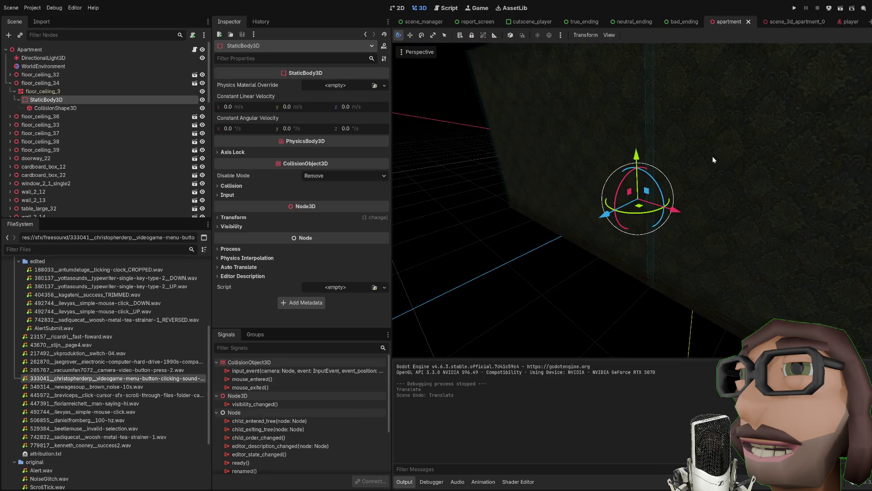
{"action": "mouse_move", "coordinate": [713, 156]}
{"action": "left_mouse_down"}
{"action": "mouse_move", "coordinate": [661, 169]}
{"action": "mouse_move", "coordinate": [684, 147]}
{"action": "mouse_move", "coordinate": [654, 150]}
{"action": "left_mouse_up"}
{"action": "left_click", "coordinate": [775, 22]}
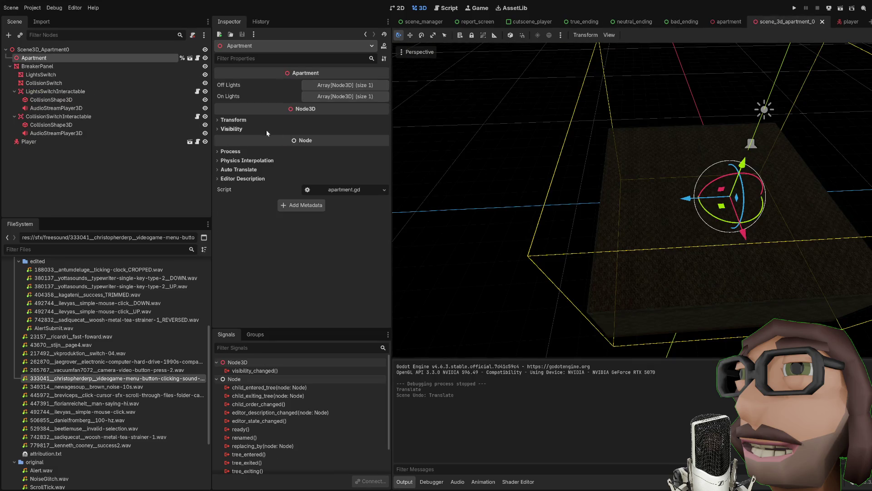
{"action": "double_click", "coordinate": [28, 141]}
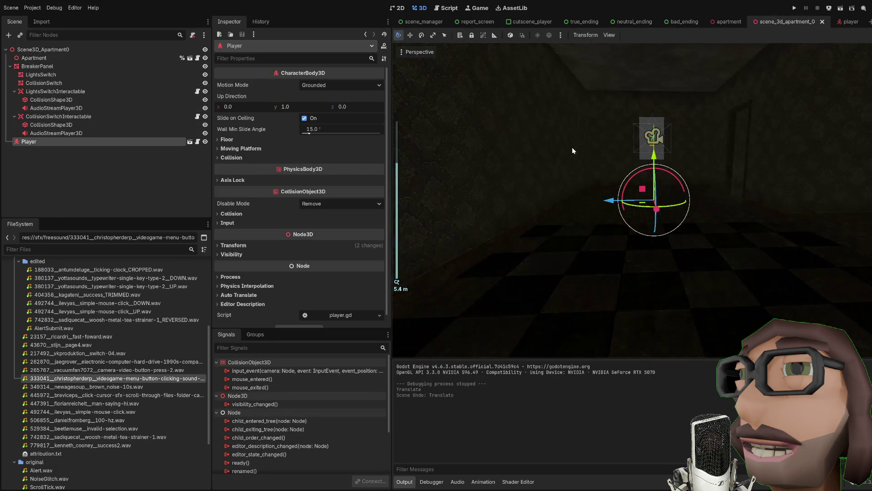
After a quick test run, move player.gd's gravity update onto its own indented line.
{"action": "key", "text": "F5"}
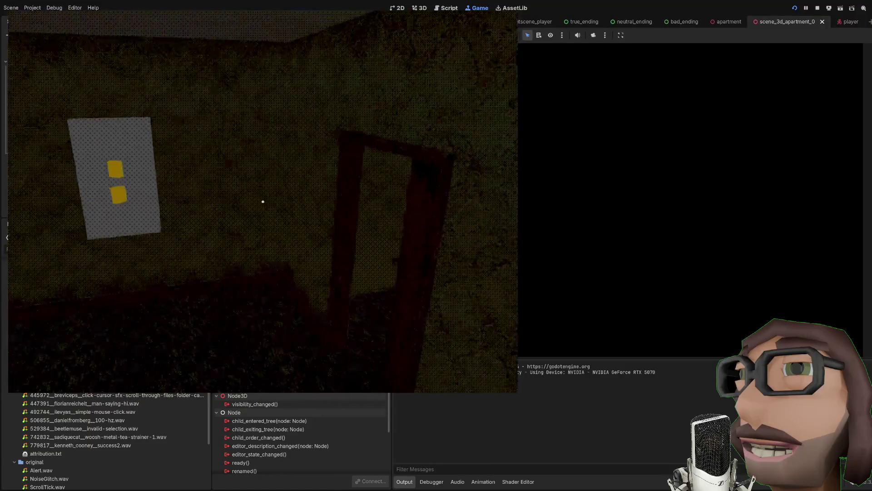
{"action": "key", "text": "F8"}
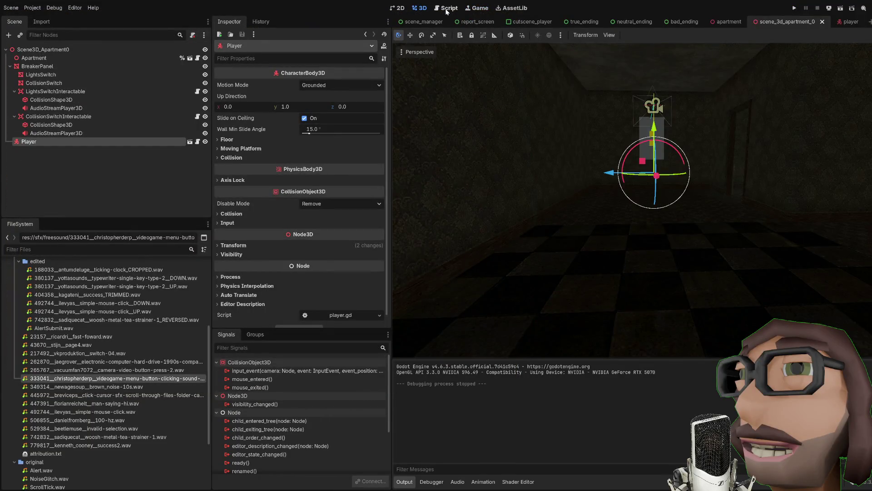
{"action": "left_click", "coordinate": [447, 9]}
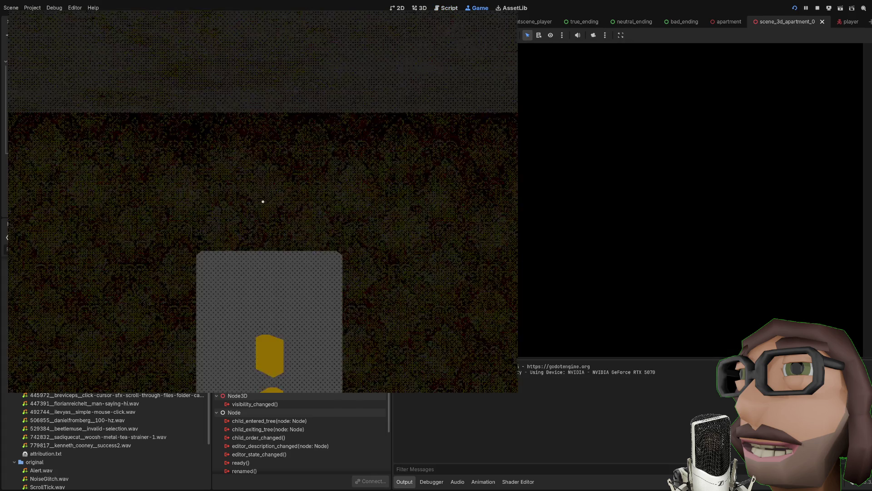
{"action": "key", "text": "Escape"}
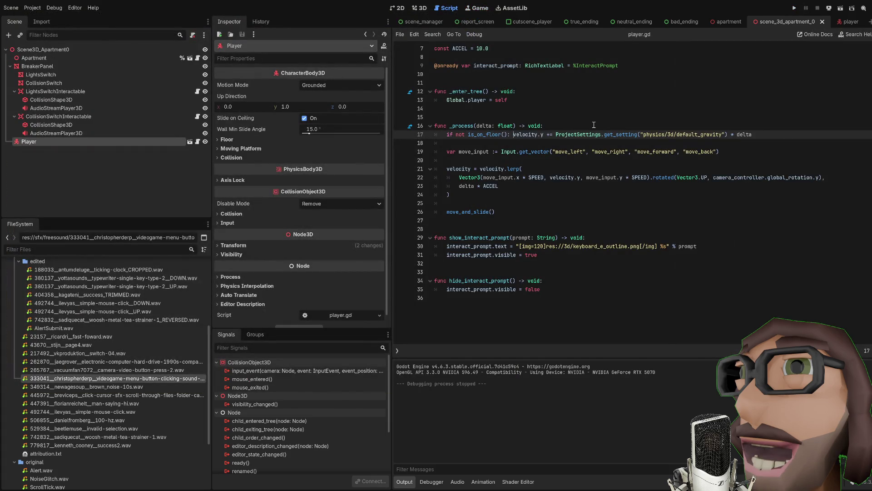
{"action": "key", "text": "Return"}
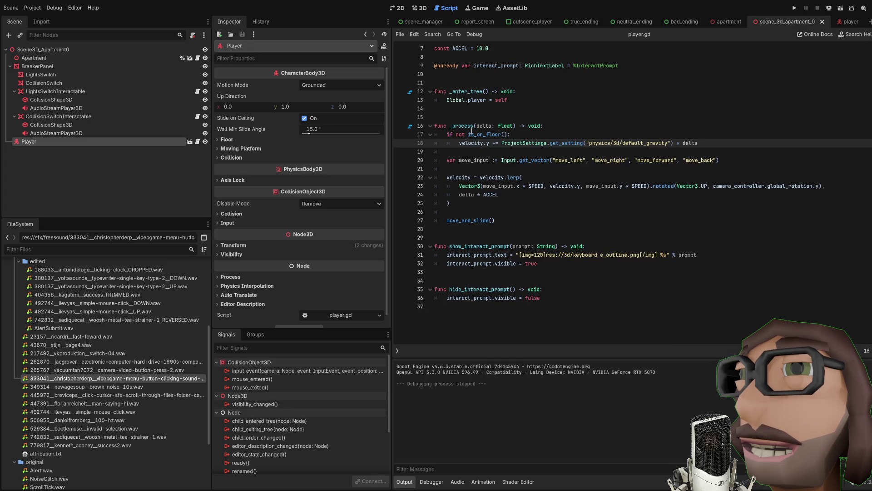
Playtest again, walk to the light-switch panel and interact with it.
{"action": "key", "text": "F5"}
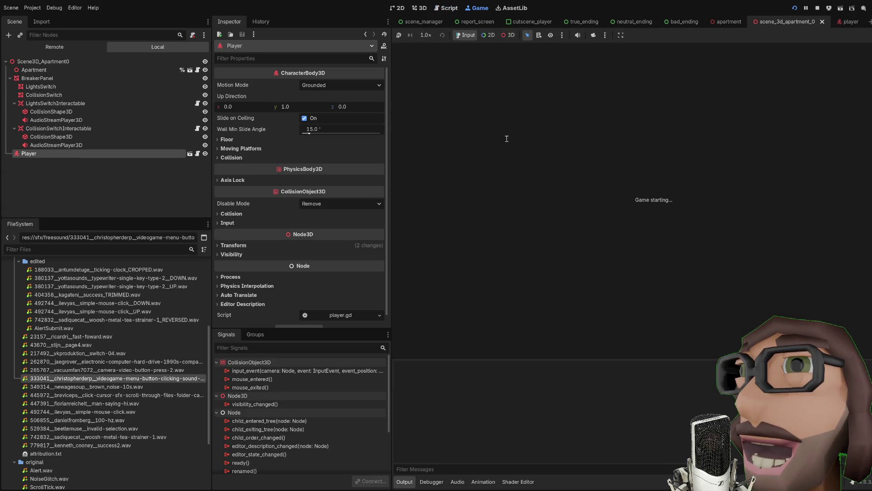
{"action": "key", "text": "w"}
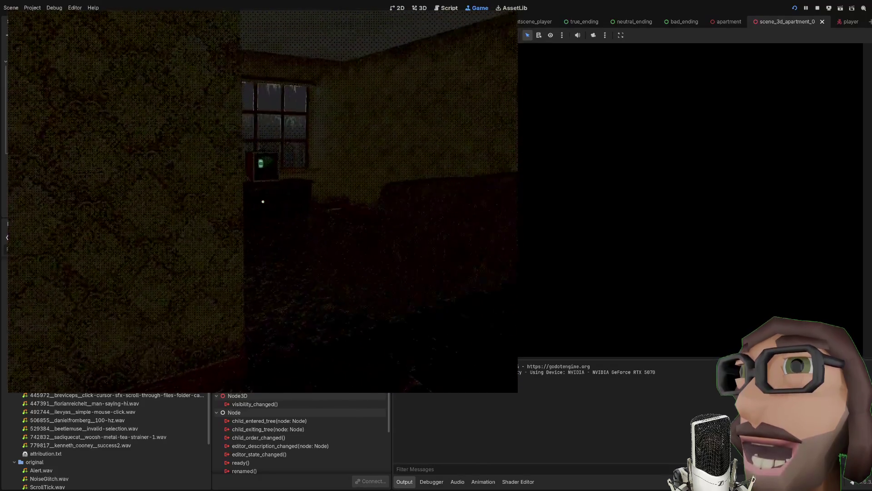
{"action": "key", "text": "w"}
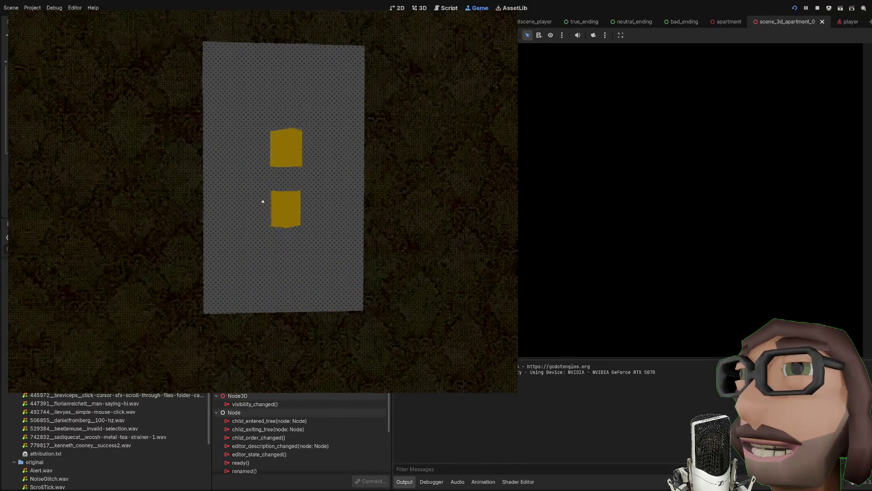
{"action": "key", "text": "e"}
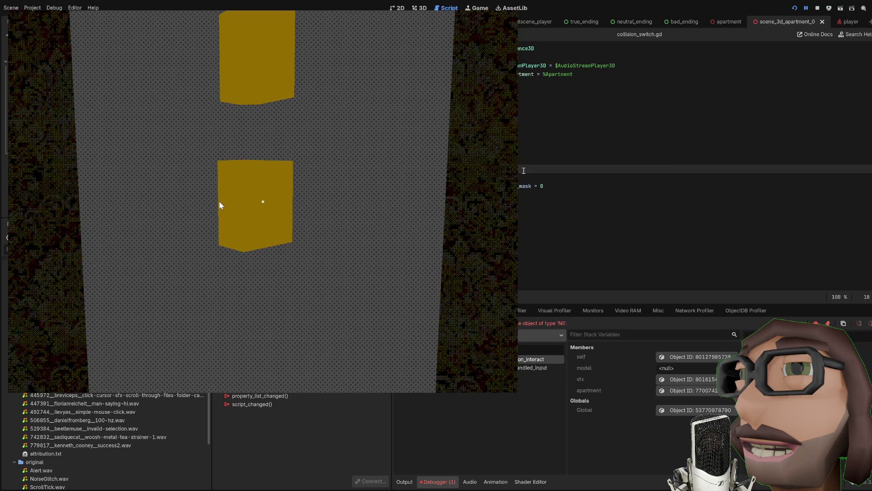
Stop the crashed game, check CollisionSwitchInteractable, then rerun and flip the lower breaker switch.
{"action": "key", "text": "F8"}
{"action": "left_click", "coordinate": [58, 116]}
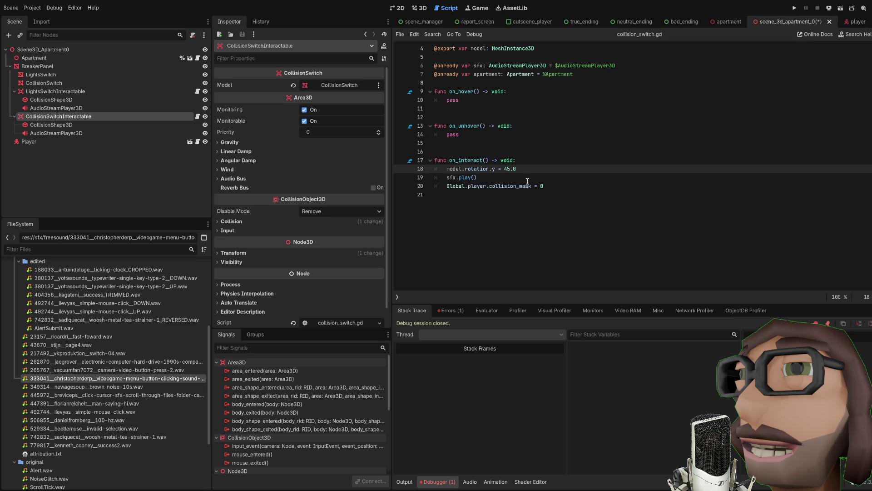
{"action": "key", "text": "F5"}
{"action": "key", "text": "w"}
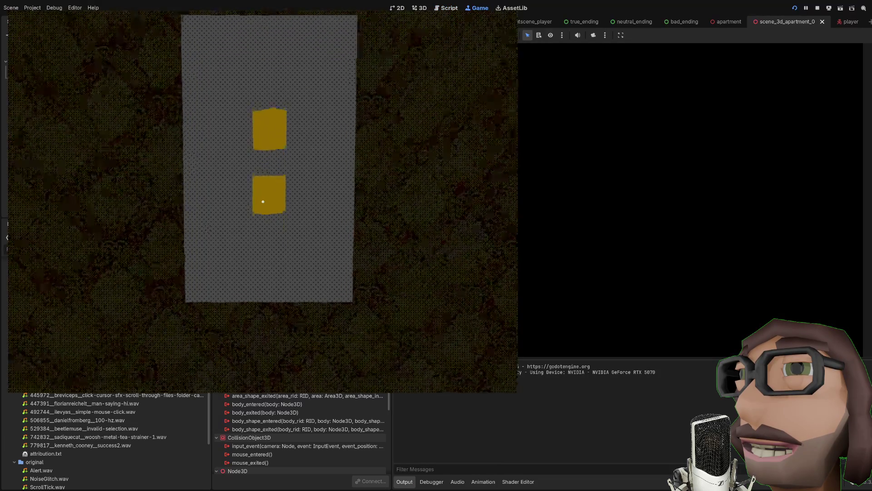
{"action": "left_click", "coordinate": [263, 201]}
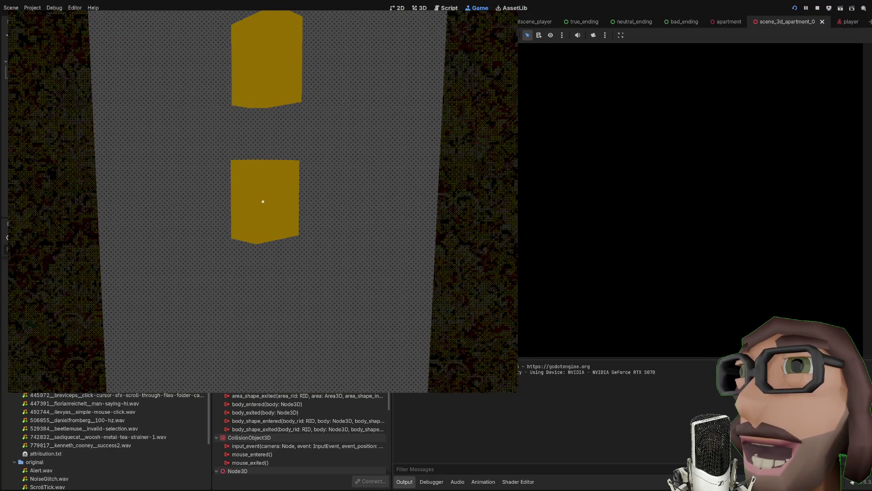
{"action": "left_click", "coordinate": [262, 202]}
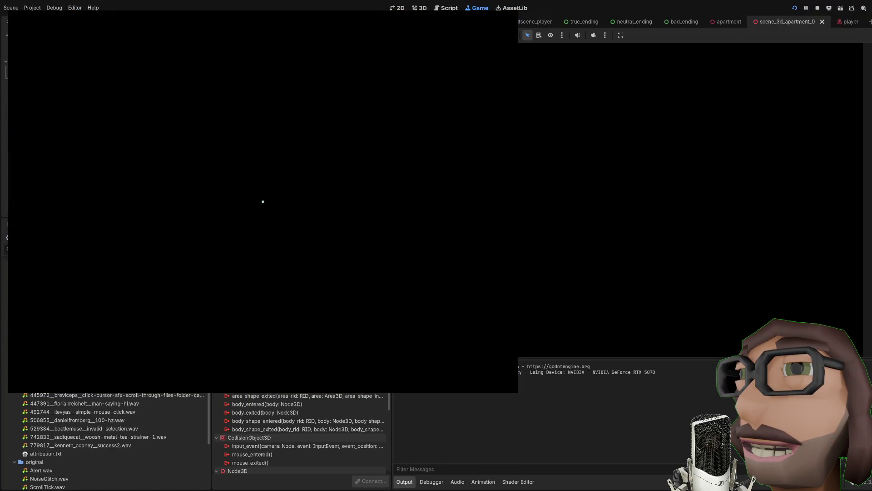
Stop the running game after the world goes black.
{"action": "key", "text": "F8"}
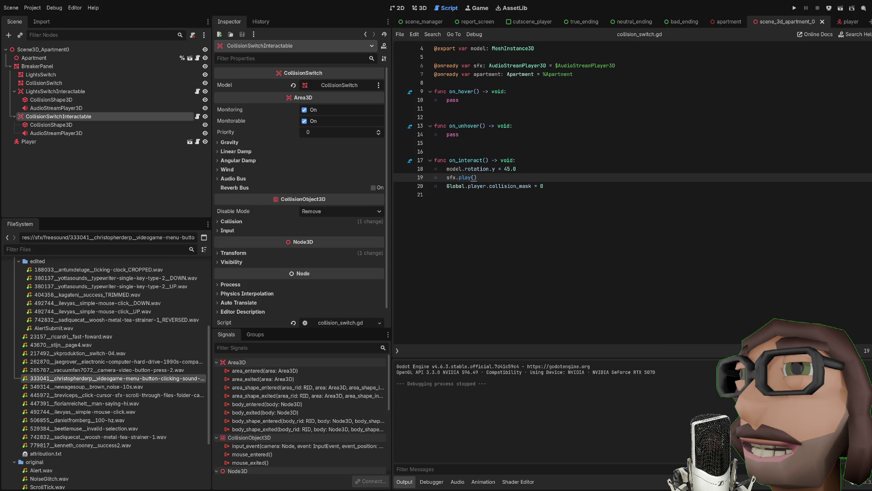
Run the game again, open the door and walk toward the desk, then stop.
{"action": "left_click", "coordinate": [592, 187]}
{"action": "key", "text": "F6"}
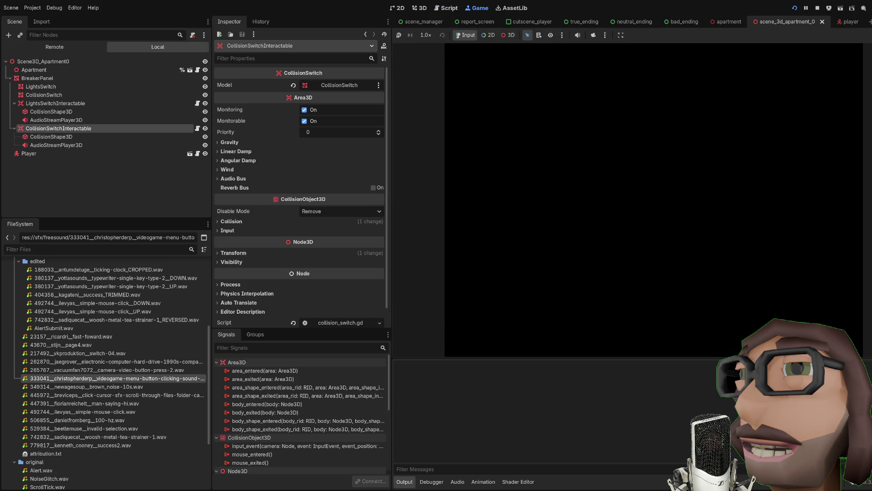
{"action": "key", "text": "e"}
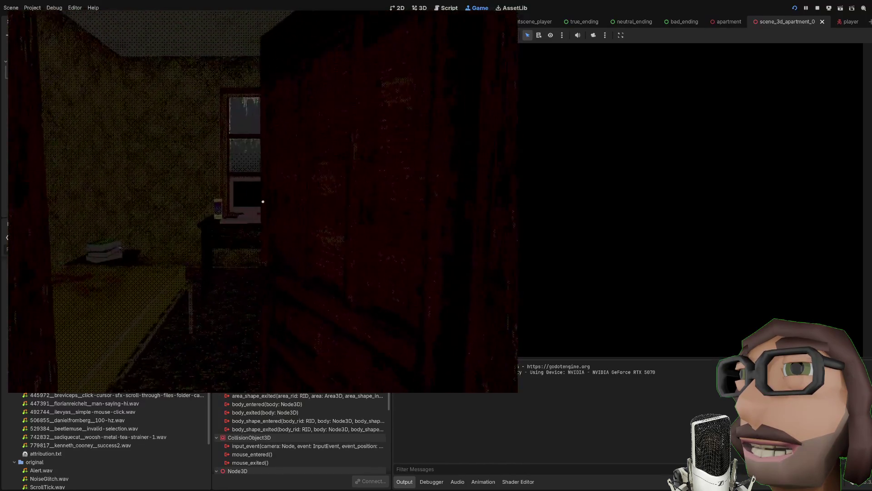
{"action": "key", "text": "w"}
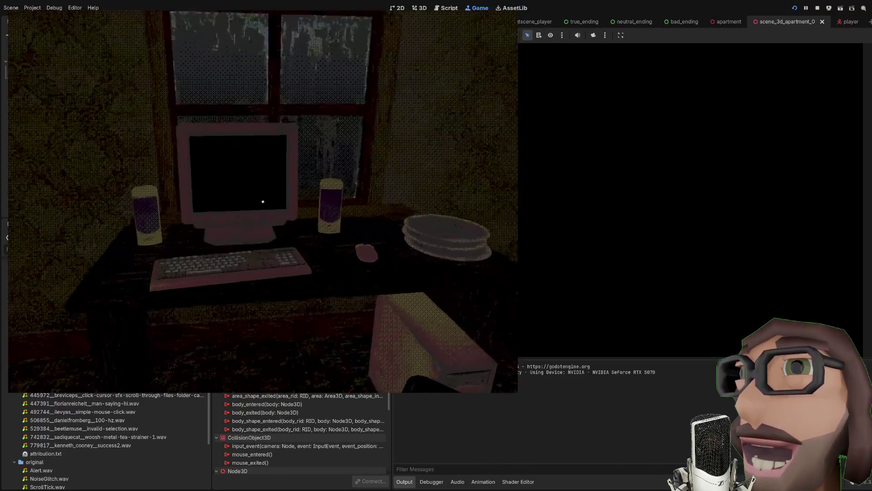
{"action": "key", "text": "F8"}
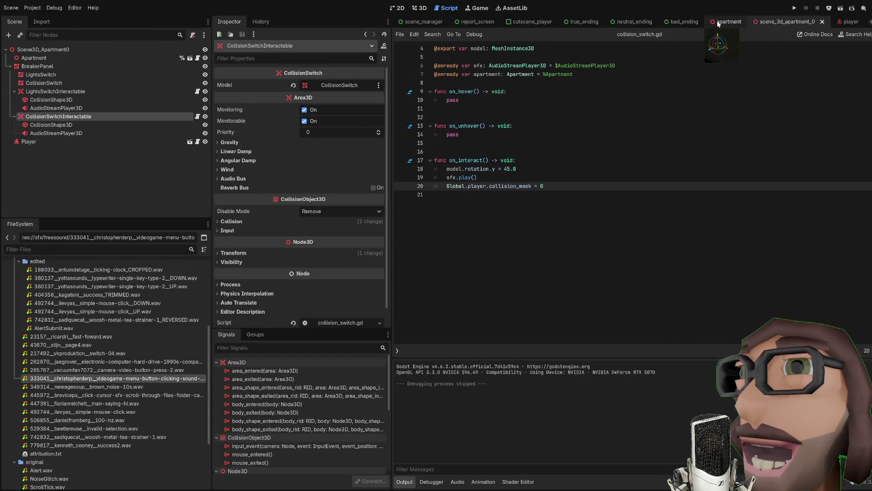
{"action": "left_click", "coordinate": [725, 21]}
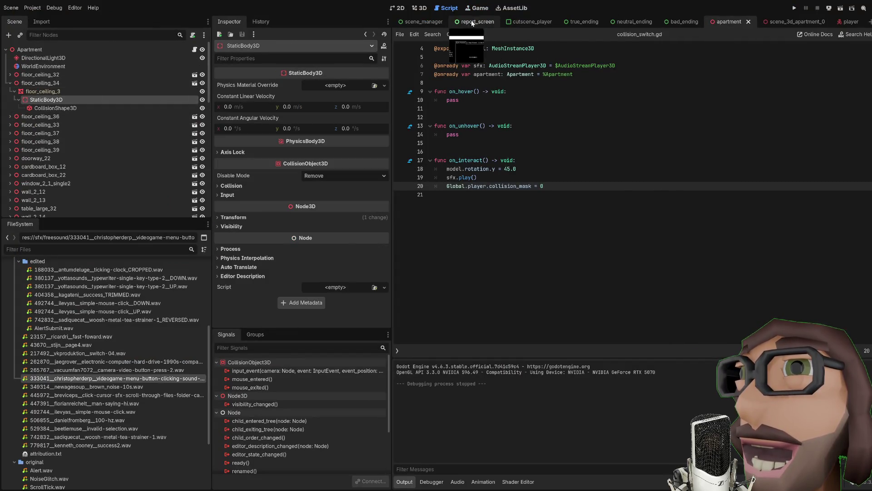
Switch to 3D, frame the apartment desk and CRT monitor, and filter the scene tree by 'pc'.
{"action": "left_click", "coordinate": [423, 8]}
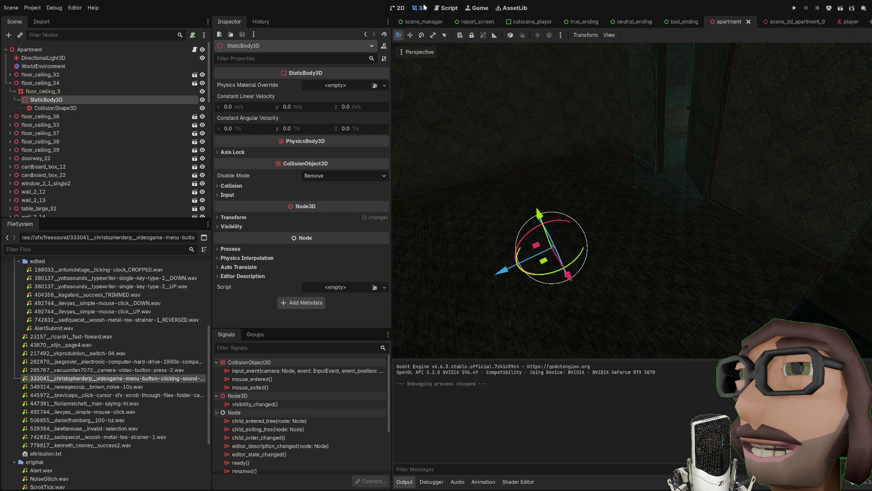
{"action": "left_click_drag", "start_coordinate": [755, 134], "coordinate": [531, 205]}
{"action": "left_click", "coordinate": [620, 176]}
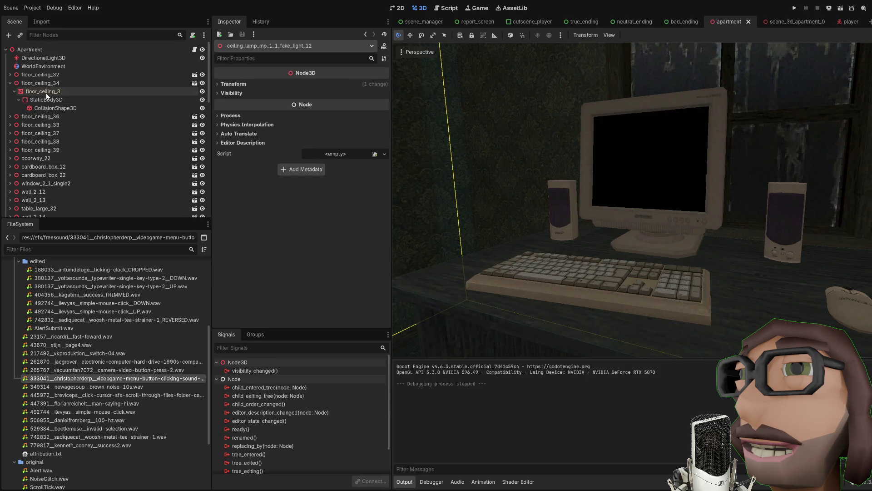
{"action": "scroll", "coordinate": [633, 186], "scroll_direction": "up", "scroll_amount": 2}
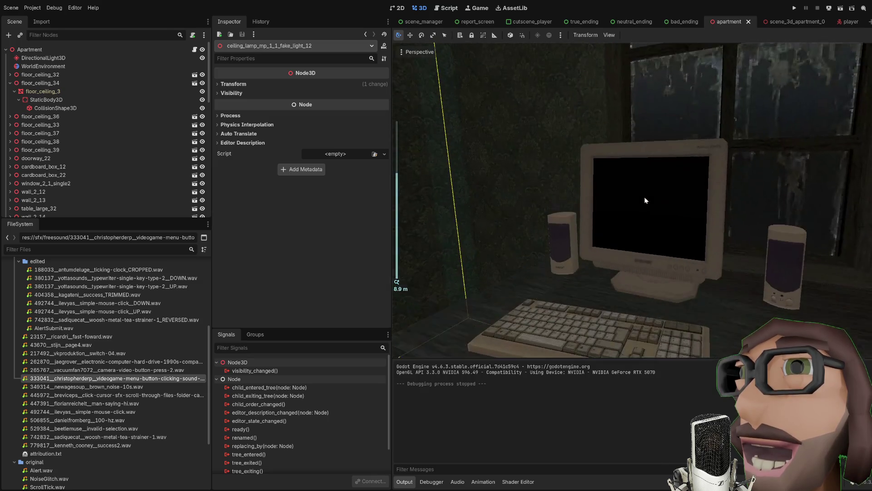
{"action": "scroll", "coordinate": [119, 159], "scroll_direction": "down", "scroll_amount": 5}
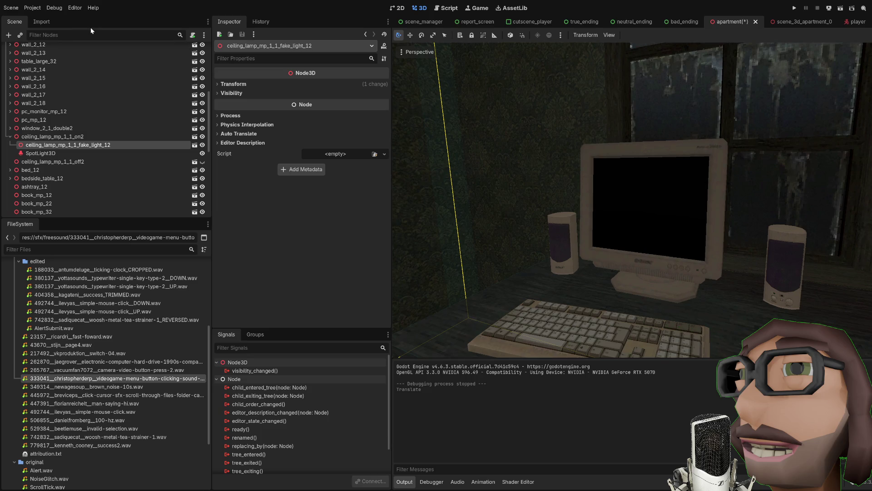
{"action": "type", "text": "pc"}
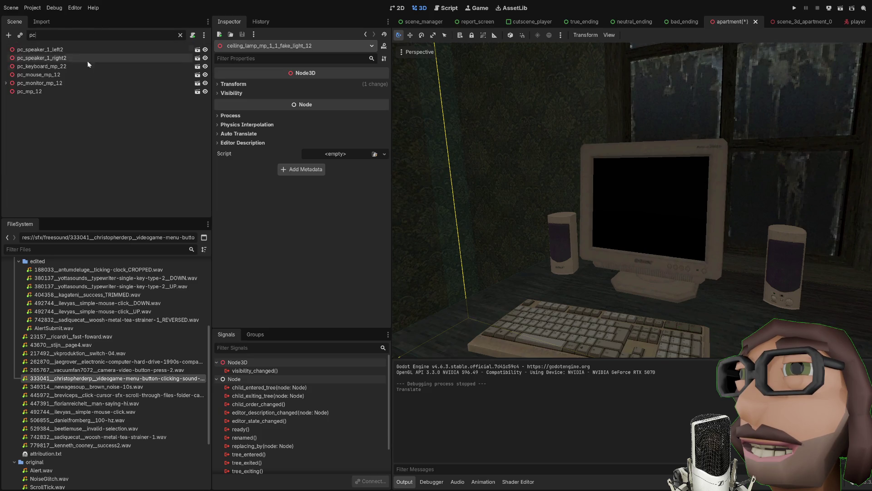
Paste the Crypt I.D. texture onto pc_monitor_mp_1_screen's albedo, make the colour white, and run the game.
{"action": "left_click", "coordinate": [6, 83]}
{"action": "left_click", "coordinate": [93, 99]}
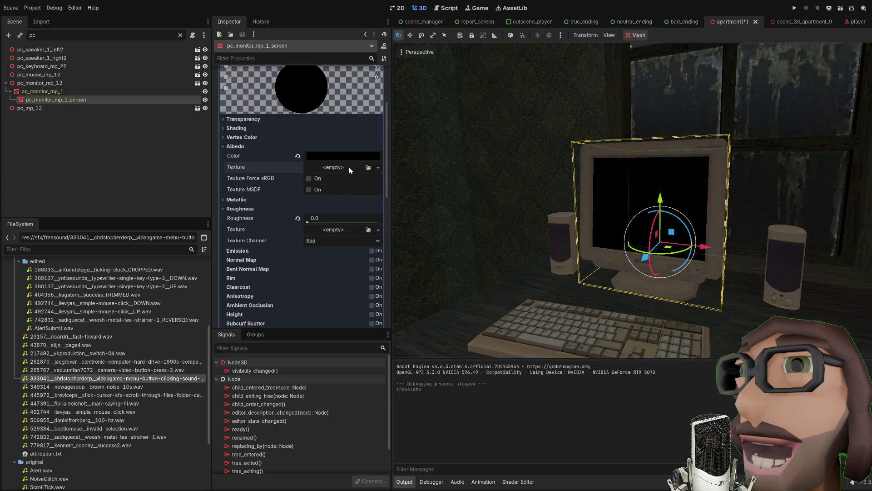
{"action": "key", "text": "ctrl+v"}
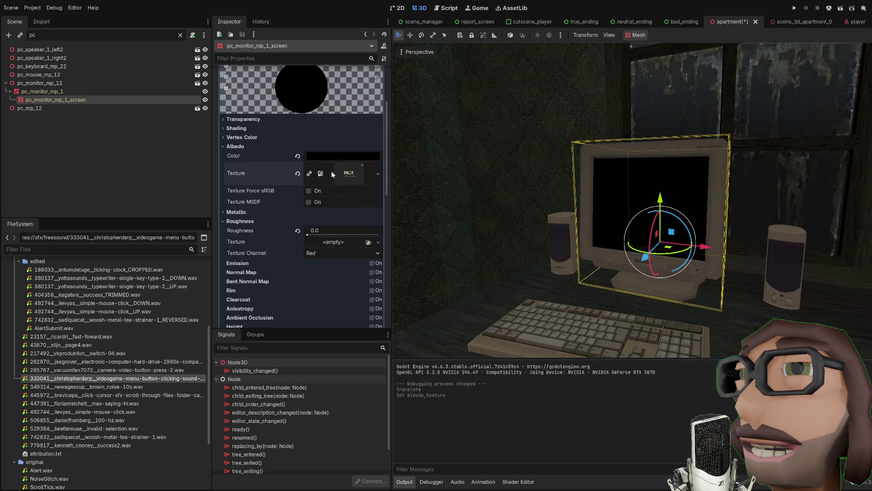
{"action": "left_click", "coordinate": [297, 156]}
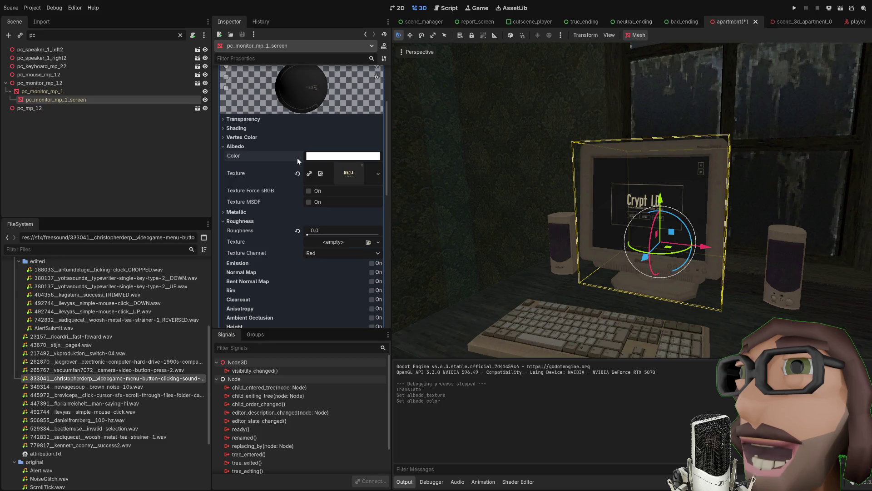
{"action": "scroll", "coordinate": [659, 220], "scroll_direction": "up", "scroll_amount": 1}
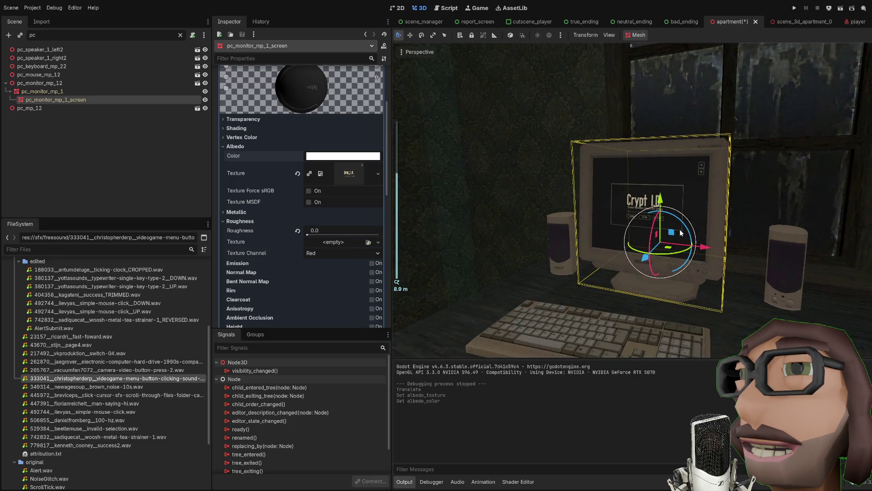
{"action": "key", "text": "F5"}
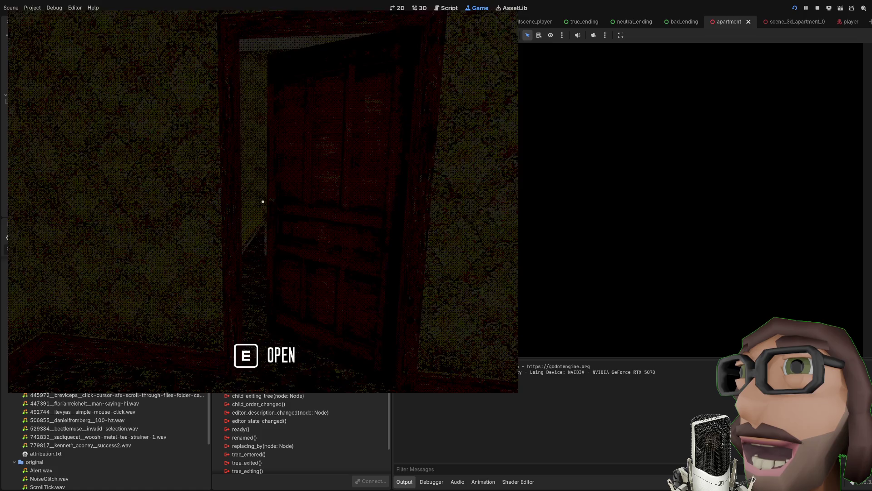
Walk through the apartment to check the textured monitor, stop the game, and open scene_manager.
{"action": "key", "text": "e"}
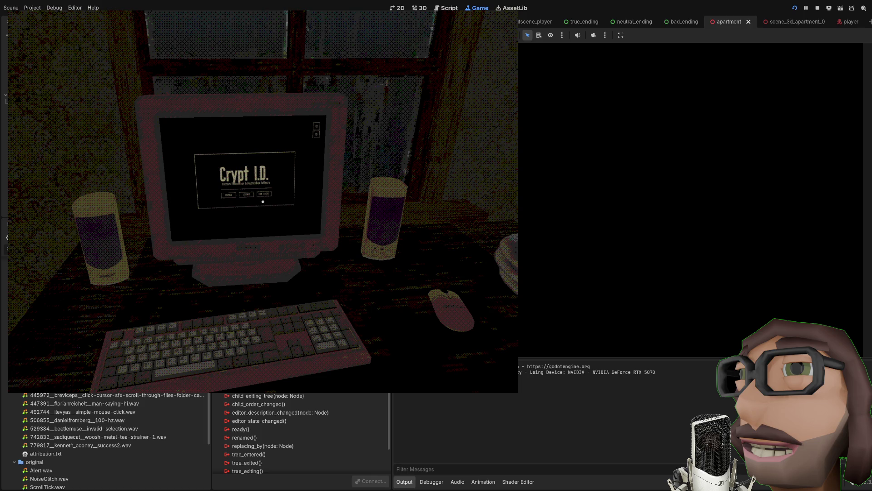
{"action": "mouse_move", "coordinate": [263, 201]}
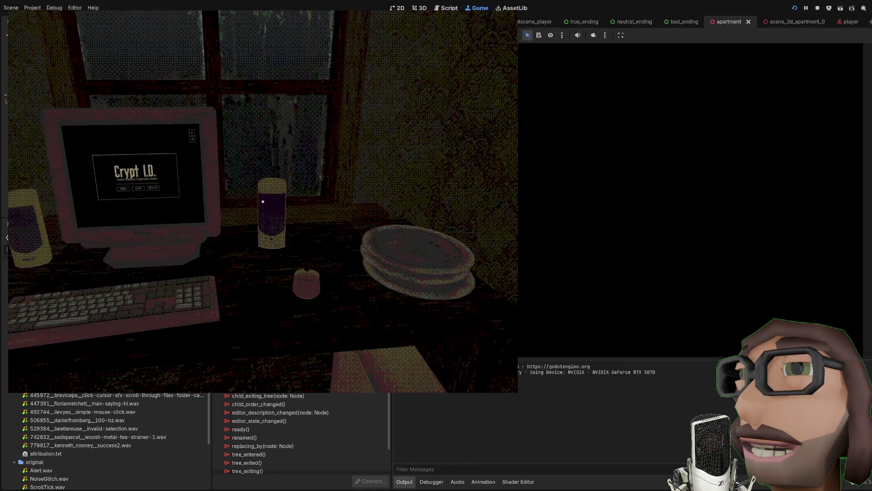
{"action": "key", "text": "w"}
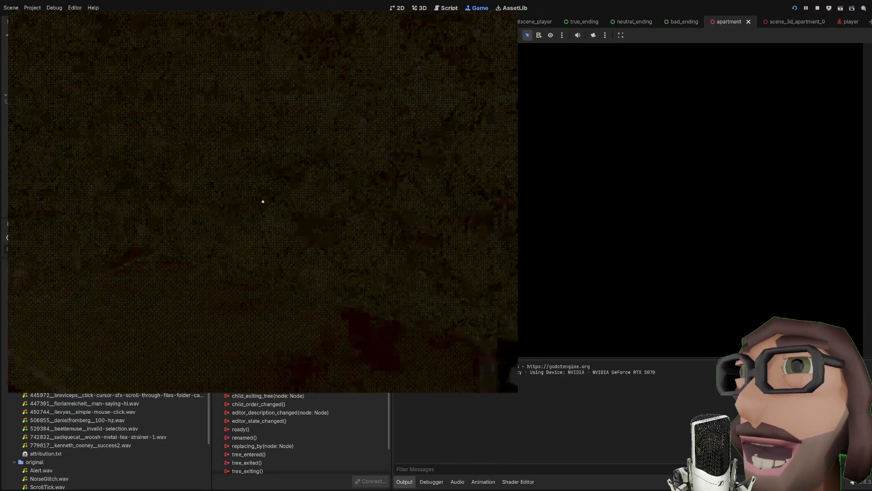
{"action": "key", "text": "w"}
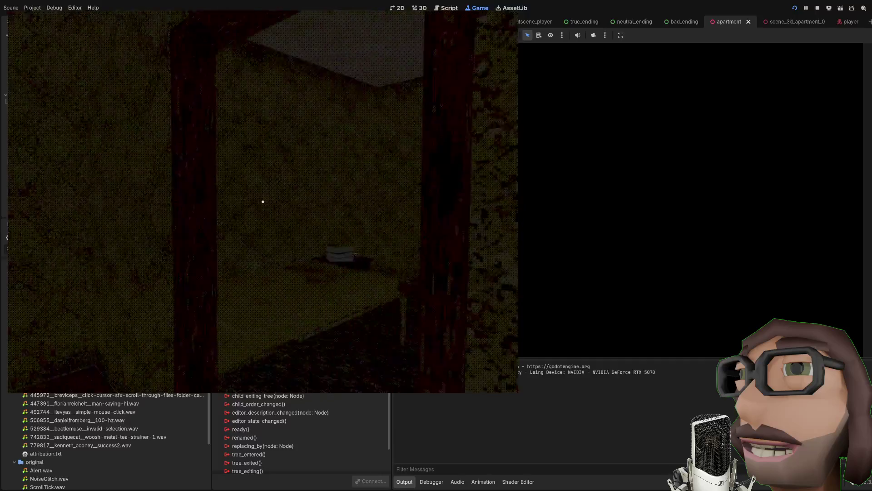
{"action": "key", "text": "w"}
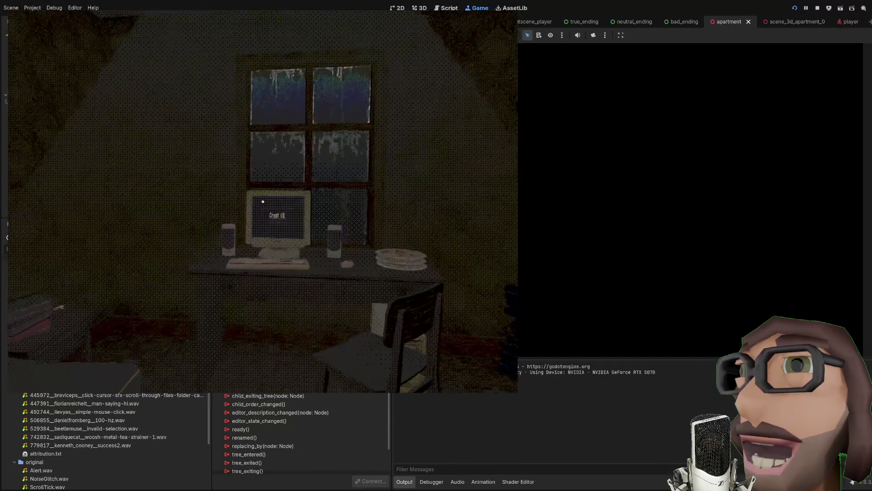
{"action": "key", "text": "F8"}
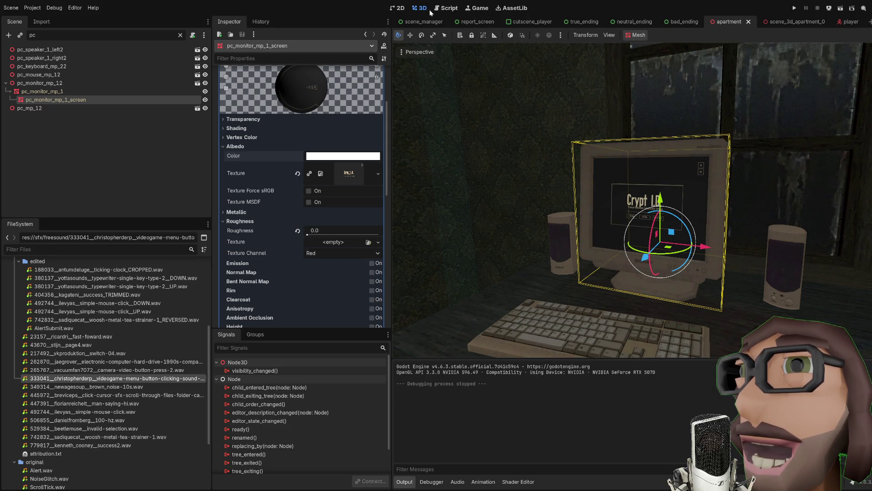
{"action": "left_click", "coordinate": [423, 21]}
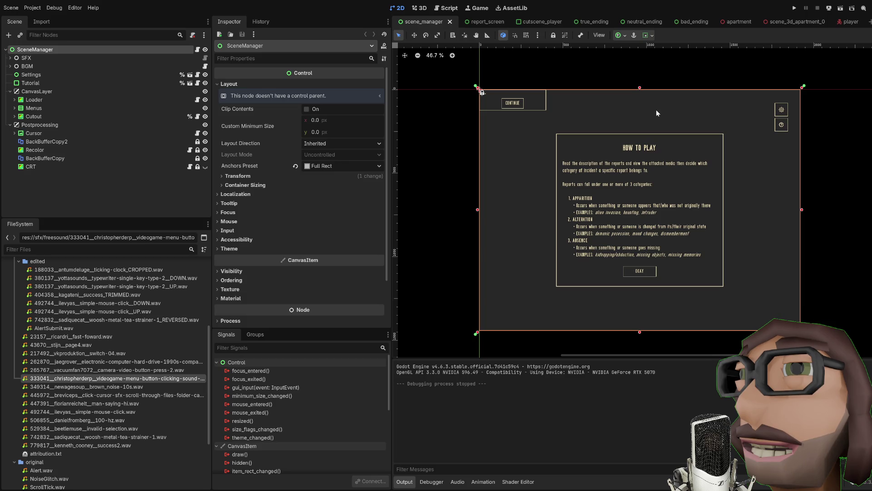
Switch to the script editor to edit report.gd.
{"action": "key", "text": "ctrl+F3"}
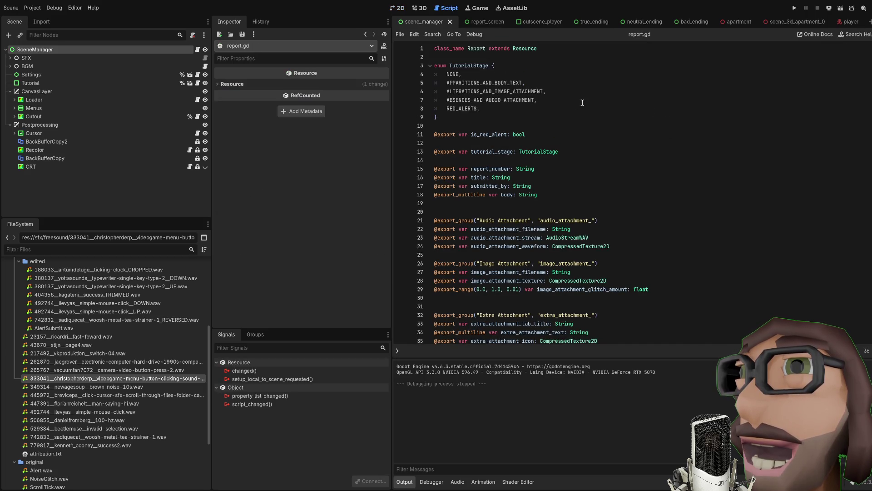
{"action": "triple_click", "coordinate": [638, 134]}
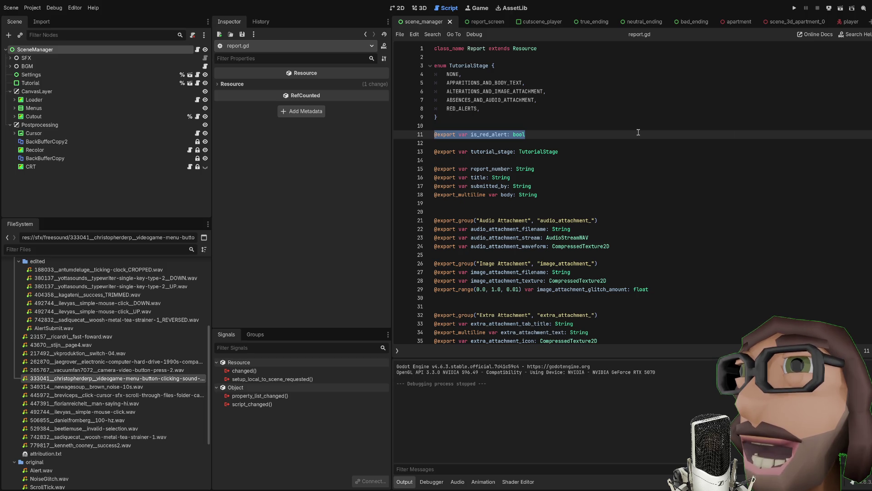
{"action": "key", "text": "BackSpace"}
{"action": "key", "text": "BackSpace"}
{"action": "key", "text": "BackSpace"}
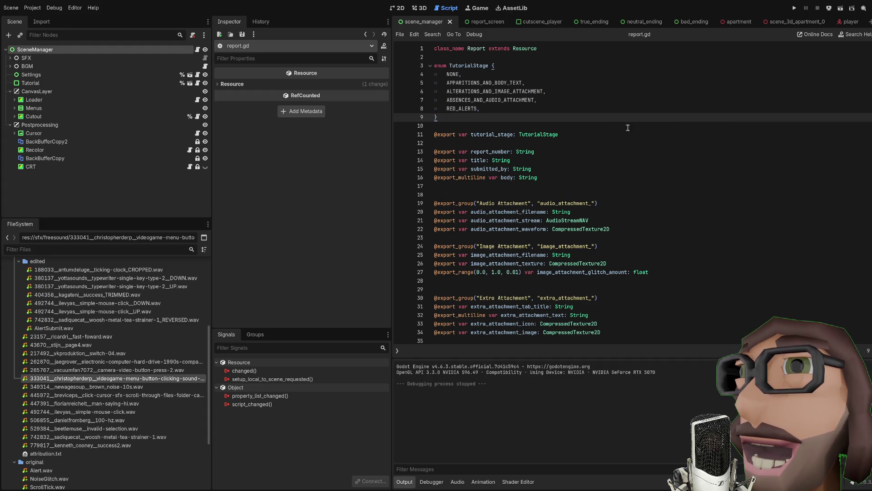
{"action": "scroll", "coordinate": [627, 127], "scroll_direction": "down", "scroll_amount": 5}
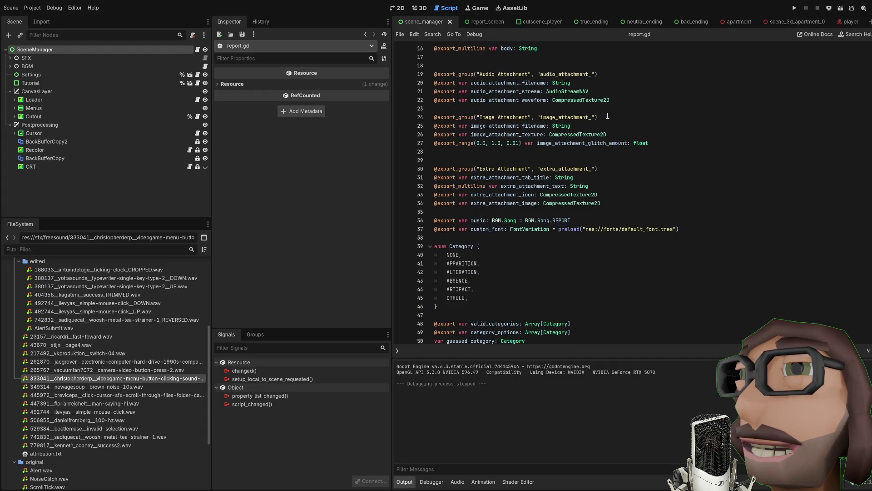
{"action": "left_click", "coordinate": [600, 217]}
{"action": "key", "text": "ctrl+s"}
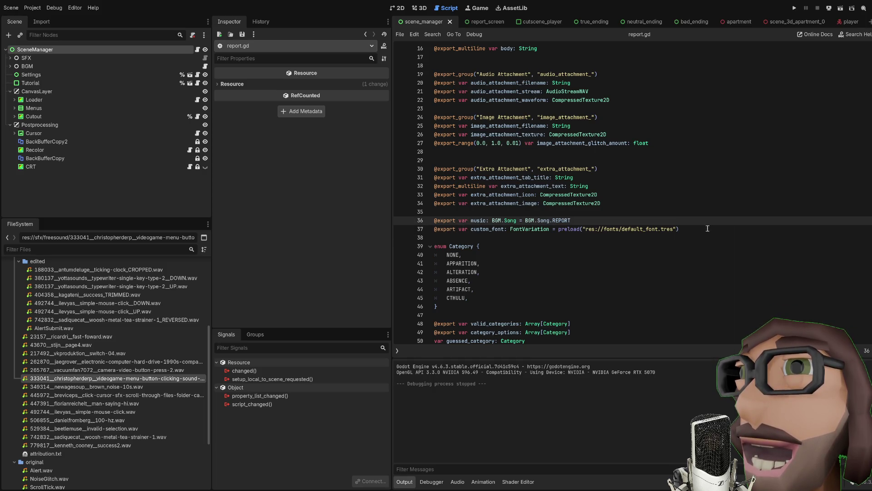
{"action": "left_click", "coordinate": [708, 230]}
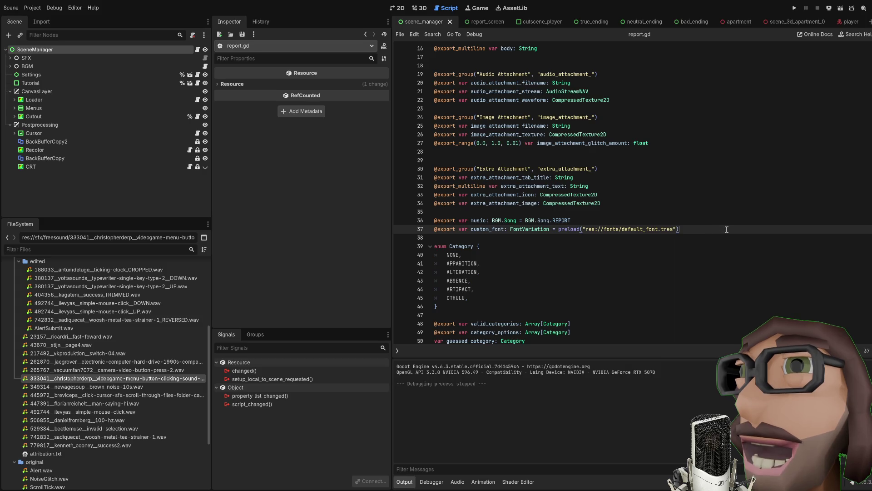
{"action": "scroll", "coordinate": [726, 229], "scroll_direction": "up", "scroll_amount": 1}
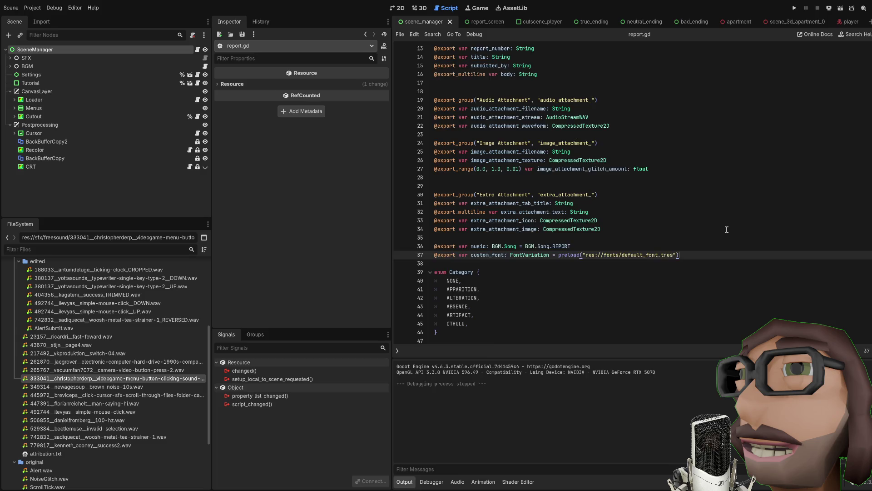
{"action": "scroll", "coordinate": [726, 230], "scroll_direction": "down", "scroll_amount": 1}
{"action": "scroll", "coordinate": [726, 230], "scroll_direction": "up", "scroll_amount": 1}
{"action": "scroll", "coordinate": [686, 241], "scroll_direction": "down", "scroll_amount": 1}
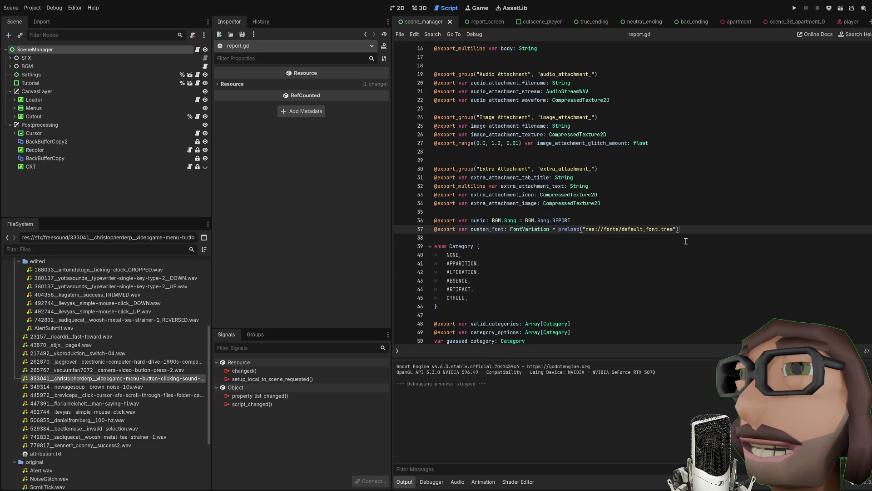
{"action": "left_click", "coordinate": [727, 244]}
{"action": "key", "text": "Return"}
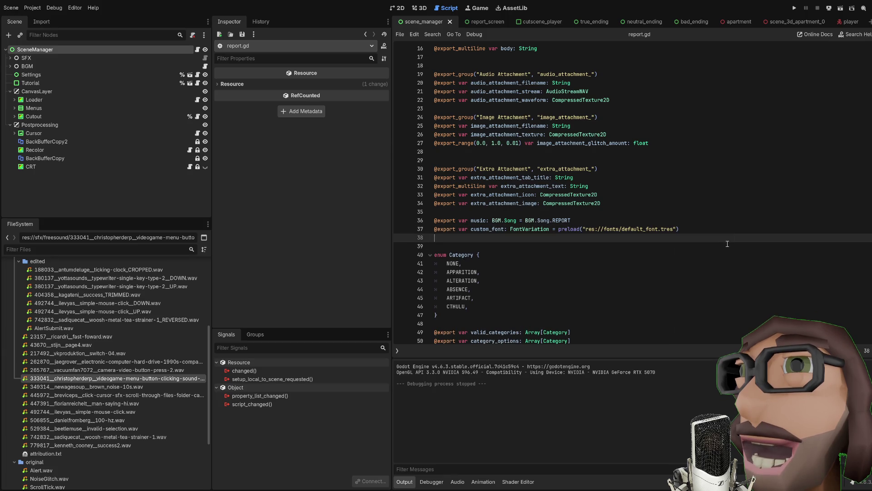
{"action": "scroll", "coordinate": [731, 236], "scroll_direction": "up", "scroll_amount": 3}
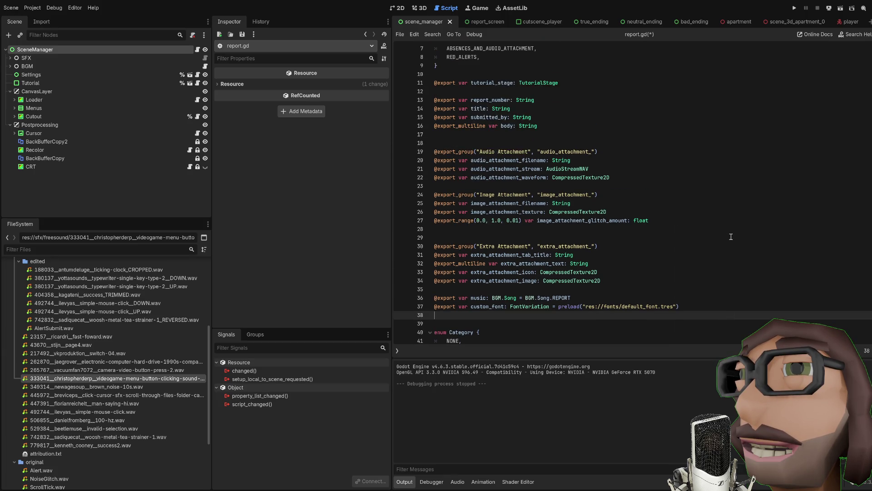
{"action": "key", "text": "BackSpace"}
{"action": "scroll", "coordinate": [730, 237], "scroll_direction": "down", "scroll_amount": 1}
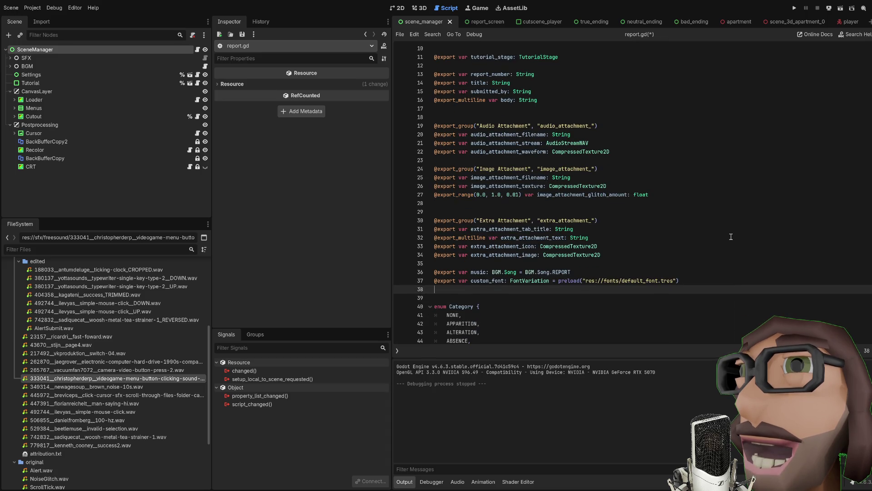
{"action": "key", "text": "ctrl+s"}
{"action": "scroll", "coordinate": [730, 236], "scroll_direction": "up", "scroll_amount": 3}
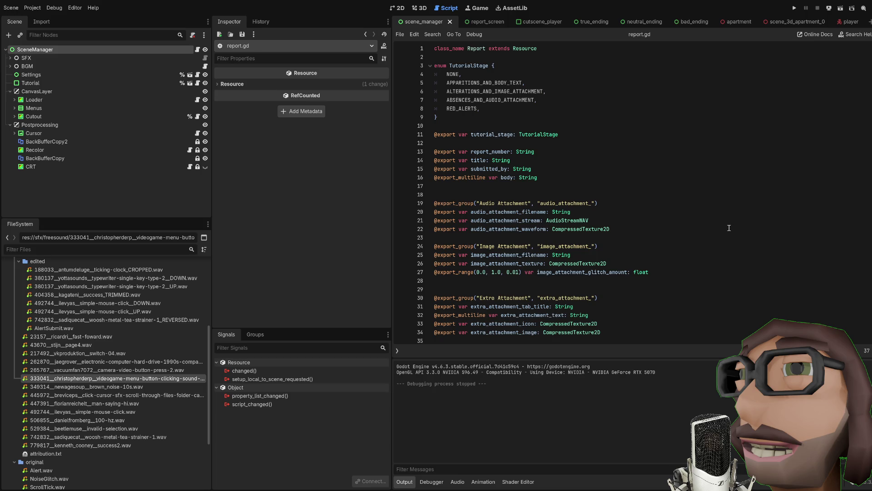
{"action": "scroll", "coordinate": [729, 228], "scroll_direction": "down", "scroll_amount": 4}
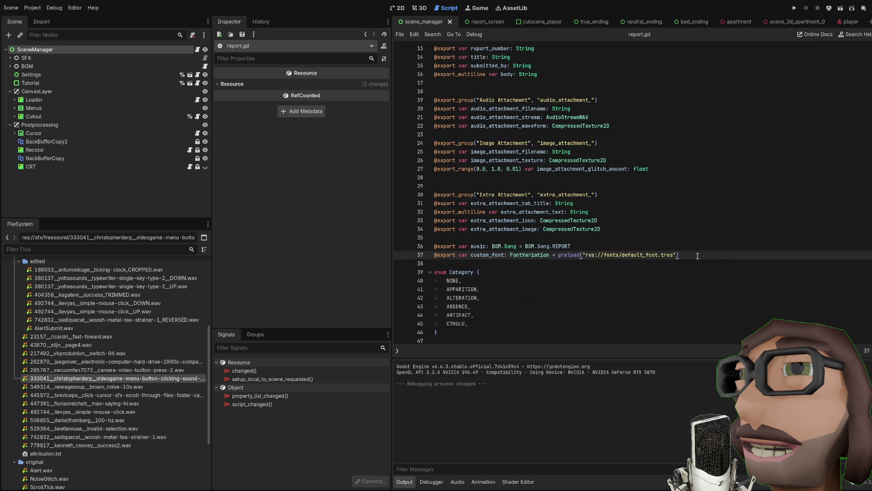
{"action": "key", "text": "Return"}
{"action": "type", "text": "@ex"}
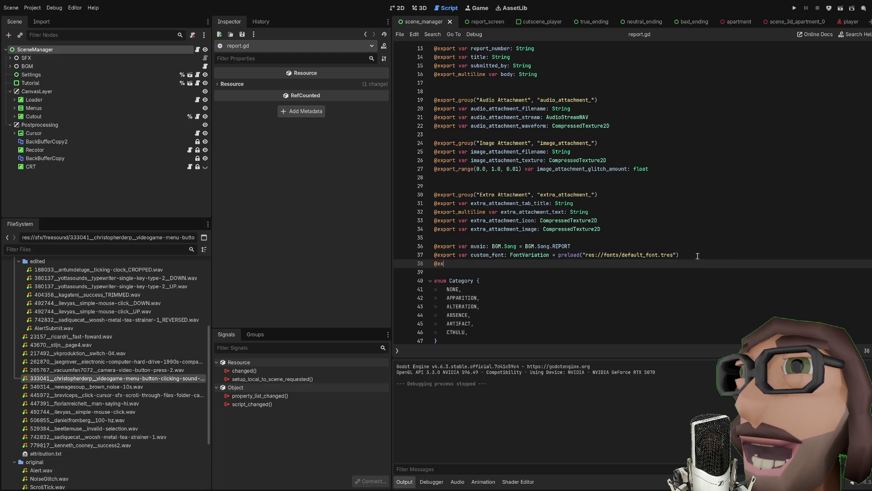
{"action": "type", "text": "port var"}
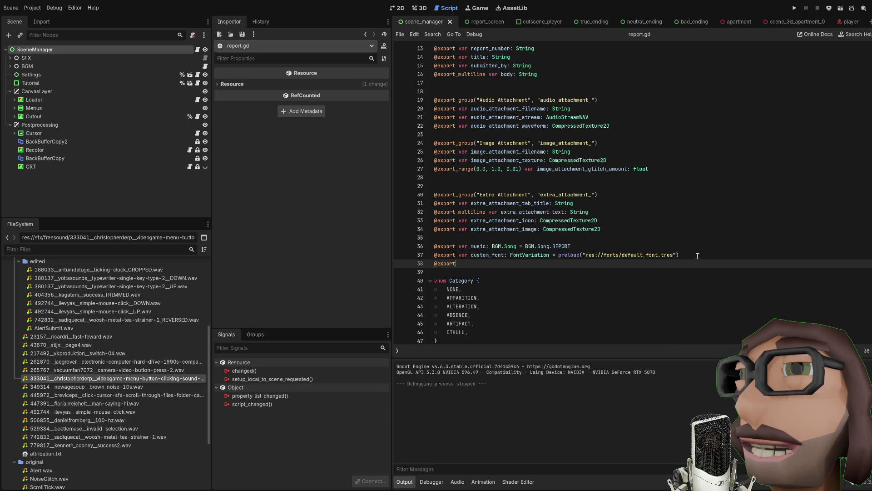
{"action": "key", "text": "BackSpace"}
{"action": "key", "text": "BackSpace"}
{"action": "key", "text": "BackSpace"}
{"action": "type", "text": "_fie"}
{"action": "key", "text": "ctrl+space"}
{"action": "key", "text": "Down"}
{"action": "key", "text": "Return"}
{"action": "type", "text": "\"*.tscn\") var"}
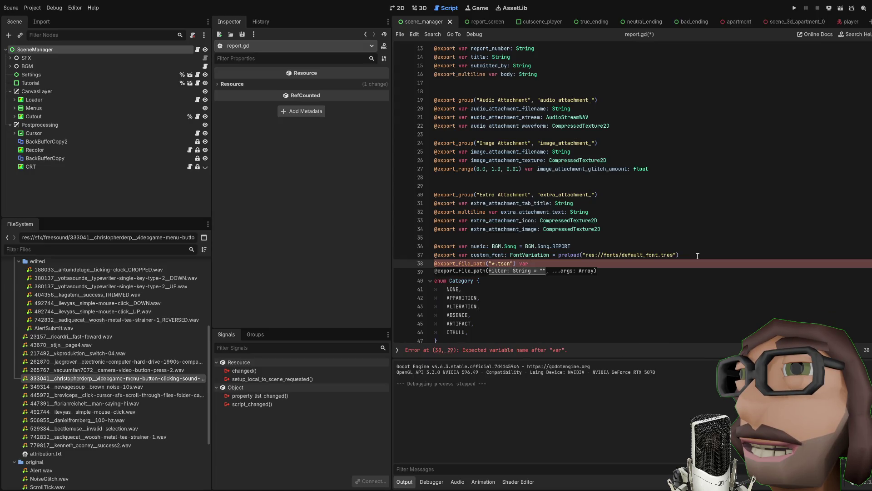
{"action": "type", "text": " _s"}
{"action": "type", "text": "uence"}
{"action": "type", "text": "trubg"}
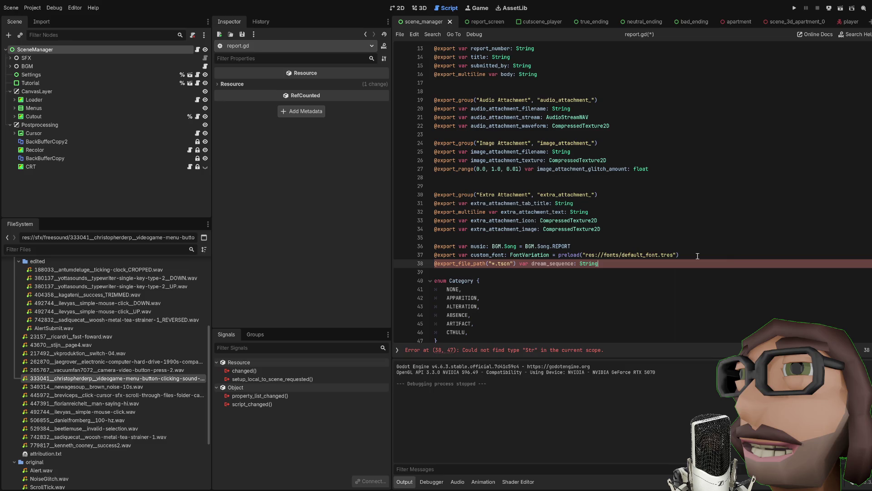
{"action": "type", "text": "ing"}
{"action": "left_click", "coordinate": [650, 245]}
{"action": "key", "text": "ctrl+s"}
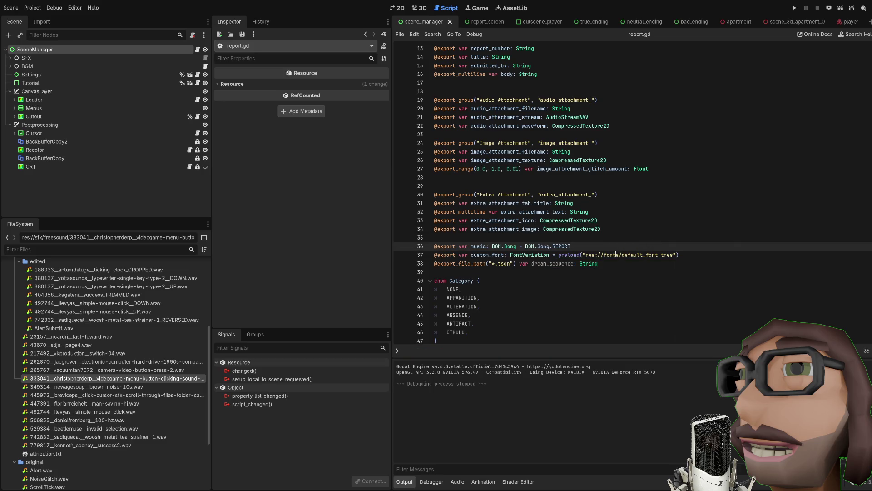
Search the whole project for is_red_alert.
{"action": "key", "text": "ctrl"}
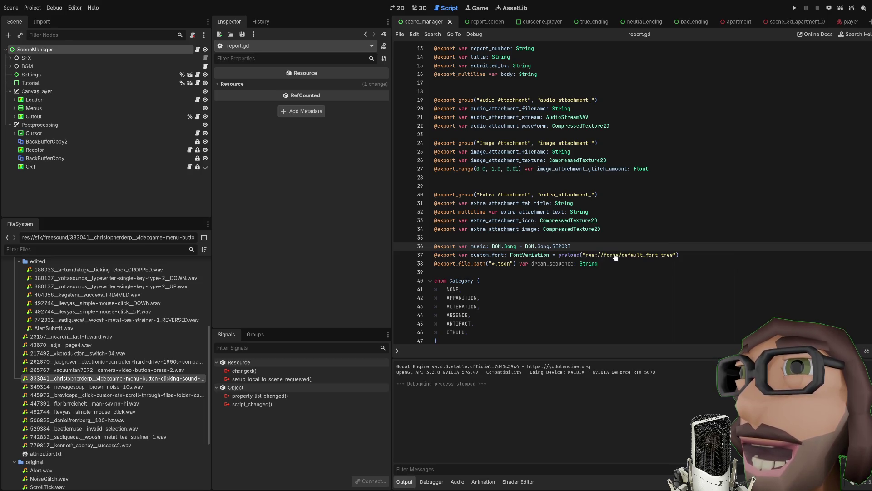
{"action": "key", "text": "ctrl+shift+f"}
{"action": "key", "text": "Return"}
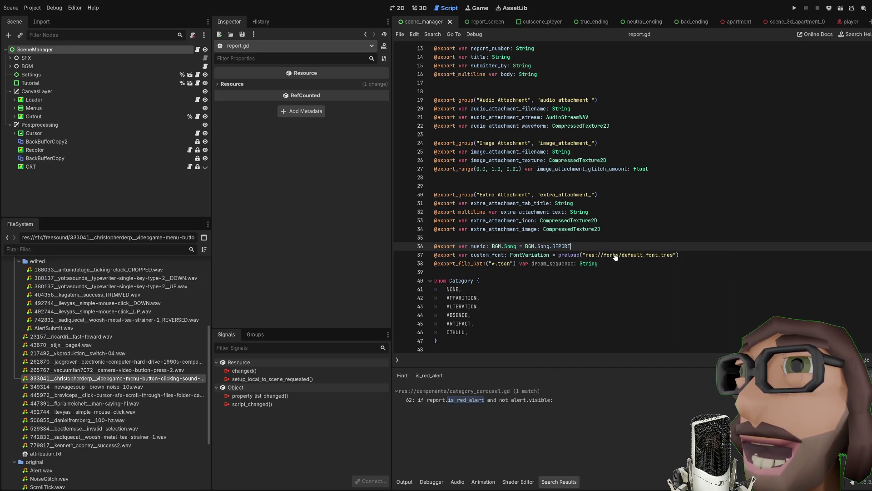
In category_carousel.gd line 62, replace is_red_alert with report.dream_sequence.
{"action": "left_click", "coordinate": [482, 402]}
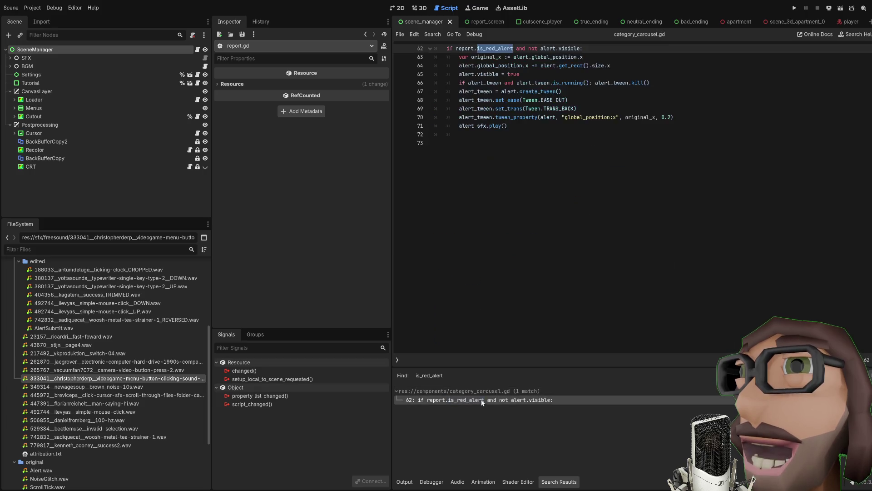
{"action": "scroll", "coordinate": [574, 188], "scroll_direction": "up", "scroll_amount": 5}
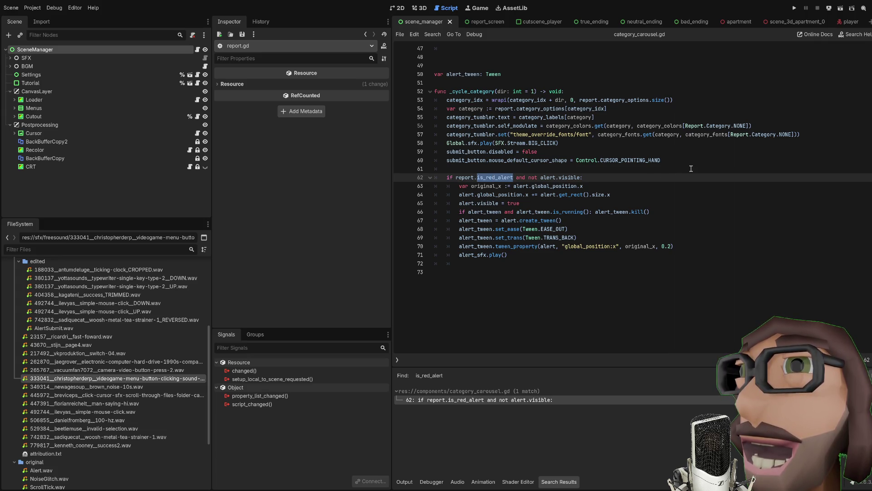
{"action": "type", "text": "dre"}
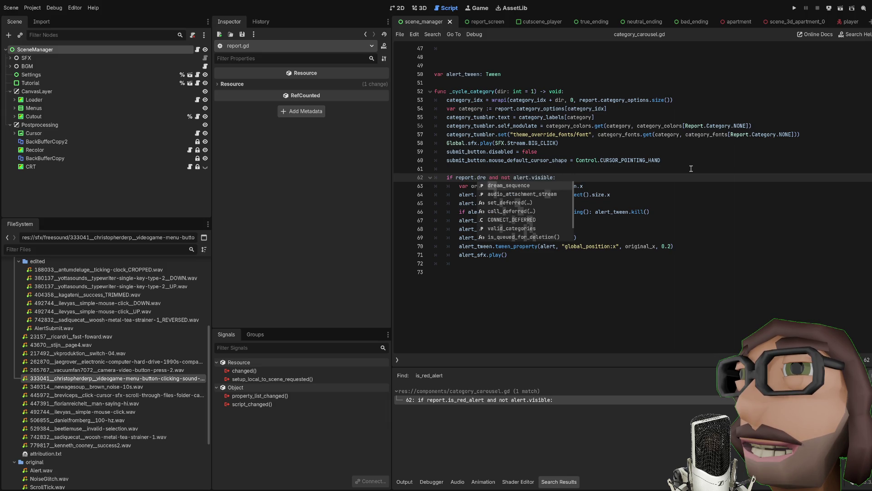
{"action": "key", "text": "Return"}
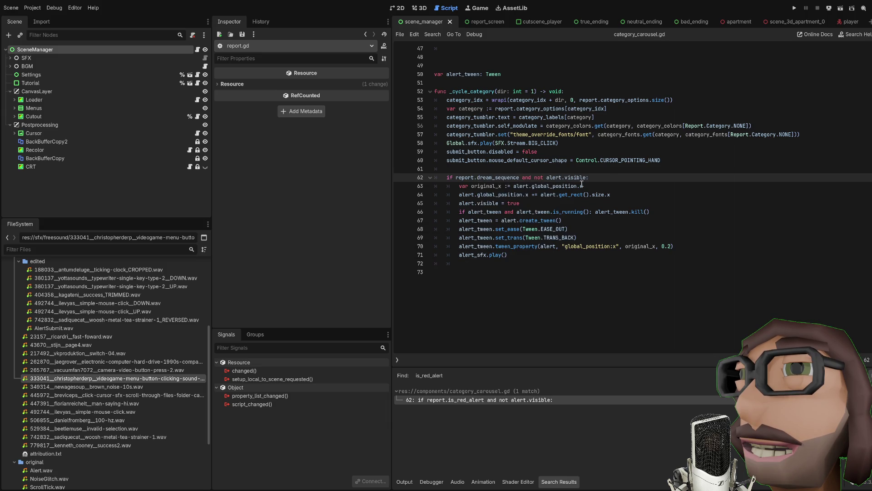
{"action": "scroll", "coordinate": [88, 298], "scroll_direction": "up", "scroll_amount": 5}
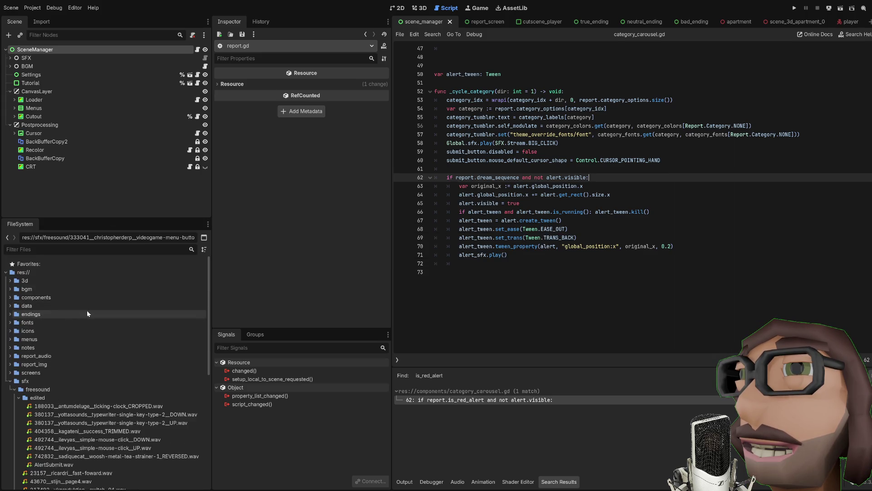
{"action": "left_click", "coordinate": [15, 389]}
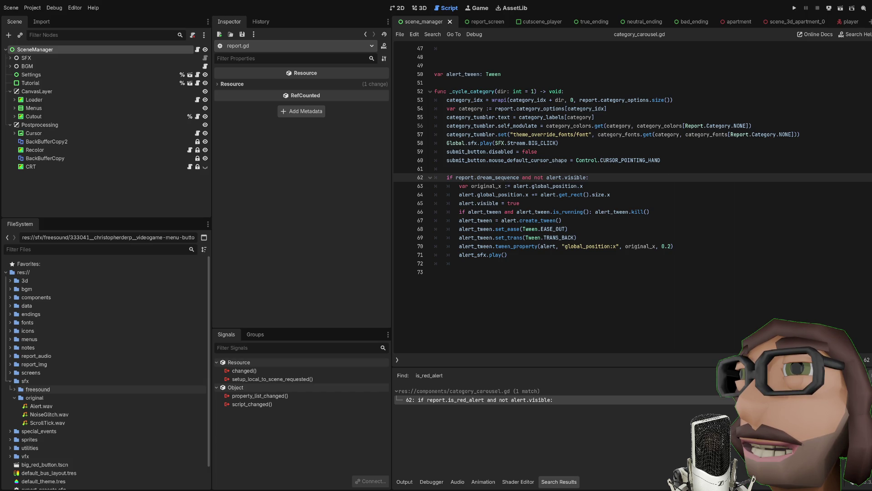
{"action": "left_click", "coordinate": [538, 256]}
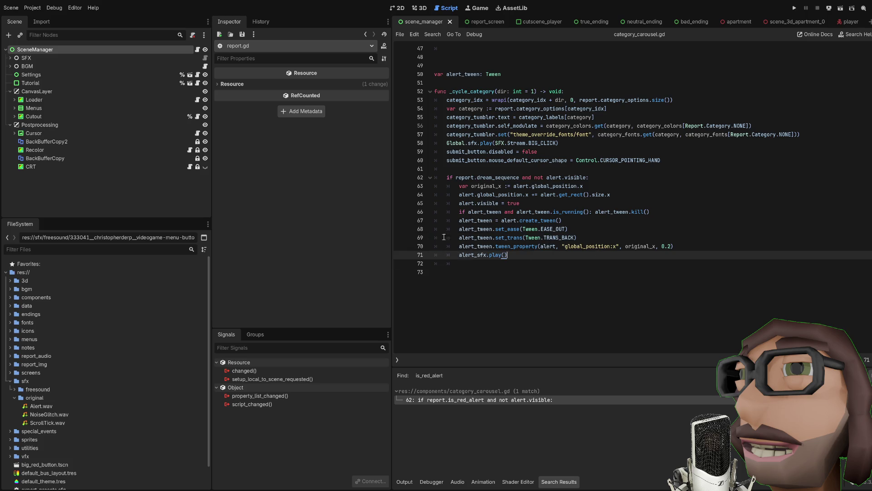
Select utilities/scene_manager.tscn in FileSystem and launch the project.
{"action": "key", "text": "F5"}
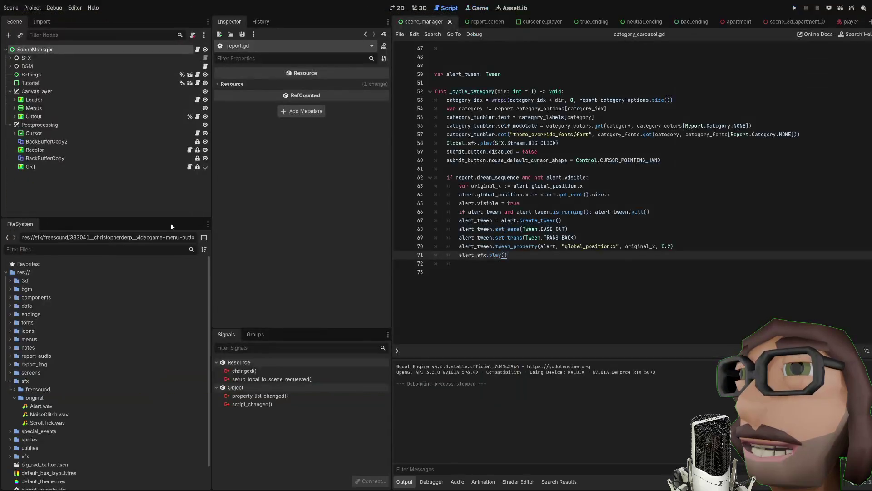
{"action": "left_click", "coordinate": [10, 381]}
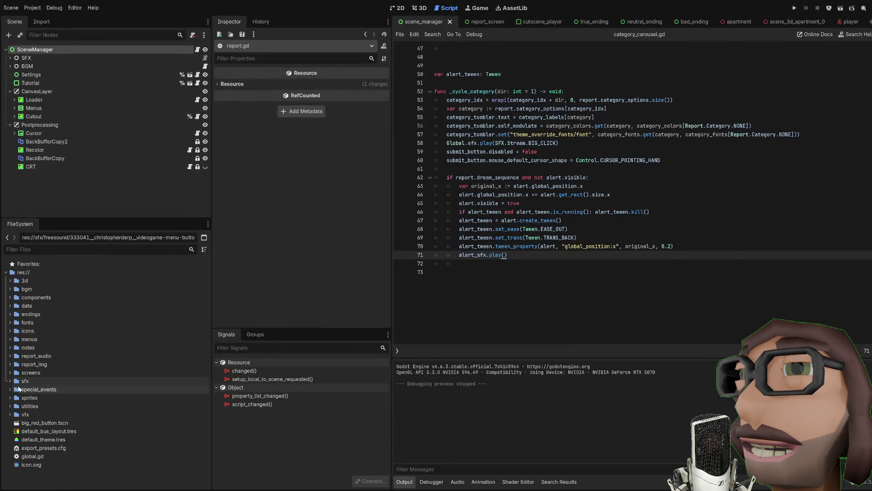
{"action": "left_click", "coordinate": [10, 405]}
{"action": "scroll", "coordinate": [38, 396], "scroll_direction": "down", "scroll_amount": 5}
{"action": "left_click", "coordinate": [50, 398]}
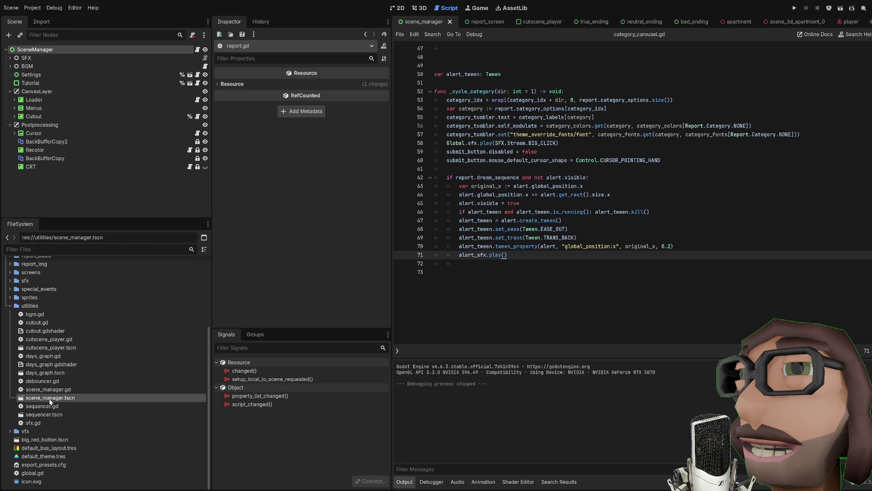
{"action": "key", "text": "F5"}
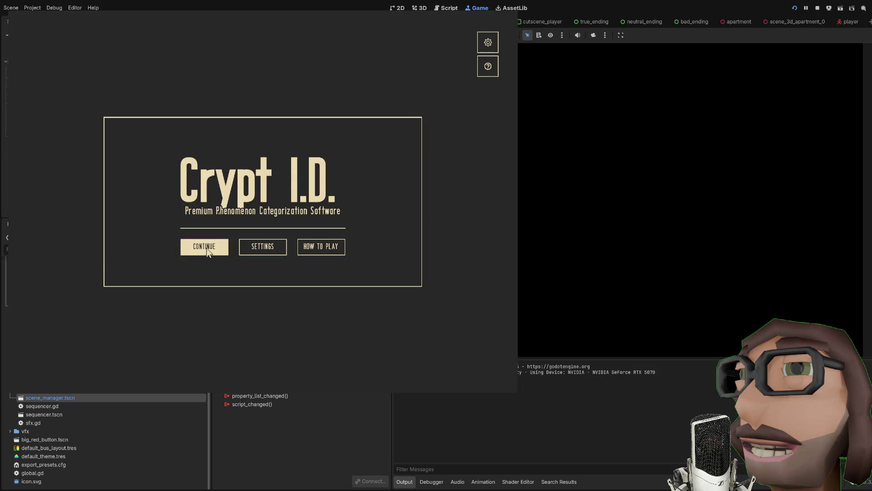
Restart the game and submit the first tutorial report categorised as ALTERATION.
{"action": "key", "text": "F8"}
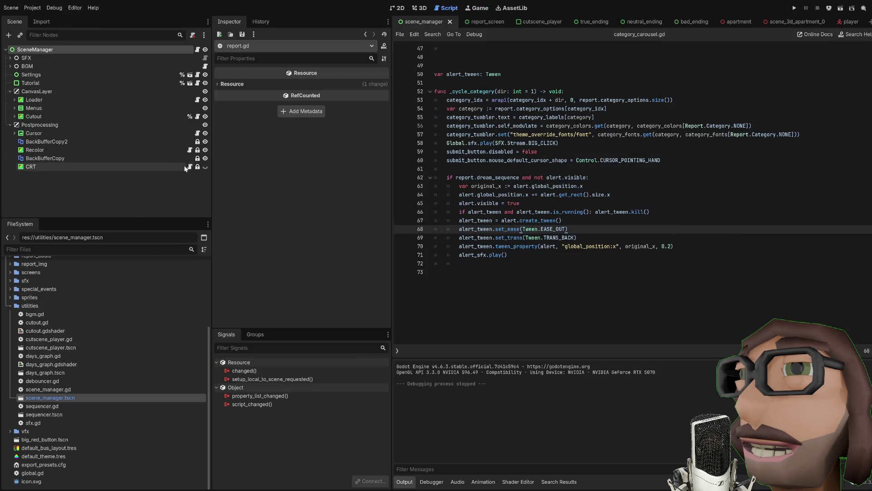
{"action": "key", "text": "F5"}
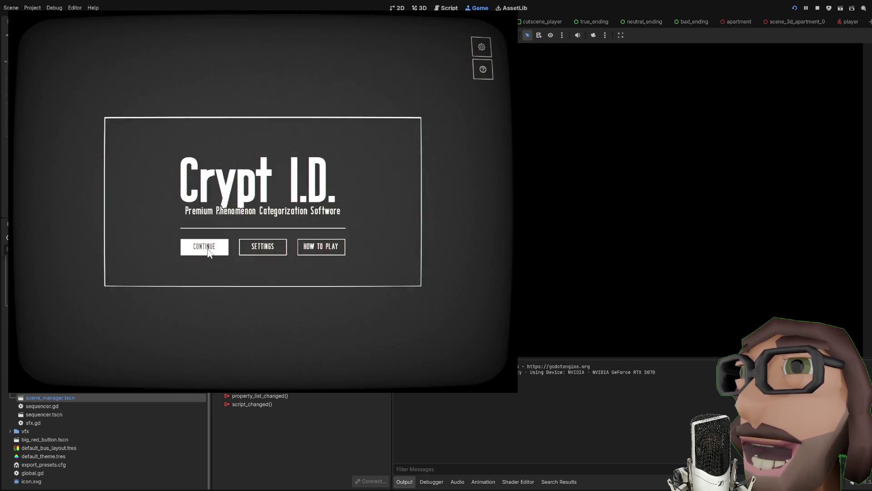
{"action": "left_click", "coordinate": [207, 249]}
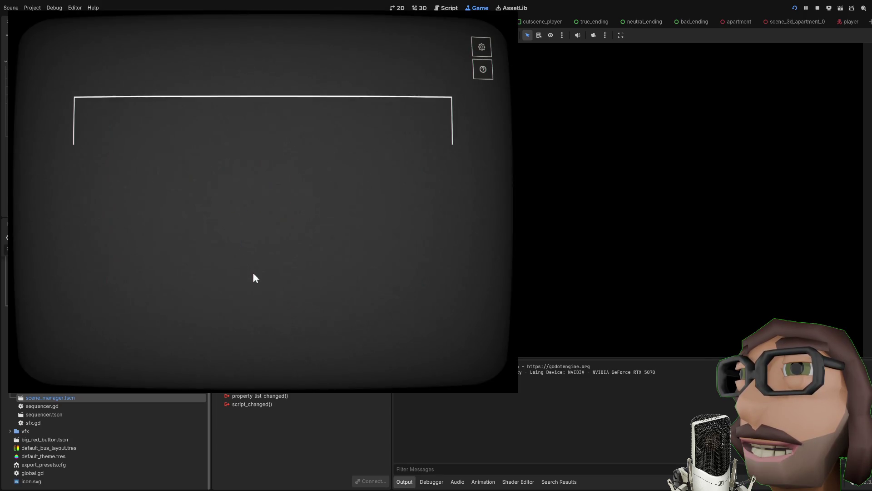
{"action": "left_click", "coordinate": [275, 242]}
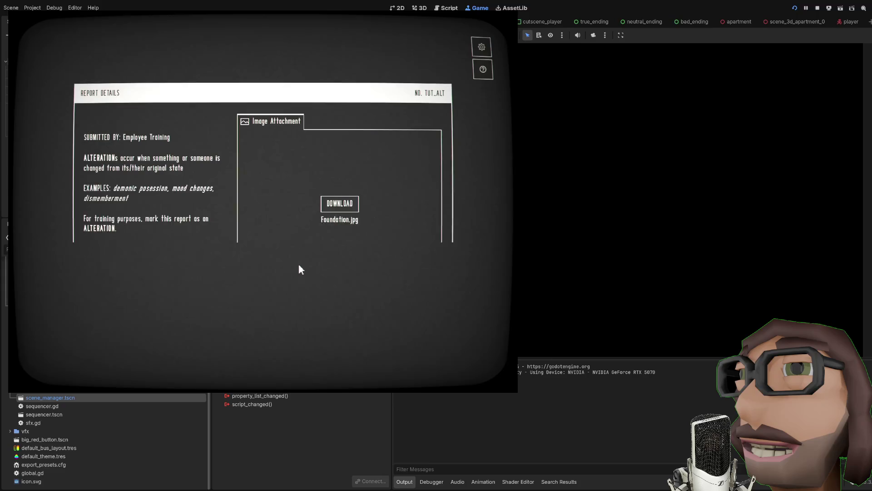
{"action": "left_click", "coordinate": [297, 225]}
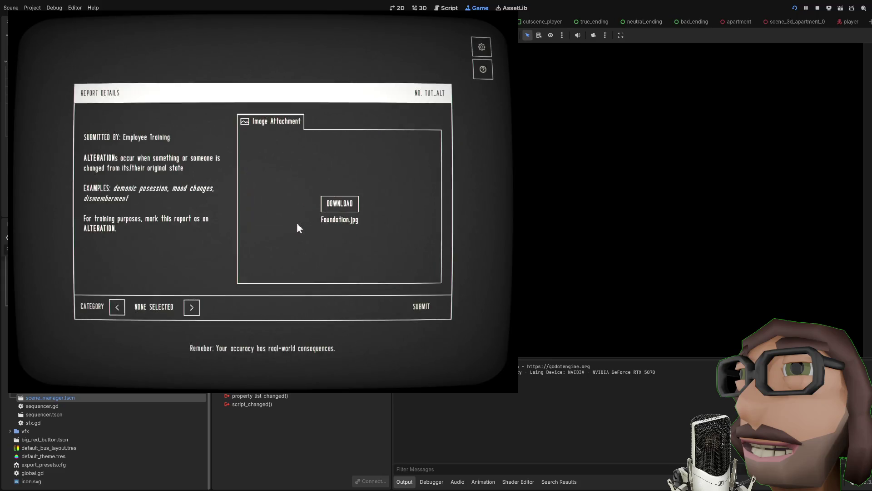
{"action": "left_click", "coordinate": [191, 307]}
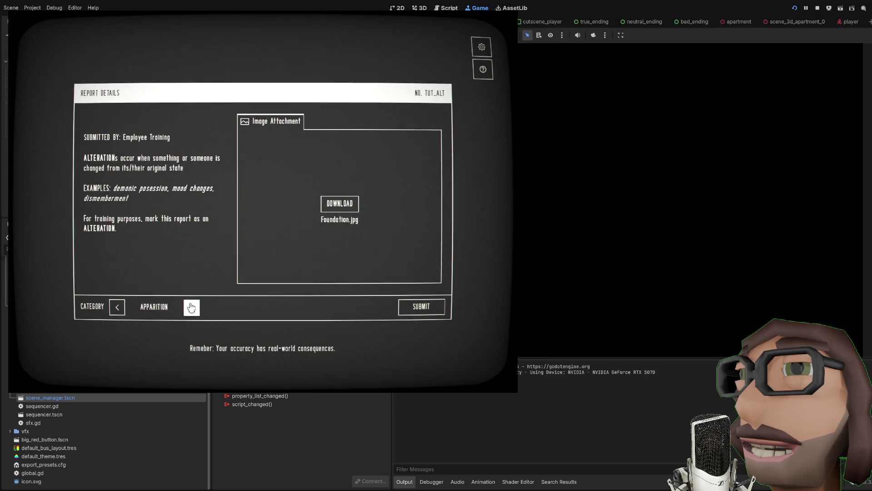
{"action": "left_click", "coordinate": [190, 306]}
{"action": "left_click", "coordinate": [124, 308]}
{"action": "left_click", "coordinate": [420, 307]}
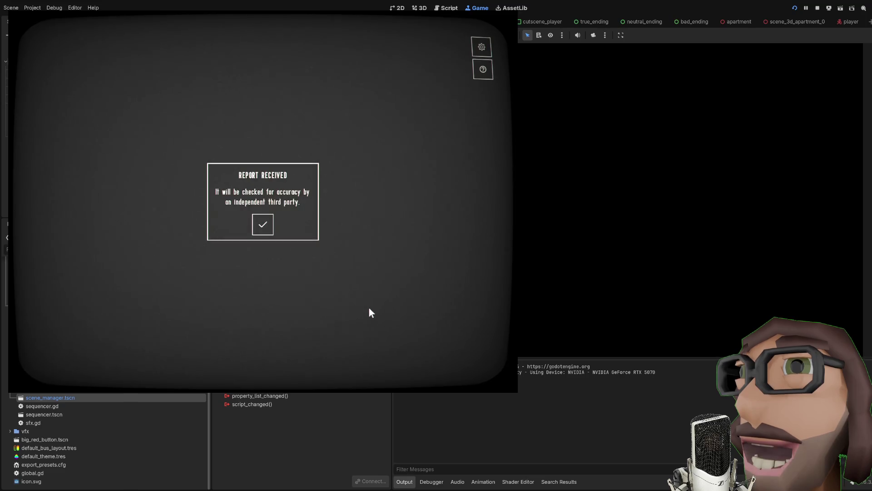
{"action": "left_click", "coordinate": [270, 231]}
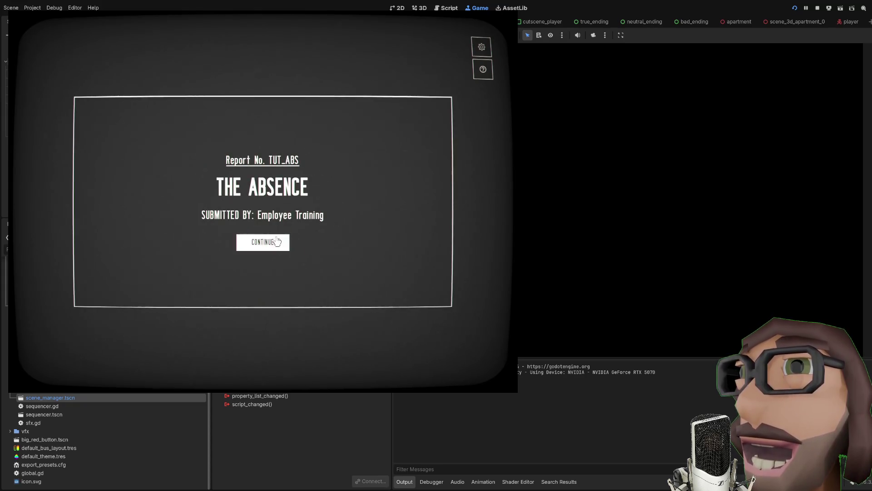
Categorise The Absence report as ABSENCE and submit it.
{"action": "left_click", "coordinate": [286, 241]}
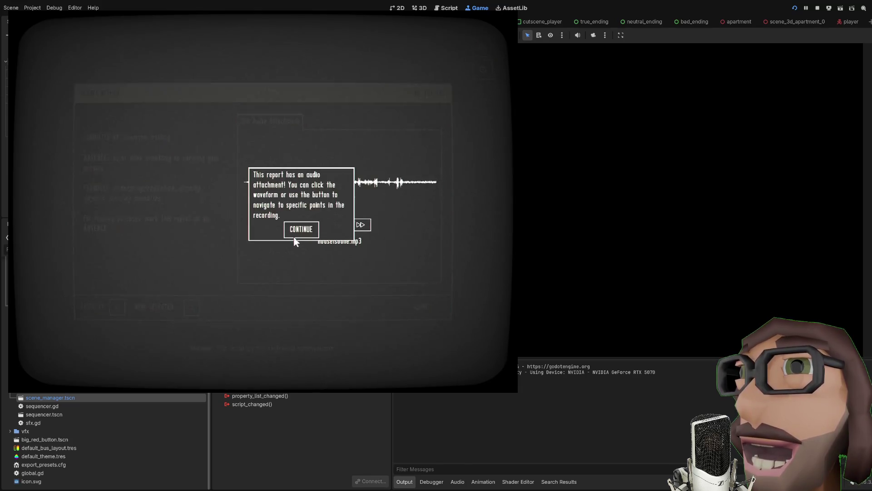
{"action": "left_click", "coordinate": [297, 228]}
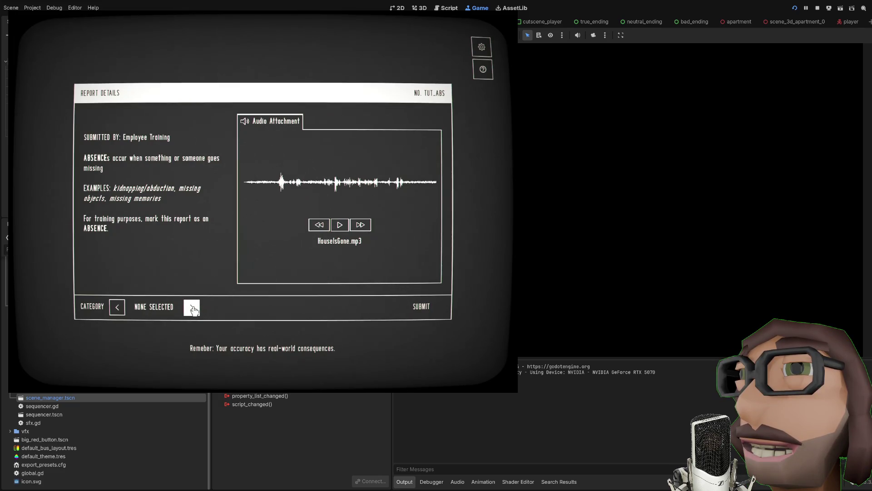
{"action": "left_click", "coordinate": [192, 313]}
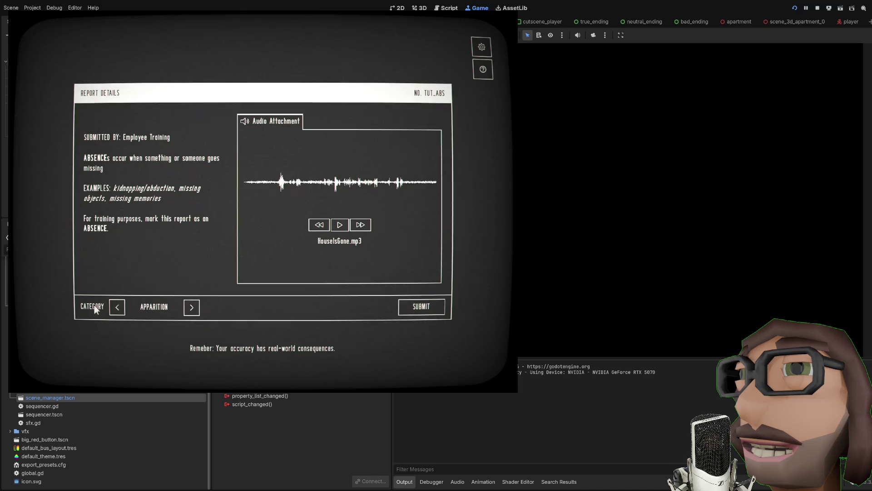
{"action": "left_click", "coordinate": [192, 312]}
{"action": "left_click", "coordinate": [119, 311]}
{"action": "left_click", "coordinate": [195, 309]}
{"action": "left_click", "coordinate": [119, 309]}
{"action": "left_click", "coordinate": [200, 308]}
{"action": "left_click", "coordinate": [186, 309]}
{"action": "left_click", "coordinate": [191, 307]}
{"action": "left_click", "coordinate": [421, 311]}
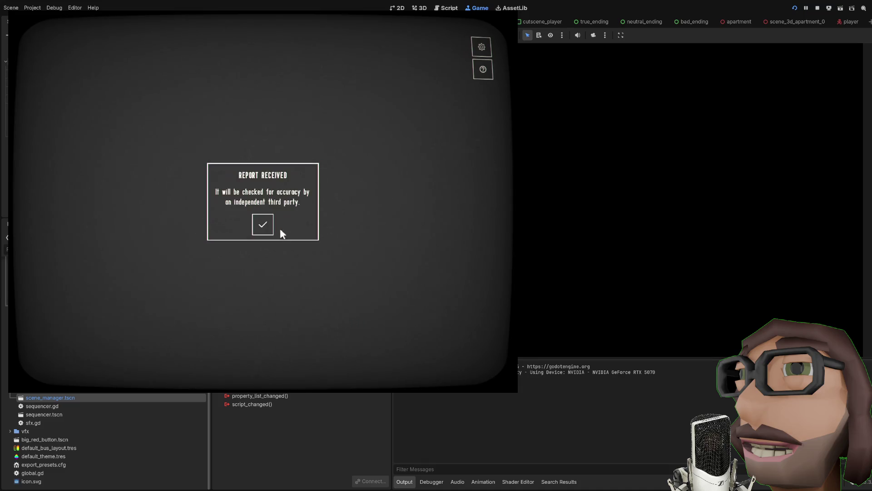
{"action": "left_click", "coordinate": [263, 222]}
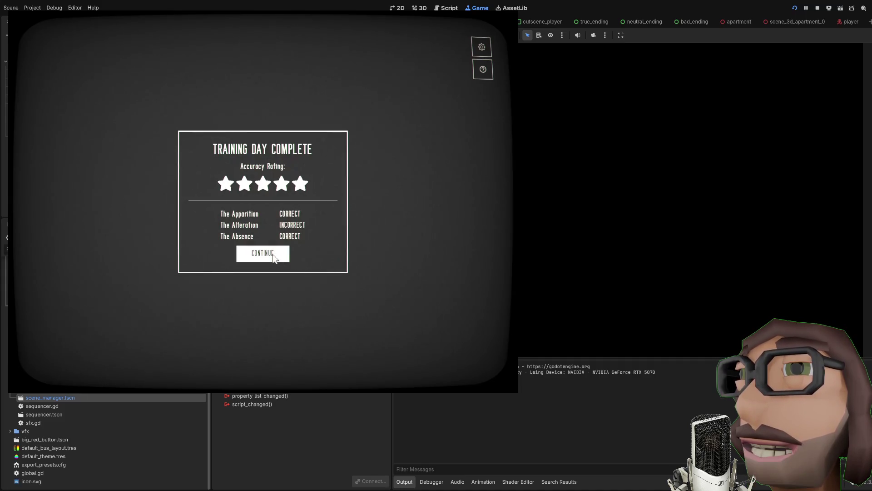
Continue through Training Day results and Day 1 to the park report, then stop and save.
{"action": "left_click", "coordinate": [275, 257]}
{"action": "left_click", "coordinate": [271, 244]}
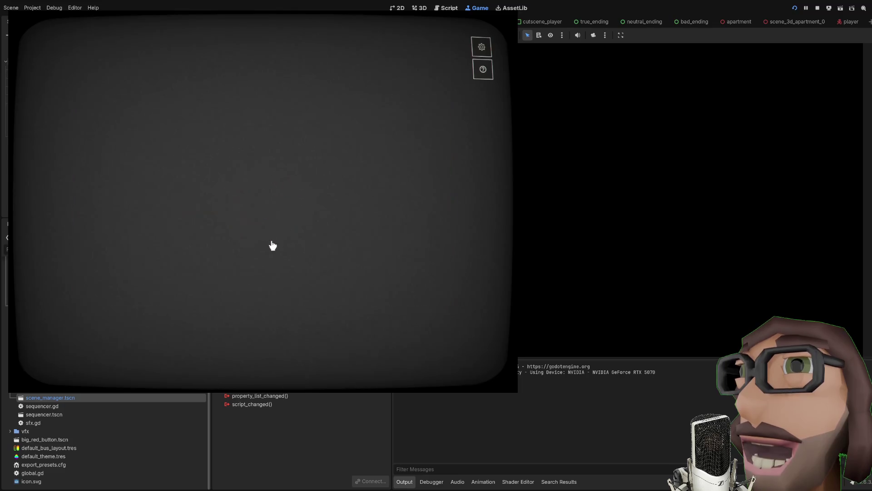
{"action": "left_click", "coordinate": [263, 245]}
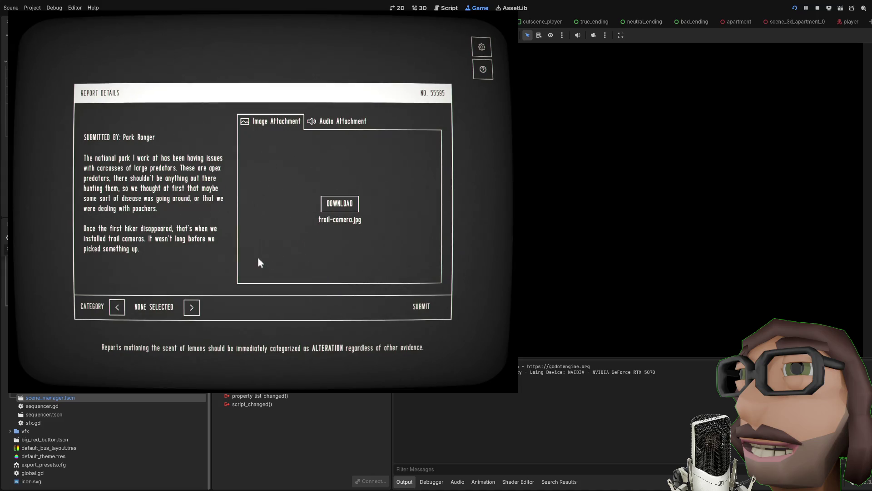
{"action": "key", "text": "F8"}
{"action": "left_click", "coordinate": [657, 200]}
{"action": "key", "text": "ctrl+s"}
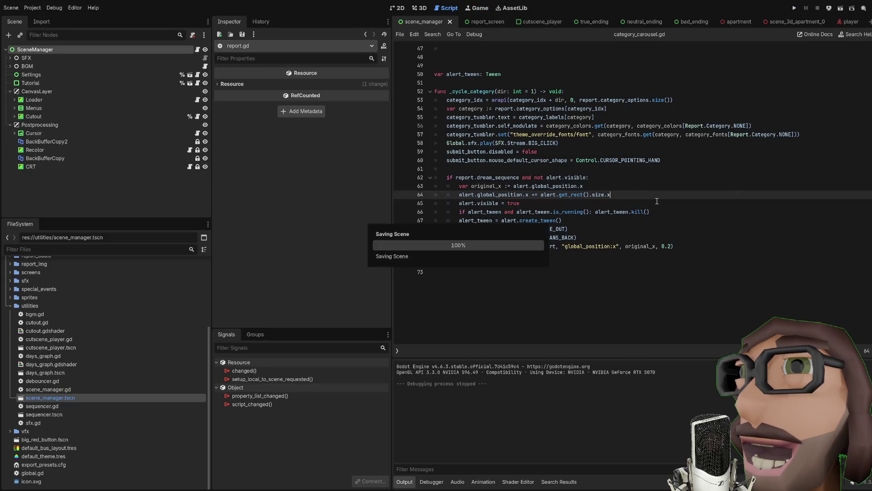
{"action": "key", "text": "F5"}
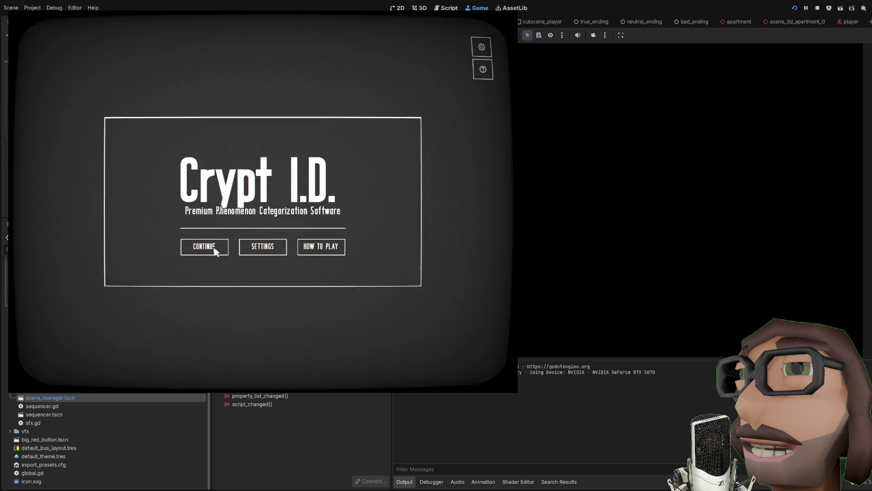
{"action": "left_click", "coordinate": [215, 250]}
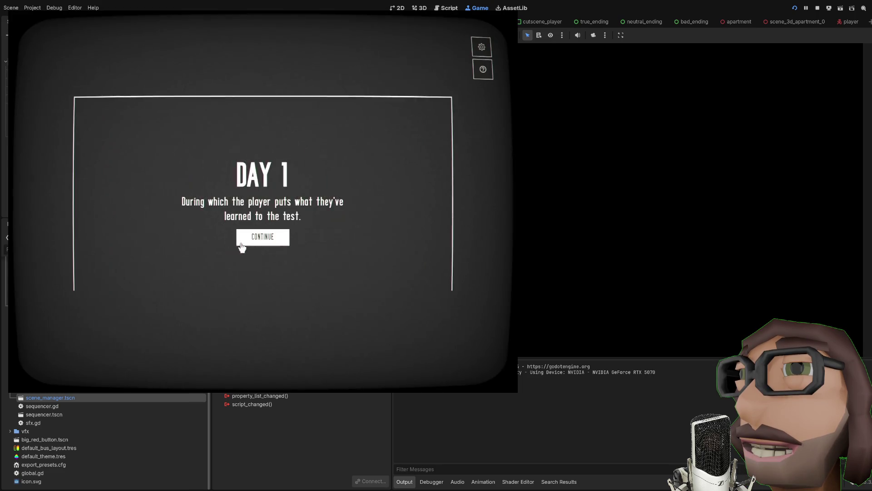
{"action": "left_click", "coordinate": [254, 242]}
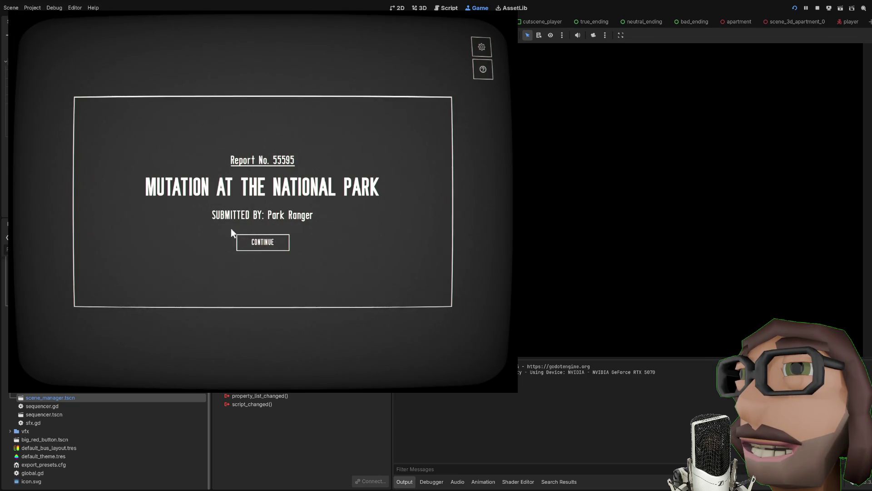
{"action": "key", "text": "F8"}
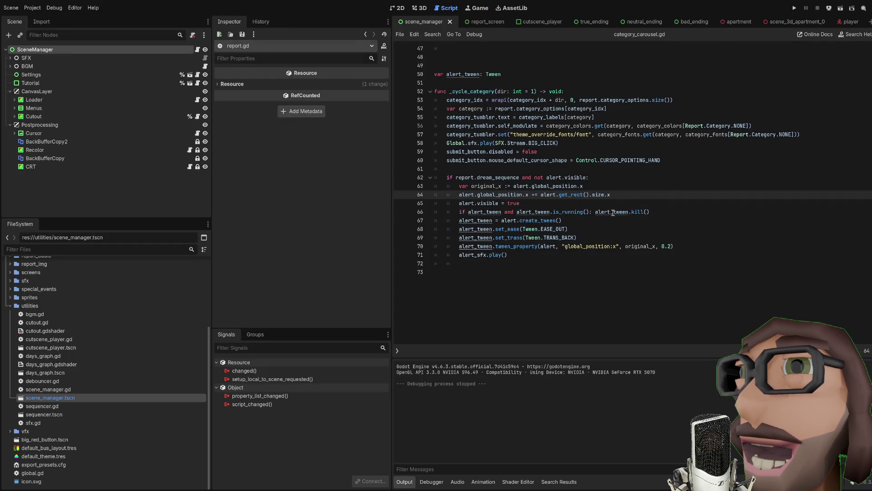
Under Bugs/changes in todo.md, start a '[ ] Remove system for only showing certain reports' item.
{"action": "key", "text": "alt+Left"}
{"action": "left_click", "coordinate": [539, 80]}
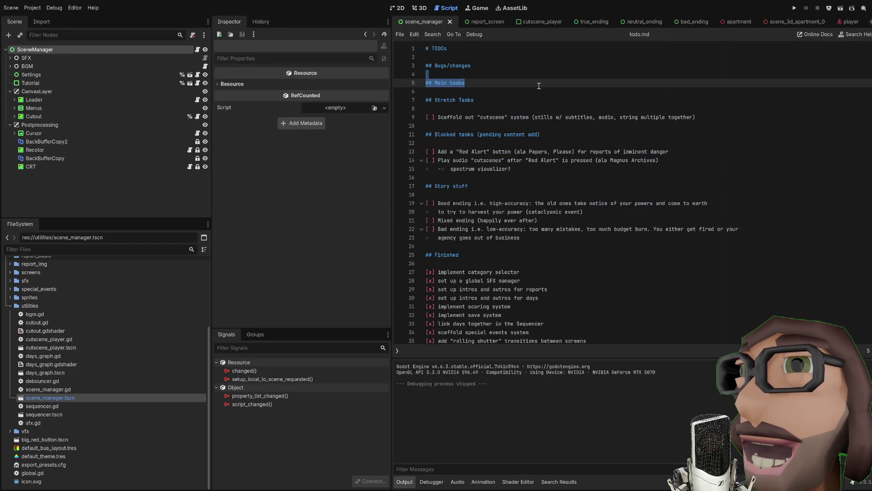
{"action": "key", "text": "Return"}
{"action": "key", "text": "Return"}
{"action": "key", "text": "Up"}
{"action": "type", "text": "[ ] "}
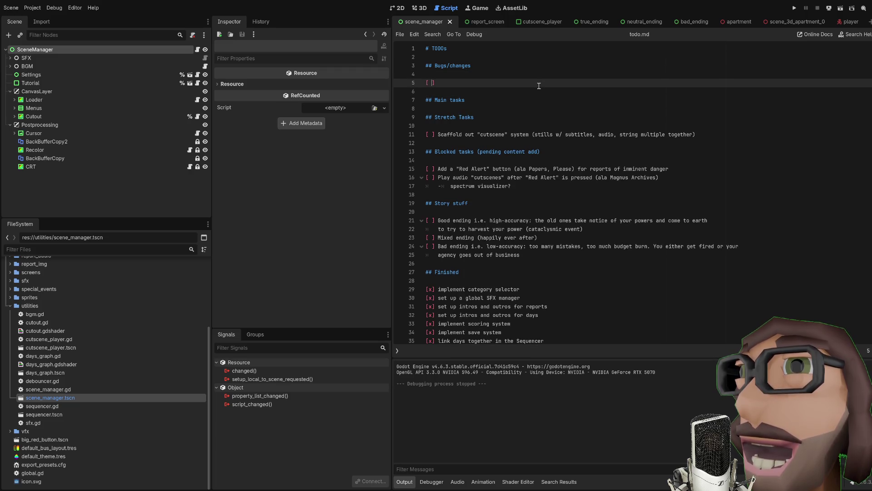
{"action": "type", "text": "Remove "}
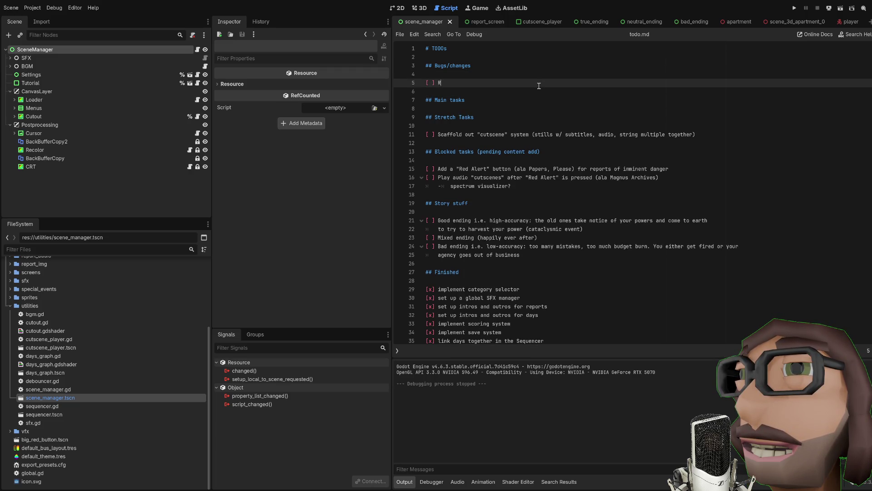
{"action": "type", "text": "system"}
{"action": "type", "text": " for "}
{"action": "type", "text": "showing"}
{"action": "key", "text": "BackSpace"}
{"action": "key", "text": "BackSpace"}
{"action": "key", "text": "BackSpace"}
{"action": "type", "text": "onlt "}
{"action": "type", "text": "showing certain re"}
{"action": "type", "text": "ports"}
{"action": "type", "text": " based no"}
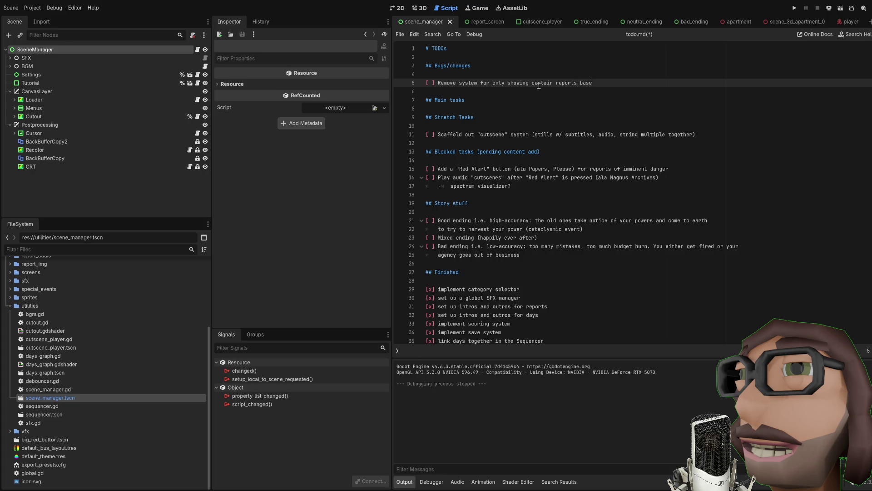
{"action": "key", "text": "BackSpace"}
{"action": "type", "text": "on"}
{"action": "key", "text": "BackSpace"}
{"action": "key", "text": "BackSpace"}
{"action": "key", "text": "BackSpace"}
Finish the note with 'above a certain accuracy… miss to good stuff', save todo.md, and run the game.
{"action": "type", "text": "above a certa"}
{"action": "type", "text": "in accuracy. "}
{"action": "type", "text": "Don't want "}
{"action": "type", "text": "people to"}
{"action": "key", "text": "Return"}
{"action": "key", "text": "Tab"}
{"action": "type", "text": "miss to "}
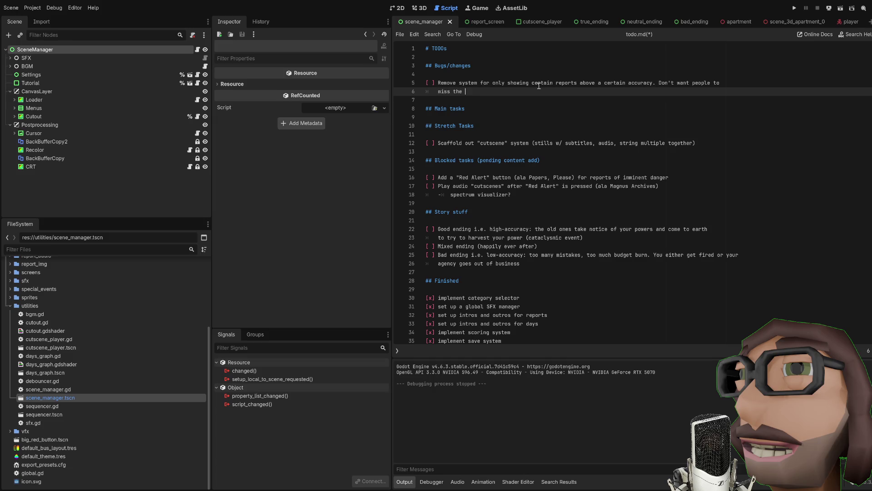
{"action": "type", "text": "good stuff"}
{"action": "key", "text": "ctrl+s"}
{"action": "key", "text": "F5"}
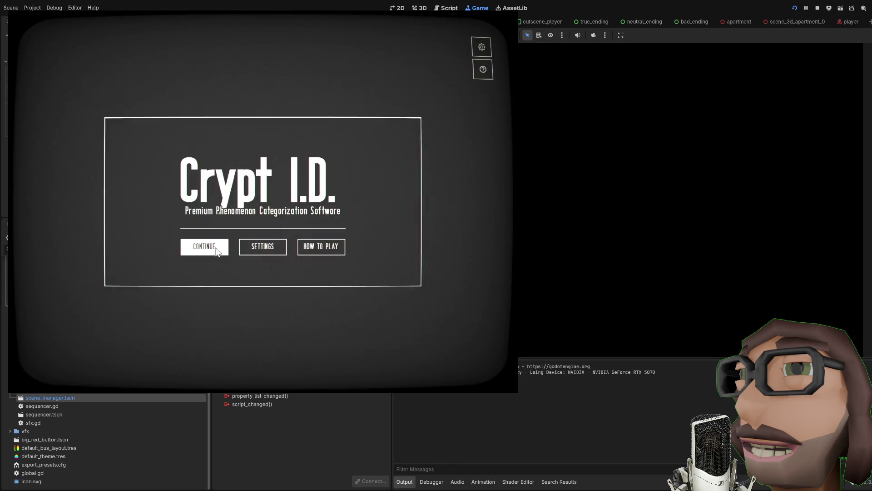
Continue past the title screen and DAY 1 card to the Mutation at the National Park report.
{"action": "left_click", "coordinate": [216, 248]}
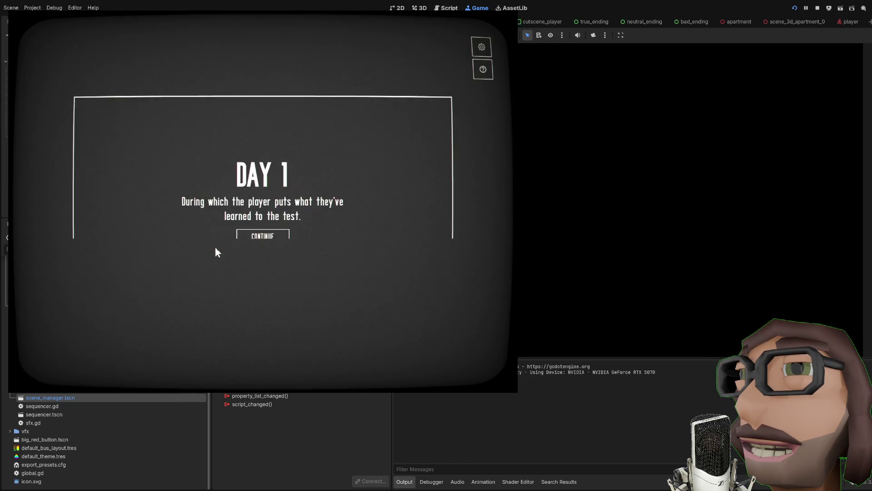
{"action": "left_click", "coordinate": [273, 243]}
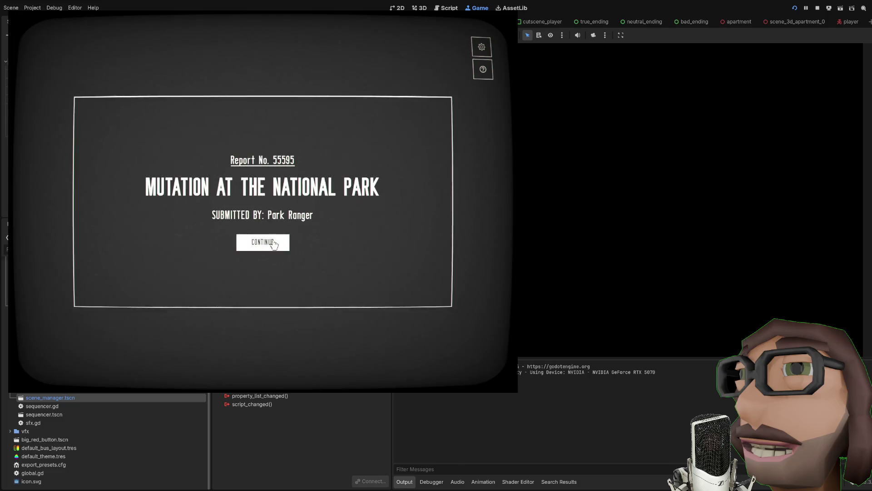
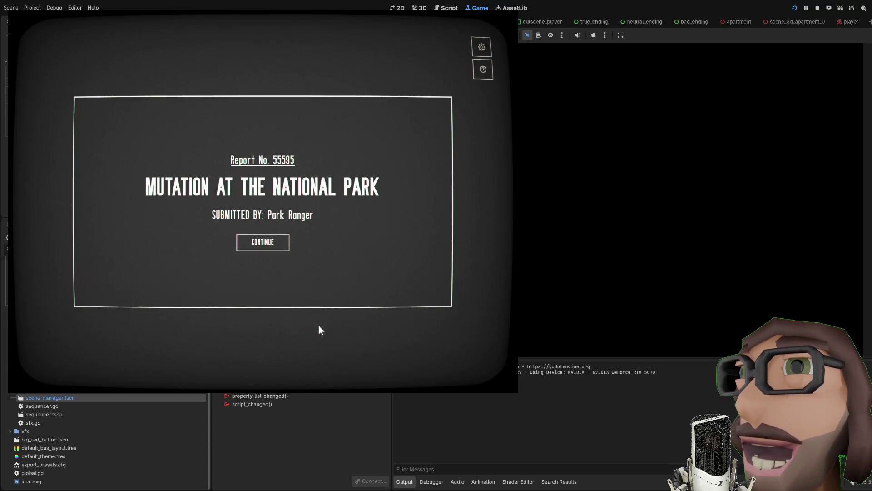
Open report 55595's details, cycle its category to ALTERATION, and submit it.
{"action": "left_click", "coordinate": [284, 245]}
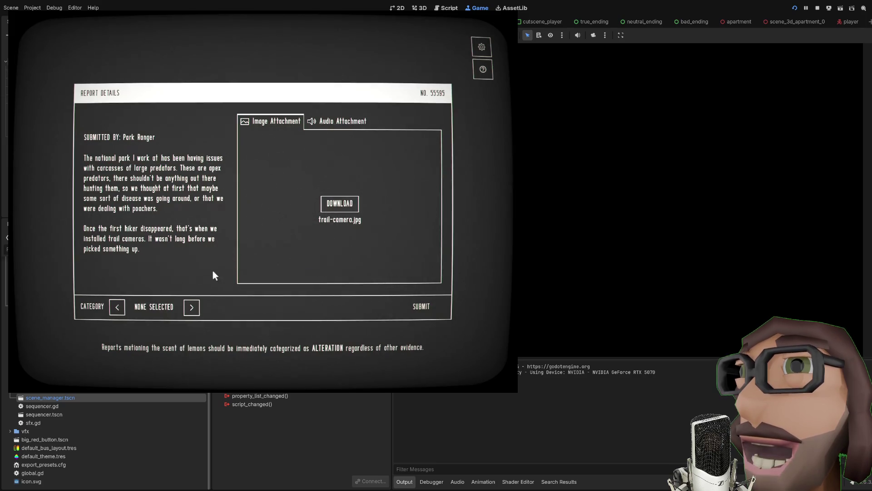
{"action": "left_click", "coordinate": [191, 308]}
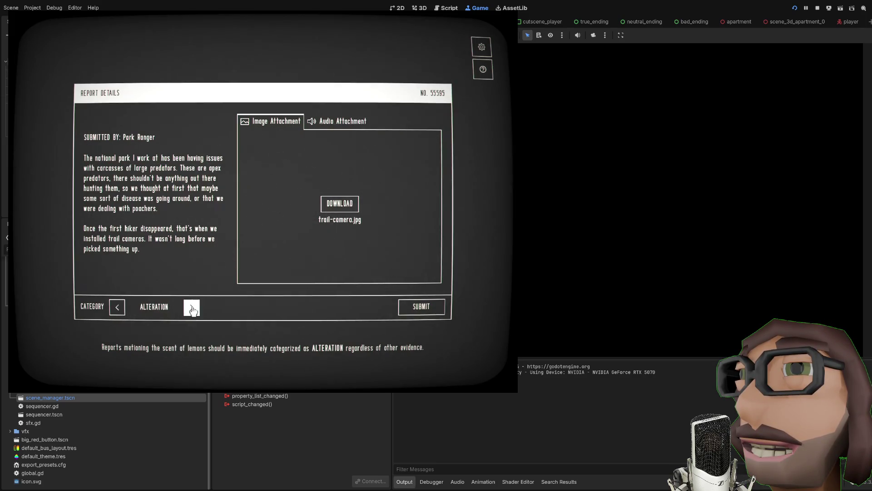
{"action": "left_click", "coordinate": [117, 307]}
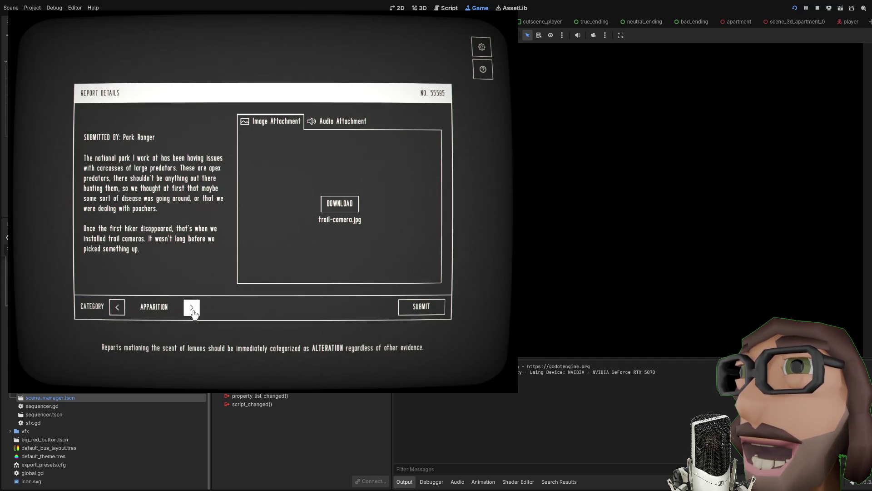
{"action": "left_click", "coordinate": [119, 307]}
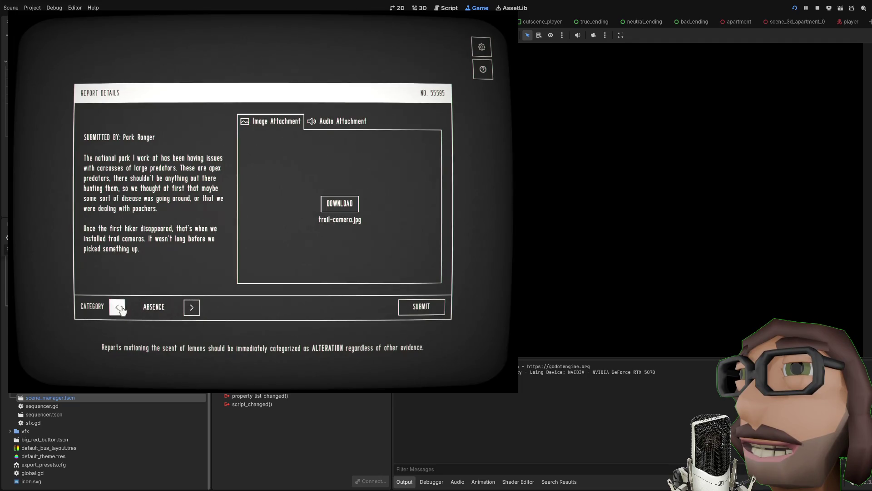
{"action": "left_click", "coordinate": [191, 308]}
{"action": "left_click", "coordinate": [117, 307]}
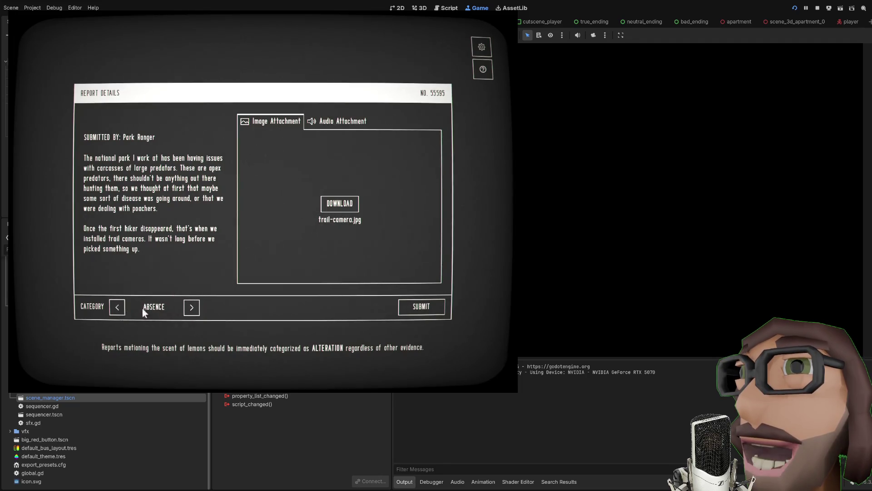
{"action": "left_click", "coordinate": [191, 307]}
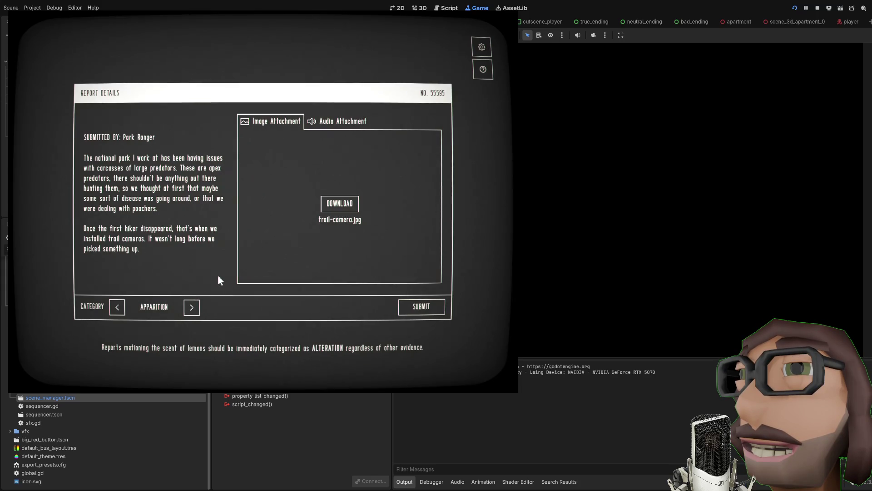
{"action": "left_click", "coordinate": [191, 307]}
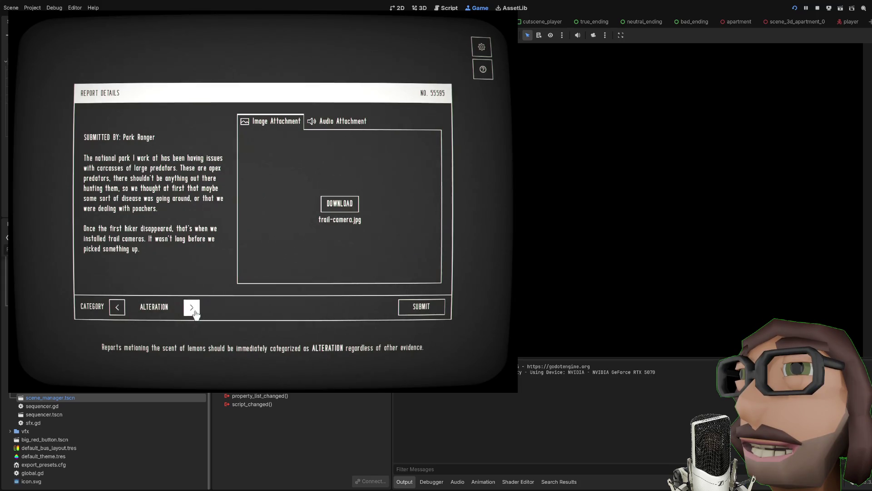
{"action": "left_click", "coordinate": [426, 309]}
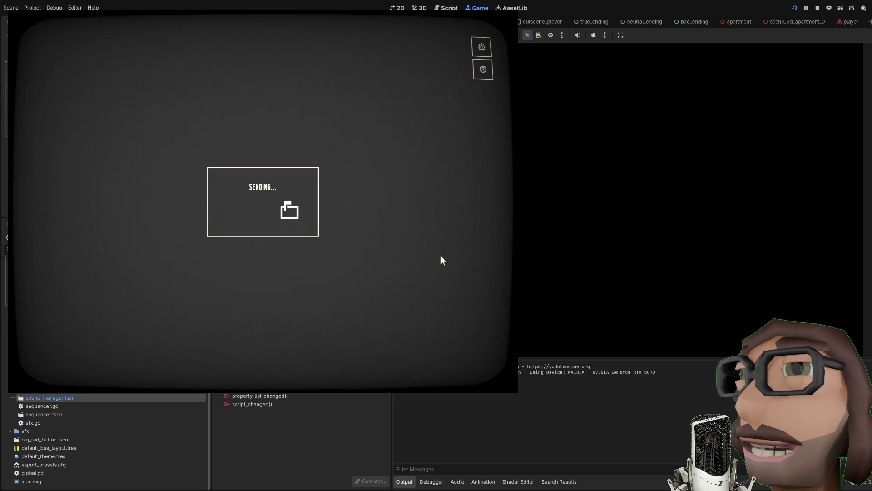
Open the floating-husband report, categorize it as ALTERATION, and submit it.
{"action": "left_click", "coordinate": [264, 224]}
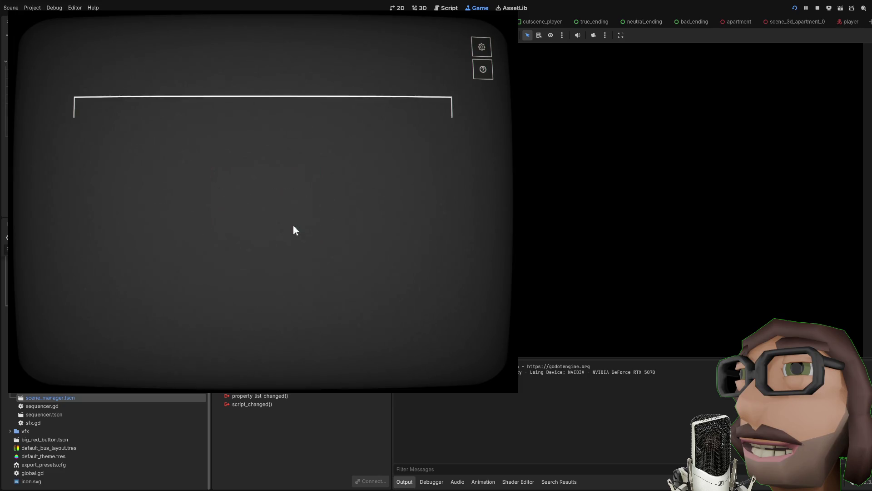
{"action": "left_click", "coordinate": [272, 238]}
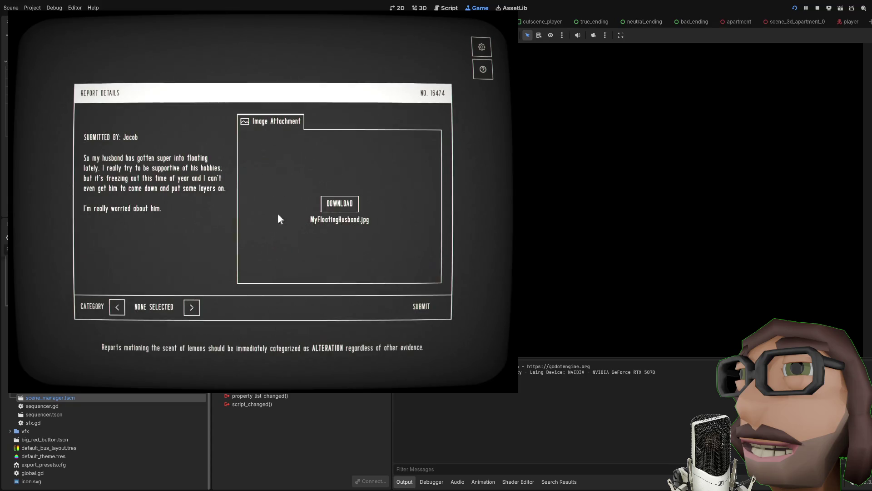
{"action": "left_click", "coordinate": [194, 308]}
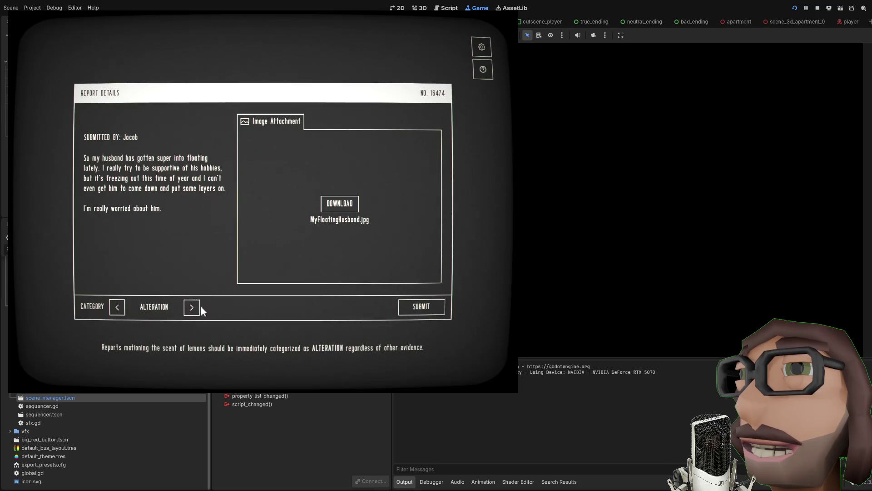
{"action": "left_click", "coordinate": [421, 306]}
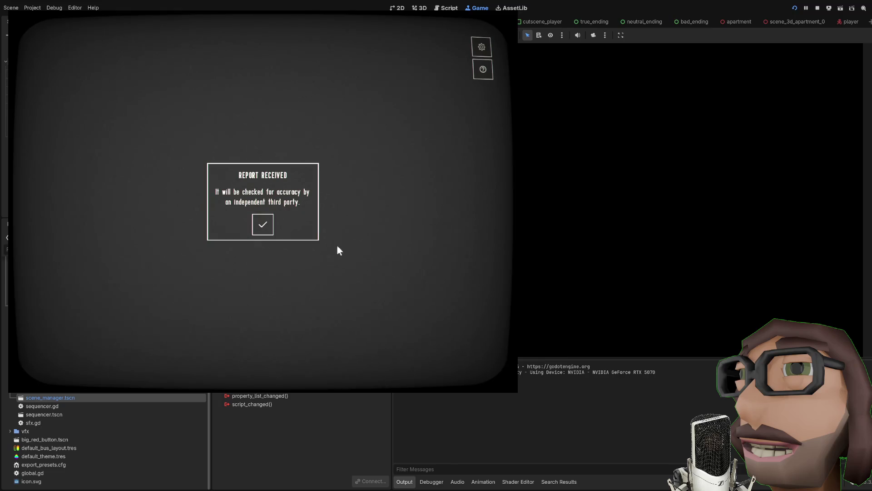
Download Neighbor.jpg, file the neighbour report as APPARITION, then stop the game.
{"action": "left_click", "coordinate": [268, 227]}
{"action": "left_click", "coordinate": [268, 238]}
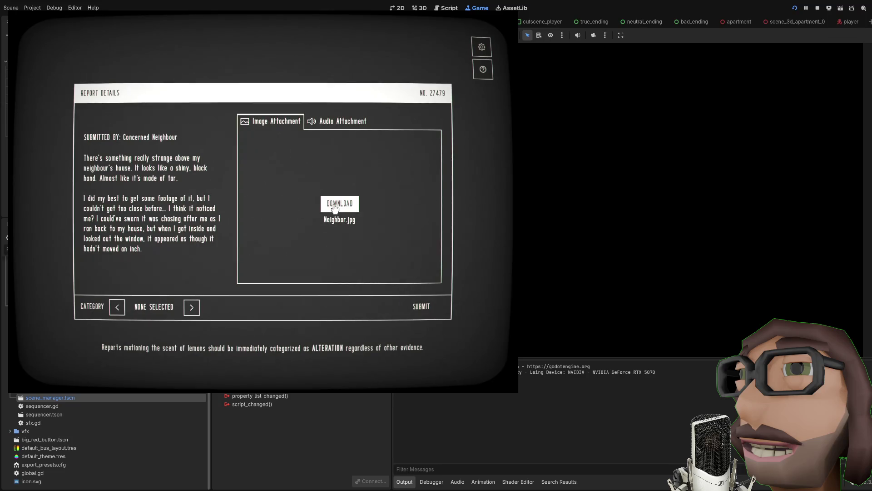
{"action": "left_click", "coordinate": [335, 205]}
{"action": "left_click", "coordinate": [192, 307]}
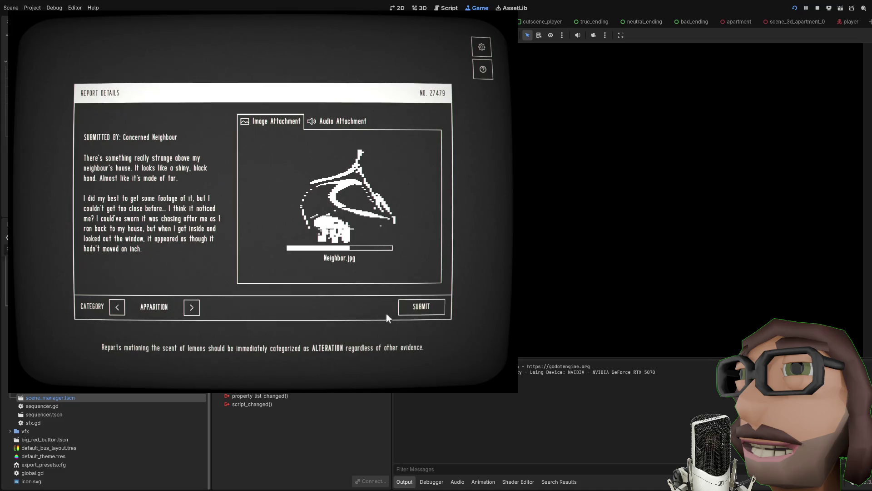
{"action": "left_click", "coordinate": [418, 307]}
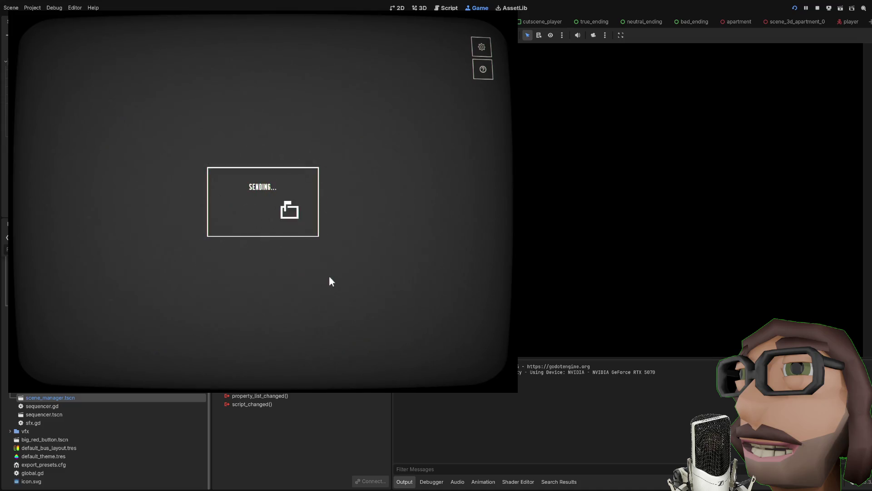
{"action": "left_click", "coordinate": [263, 224]}
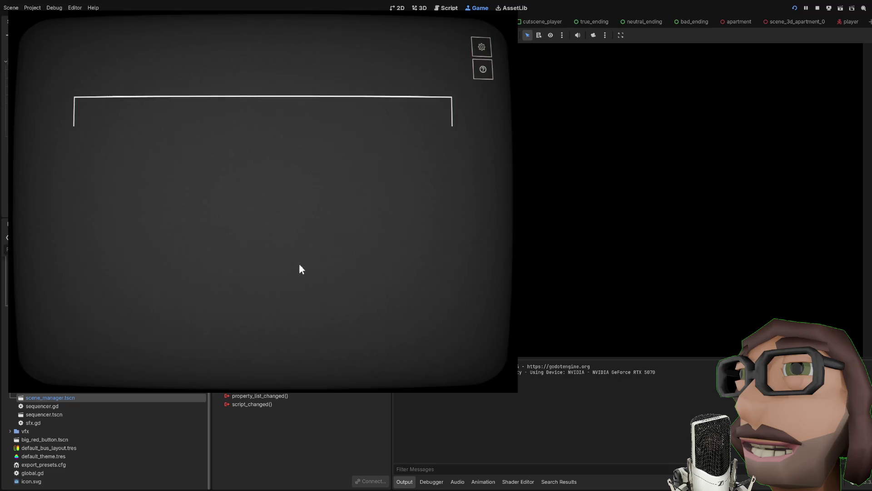
{"action": "key", "text": "F8"}
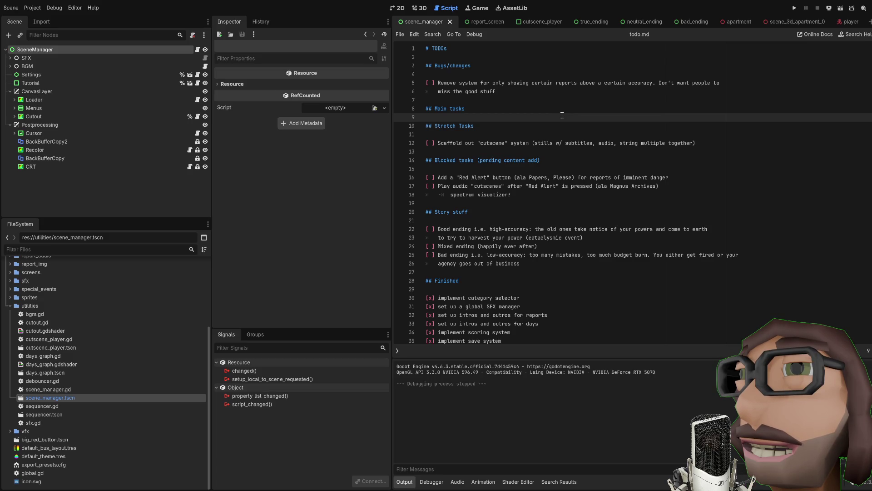
Open report_screen.gd and step through lines 46–50 of its setup code.
{"action": "key", "text": "alt+Left"}
{"action": "scroll", "coordinate": [677, 191], "scroll_direction": "down", "scroll_amount": 5}
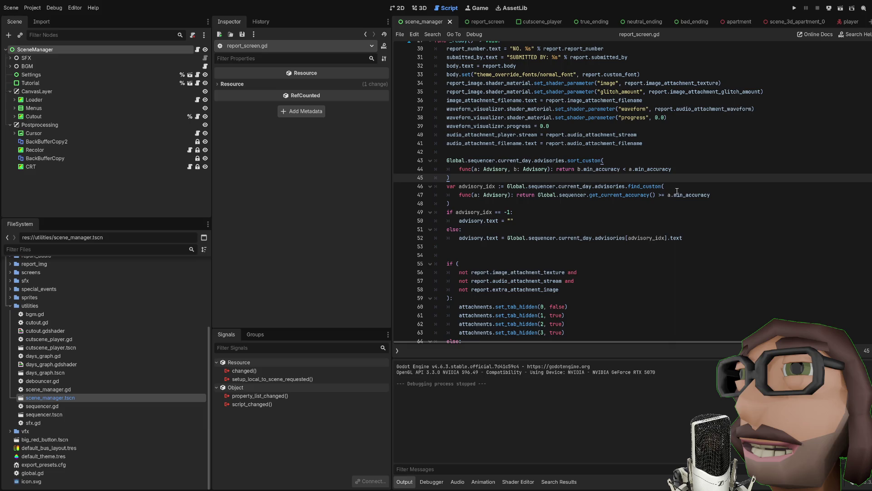
{"action": "left_click", "coordinate": [704, 187]}
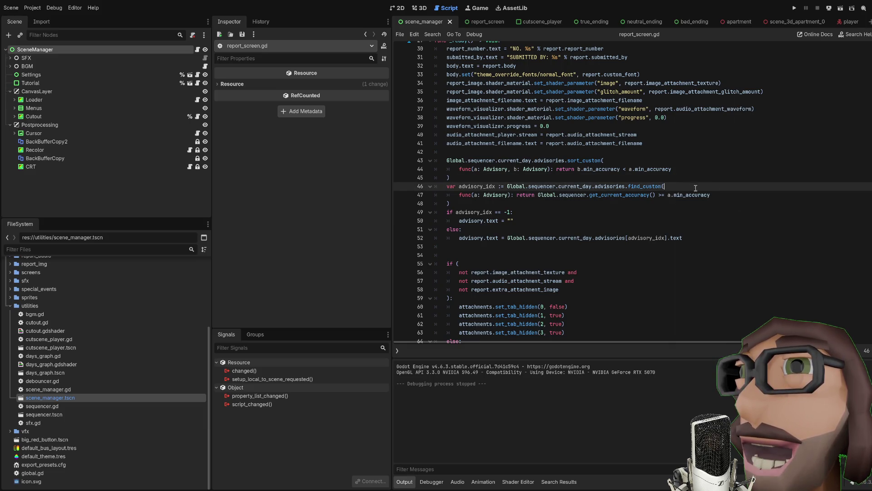
{"action": "key", "text": "Down"}
{"action": "scroll", "coordinate": [663, 175], "scroll_direction": "down", "scroll_amount": 4}
{"action": "scroll", "coordinate": [663, 175], "scroll_direction": "up", "scroll_amount": 3}
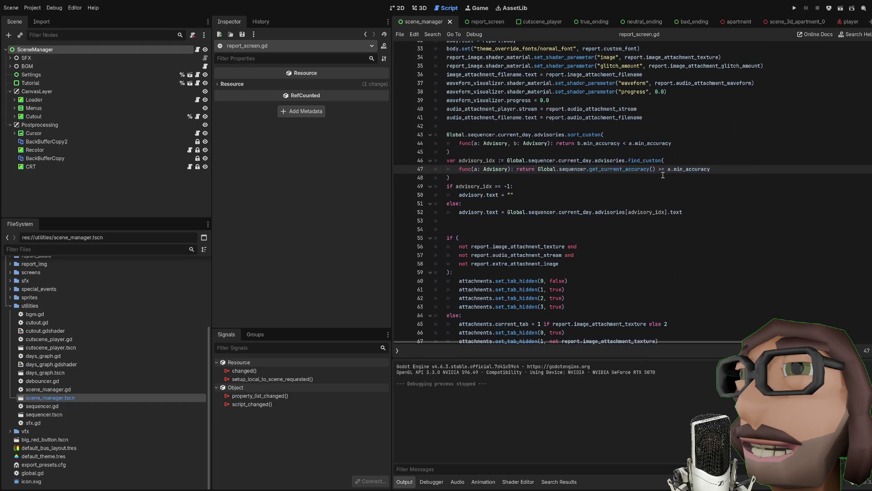
{"action": "left_click", "coordinate": [544, 190]}
{"action": "key", "text": "Down"}
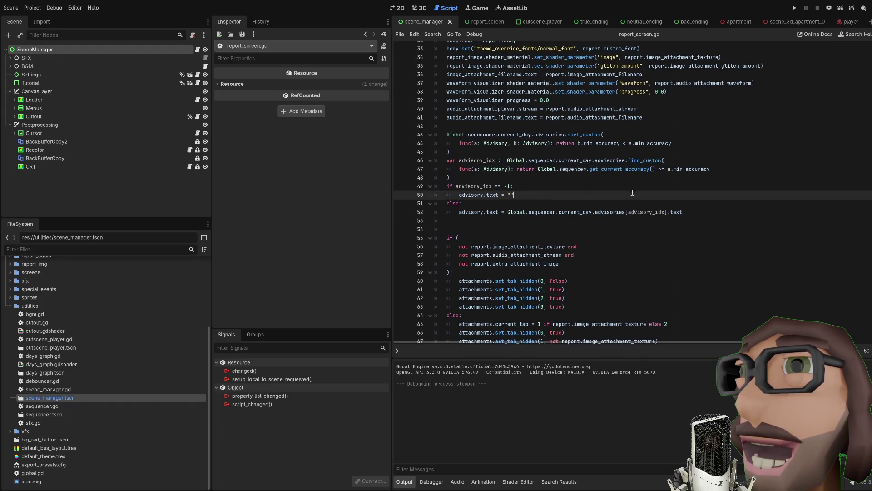
Scroll up and down through the _ready function to review the onready references.
{"action": "scroll", "coordinate": [625, 192], "scroll_direction": "down", "scroll_amount": 3}
{"action": "scroll", "coordinate": [625, 193], "scroll_direction": "down", "scroll_amount": 6}
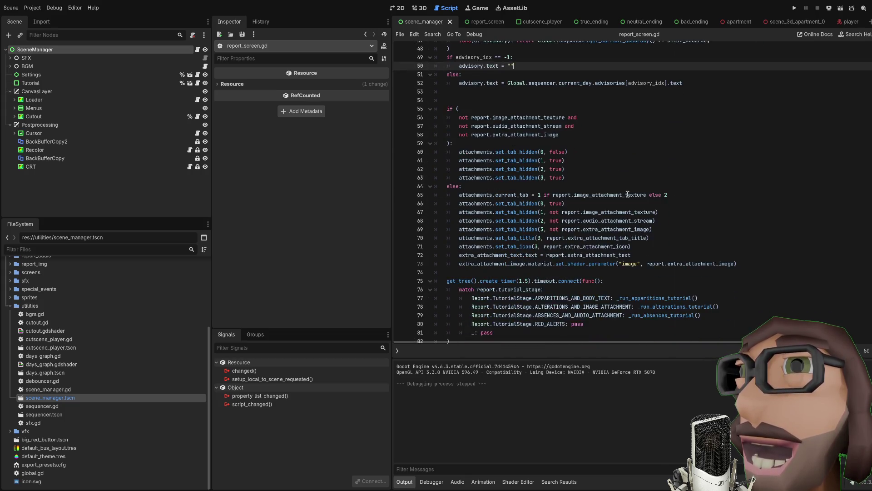
{"action": "scroll", "coordinate": [625, 200], "scroll_direction": "up", "scroll_amount": 3}
{"action": "scroll", "coordinate": [624, 200], "scroll_direction": "up", "scroll_amount": 1}
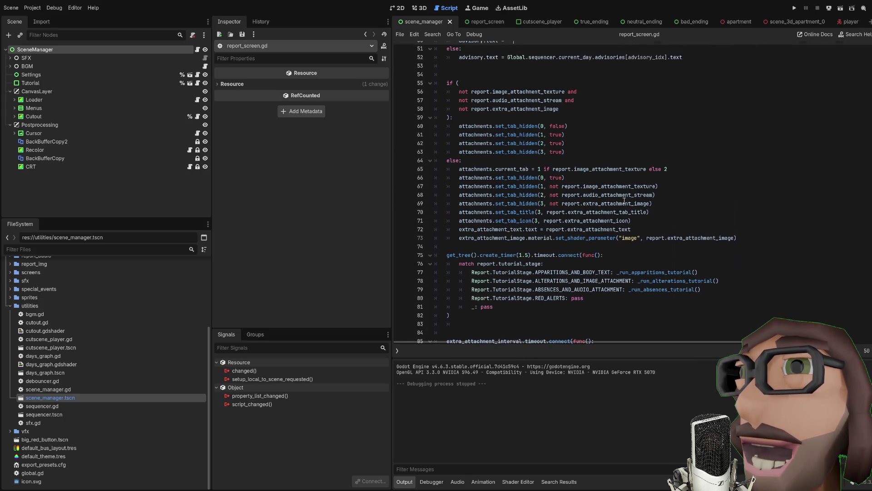
{"action": "scroll", "coordinate": [613, 187], "scroll_direction": "down", "scroll_amount": 9}
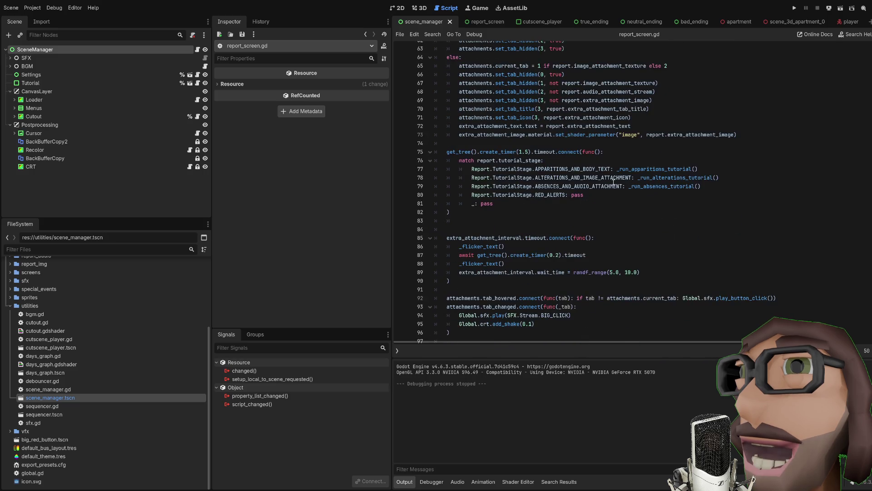
{"action": "scroll", "coordinate": [613, 182], "scroll_direction": "up", "scroll_amount": 3}
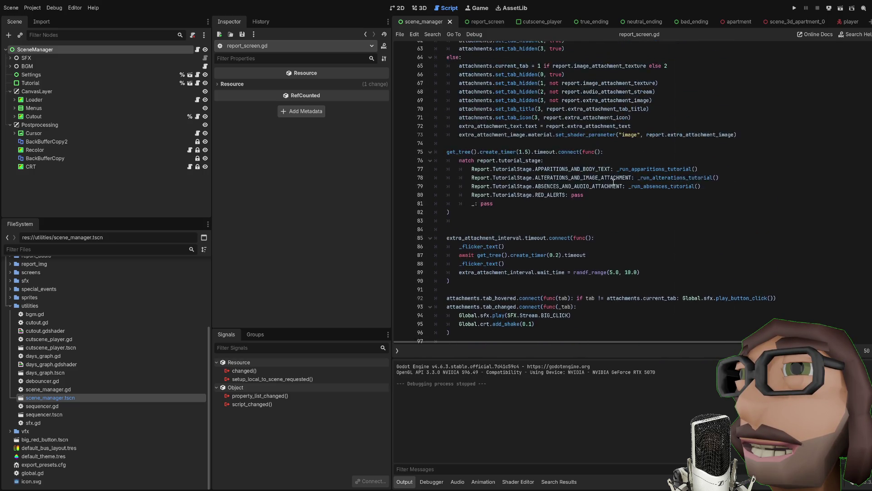
{"action": "scroll", "coordinate": [614, 183], "scroll_direction": "down", "scroll_amount": 6}
{"action": "scroll", "coordinate": [613, 182], "scroll_direction": "up", "scroll_amount": 18}
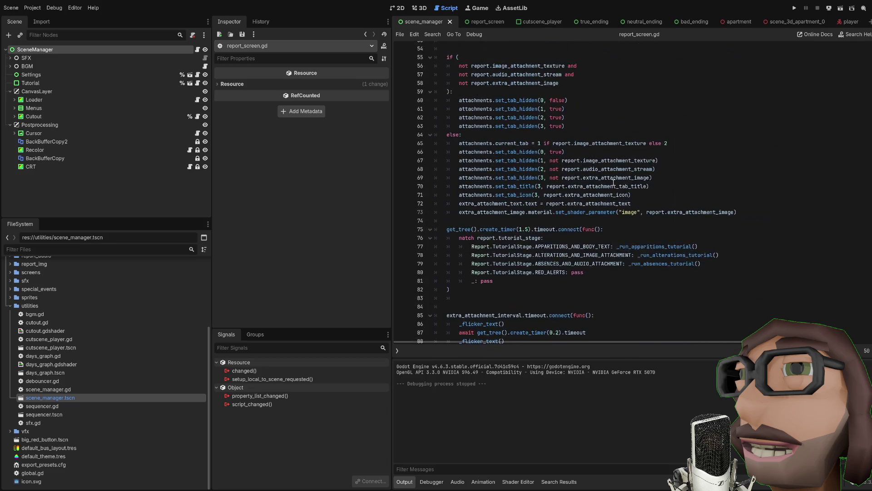
{"action": "scroll", "coordinate": [613, 182], "scroll_direction": "up", "scroll_amount": 8}
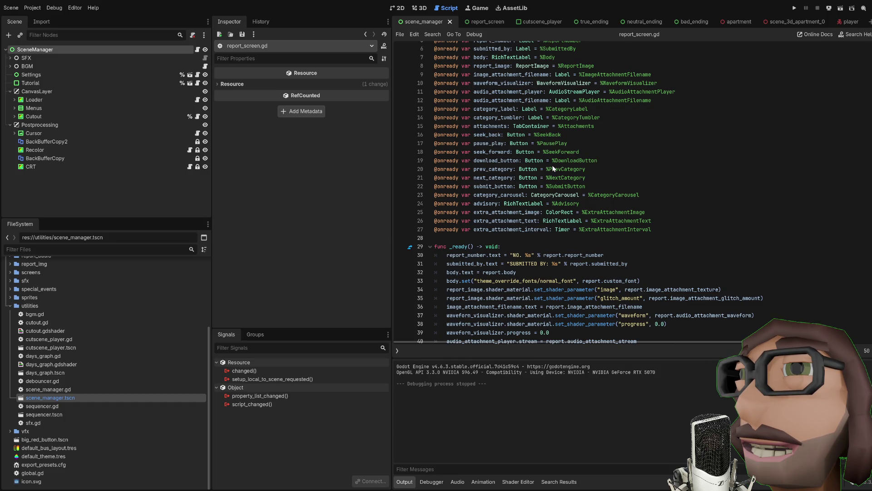
In category_carousel.gd, select line 41 'Global.cutscene_player.visible = true'.
{"action": "left_click", "coordinate": [609, 194], "text": "ctrl"}
{"action": "scroll", "coordinate": [612, 187], "scroll_direction": "up", "scroll_amount": 10}
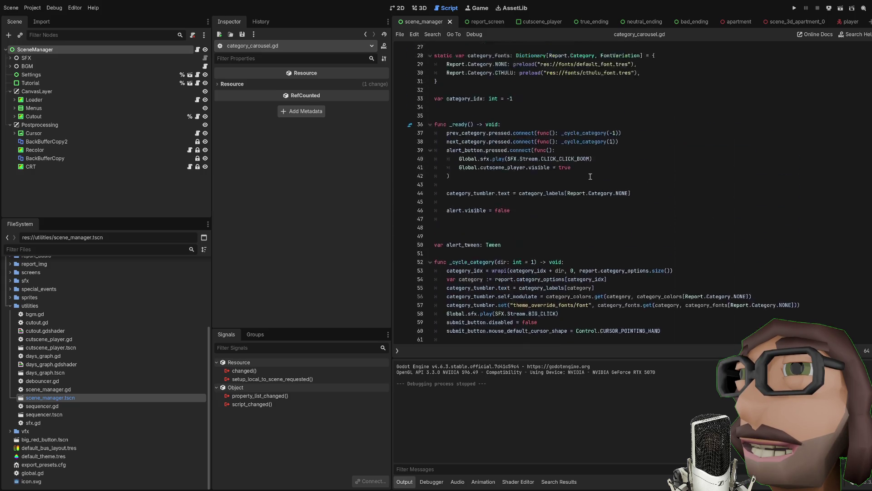
{"action": "scroll", "coordinate": [612, 187], "scroll_direction": "down", "scroll_amount": 15}
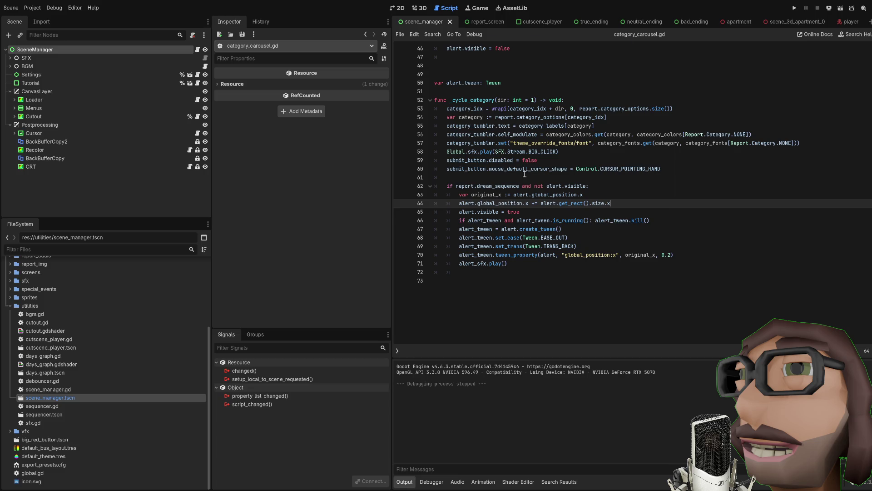
{"action": "scroll", "coordinate": [527, 174], "scroll_direction": "up", "scroll_amount": 6}
{"action": "left_click", "coordinate": [484, 150]}
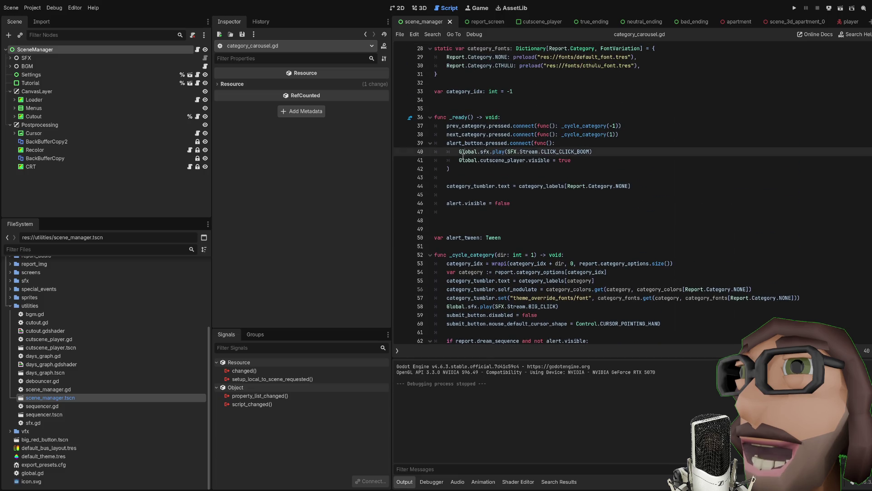
{"action": "left_click_drag", "start_coordinate": [459, 159], "coordinate": [576, 160]}
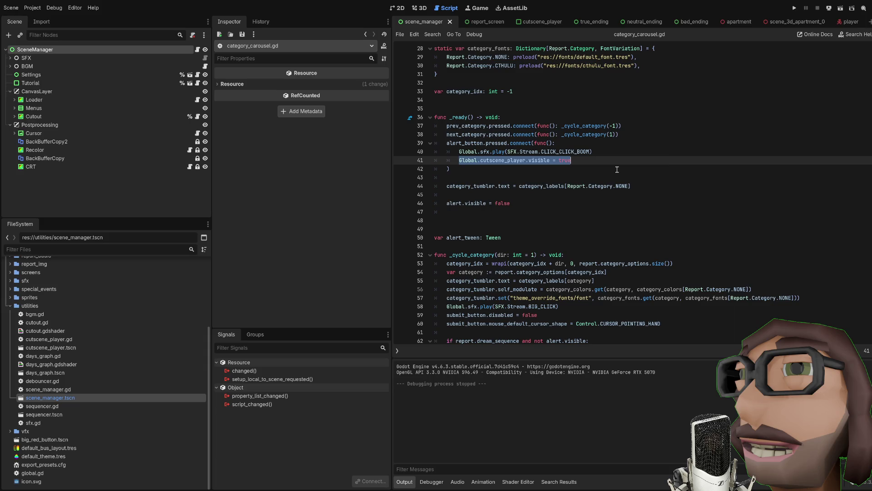
Start rewriting line 41 as get_tree().root.add_child(.
{"action": "type", "text": "ge"}
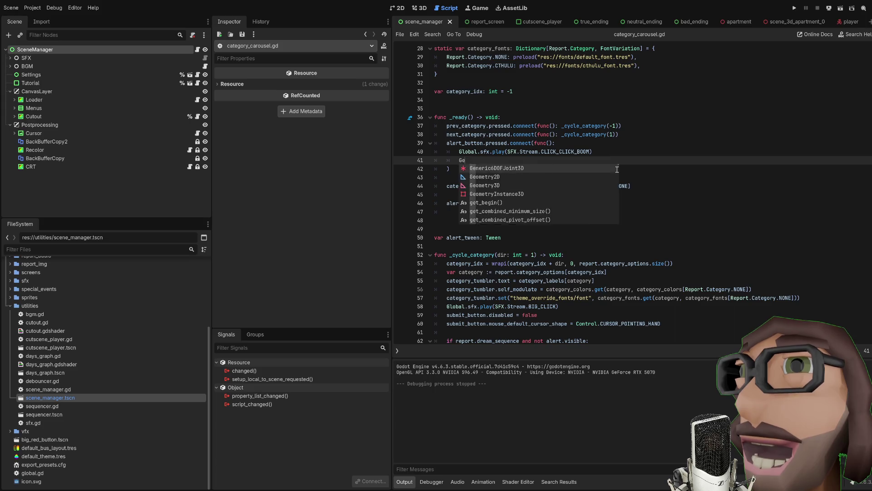
{"action": "type", "text": "t_tree().roo"}
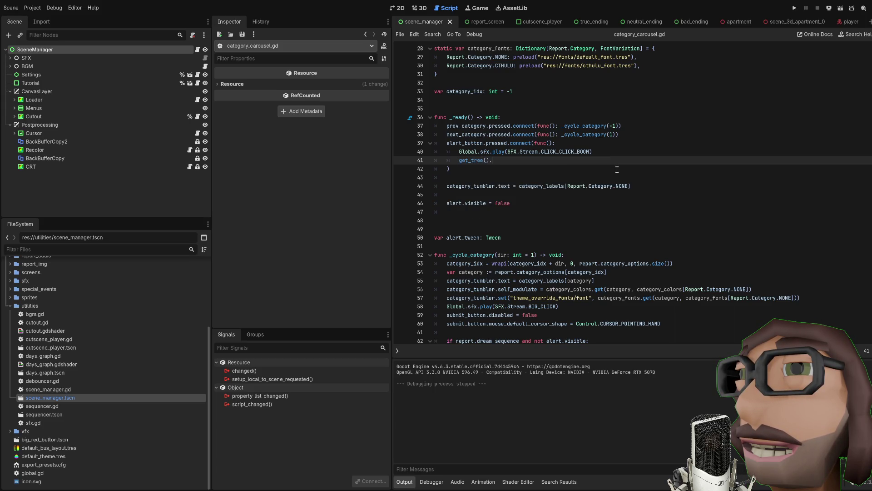
{"action": "key", "text": "Return"}
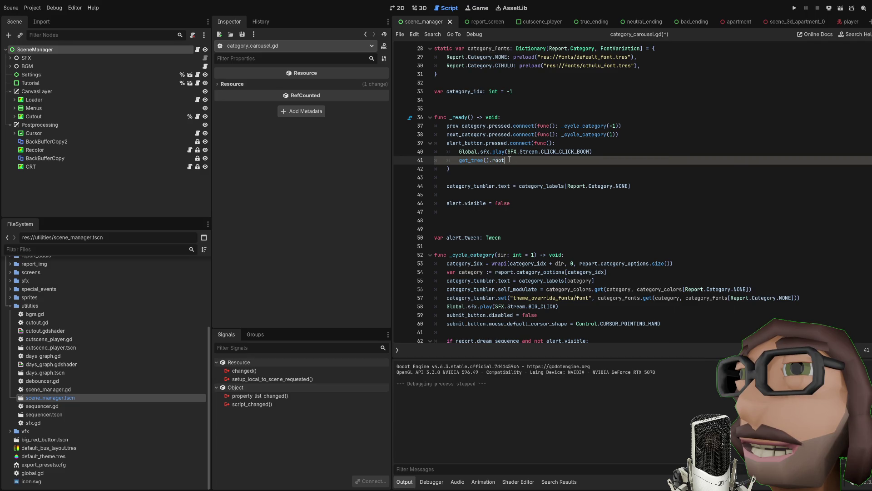
{"action": "type", "text": ".ad"}
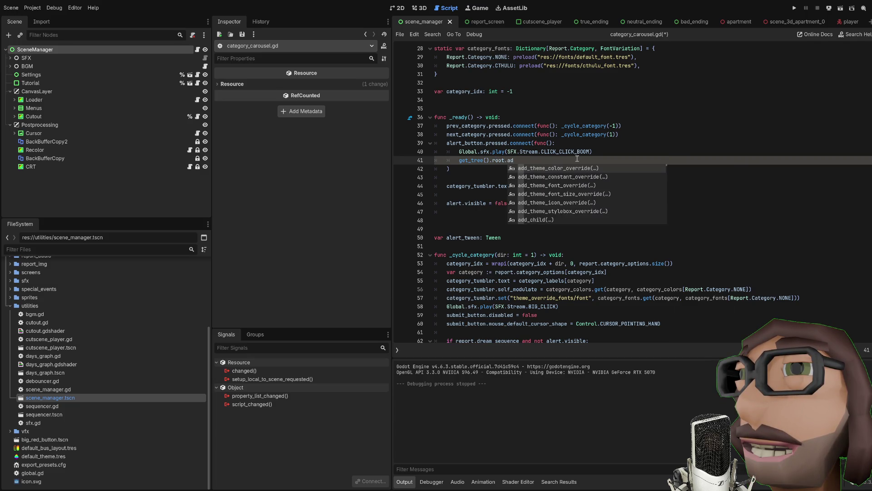
{"action": "type", "text": "d_chil"}
{"action": "key", "text": "Return"}
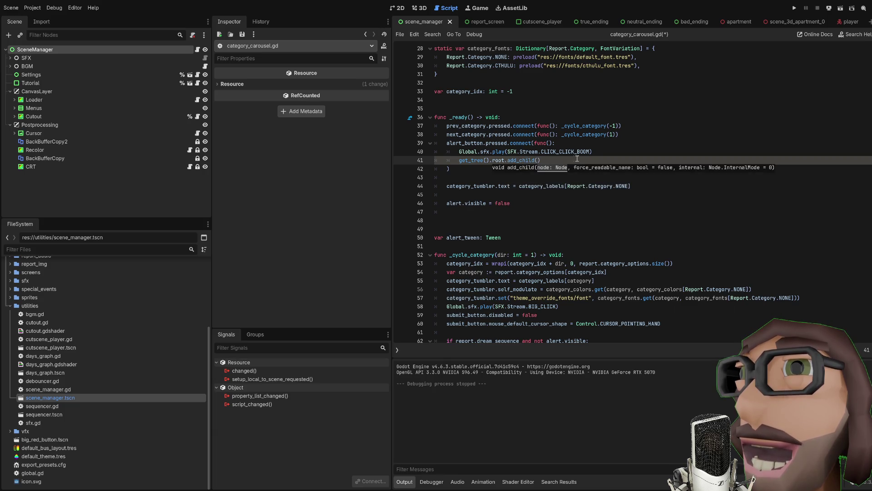
{"action": "scroll", "coordinate": [147, 345], "scroll_direction": "up", "scroll_amount": 5}
{"action": "scroll", "coordinate": [146, 341], "scroll_direction": "down", "scroll_amount": 5}
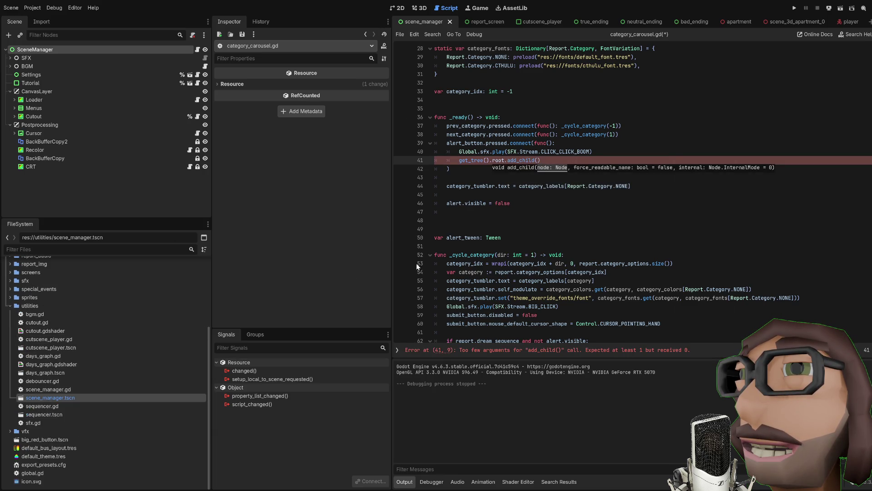
Complete line 41 with load(report.dream_sequence).instantiate(), dropping the PackedScene cast.
{"action": "type", "text": "load("}
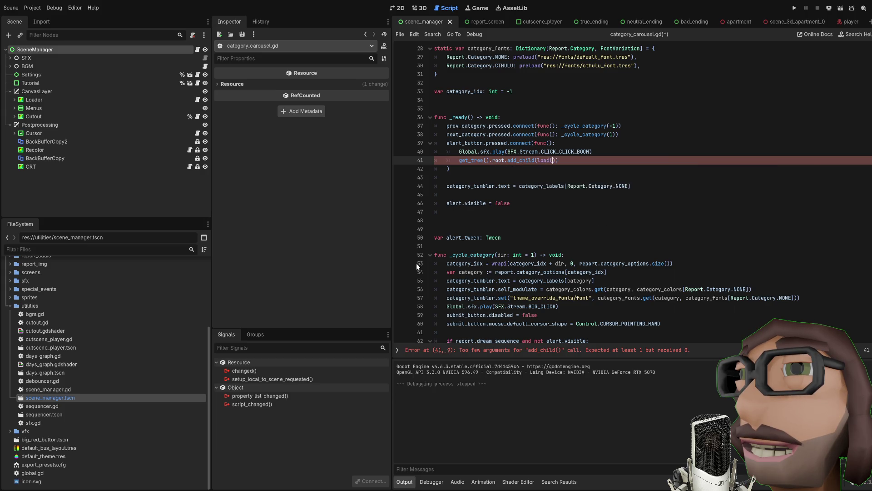
{"action": "type", "text": "report."}
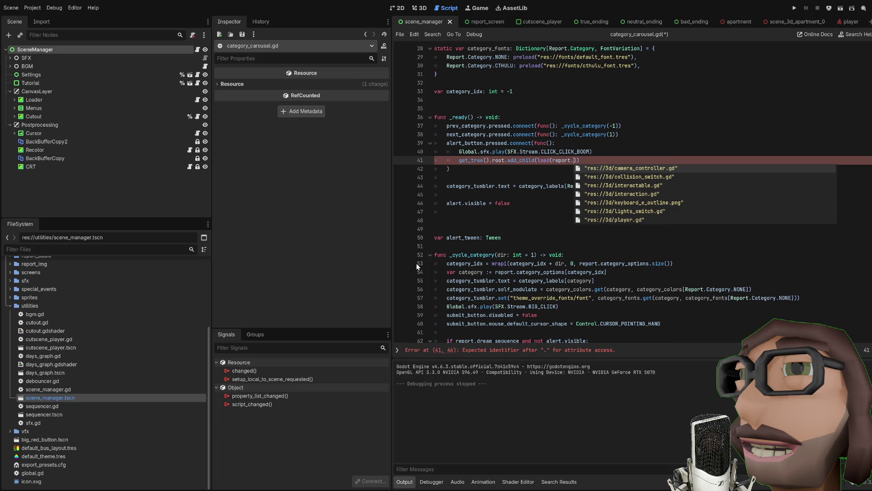
{"action": "type", "text": "dream_sreq"}
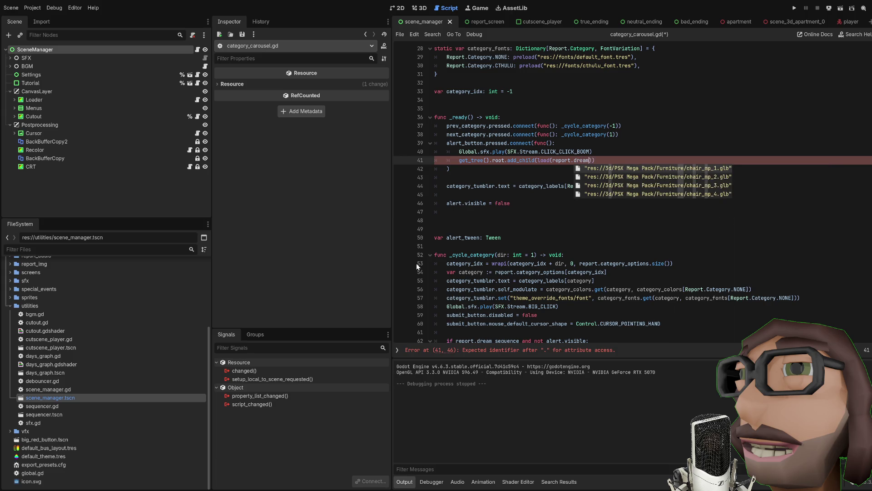
{"action": "key", "text": "BackSpace"}
{"action": "key", "text": "BackSpace"}
{"action": "key", "text": "BackSpace"}
{"action": "type", "text": "equence"}
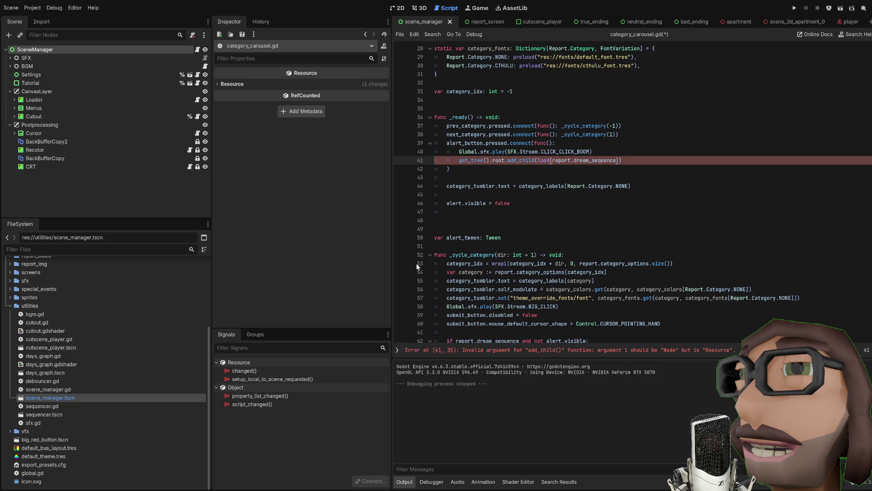
{"action": "type", "text": "as PackedScnee"}
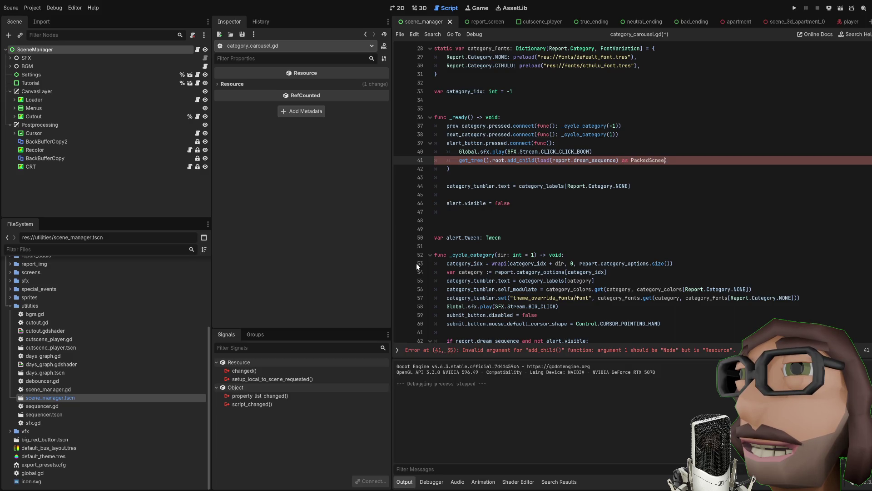
{"action": "key", "text": "BackSpace"}
{"action": "key", "text": "ctrl+shift+Left"}
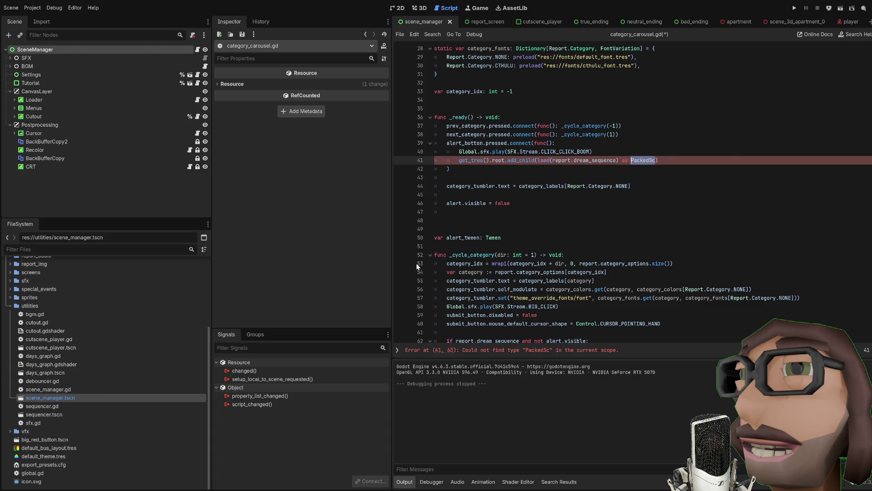
{"action": "key", "text": "BackSpace"}
{"action": "key", "text": "BackSpace"}
{"action": "key", "text": "BackSpace"}
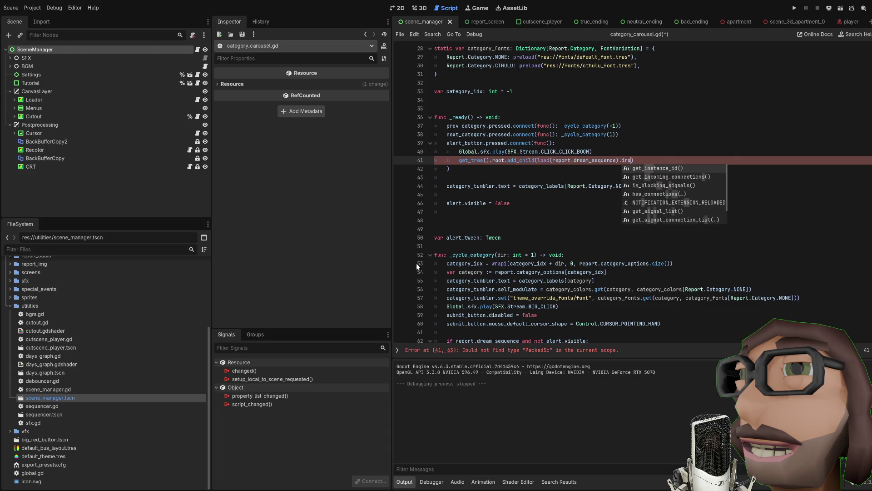
{"action": "key", "text": "Return"}
{"action": "type", "text": "()"}
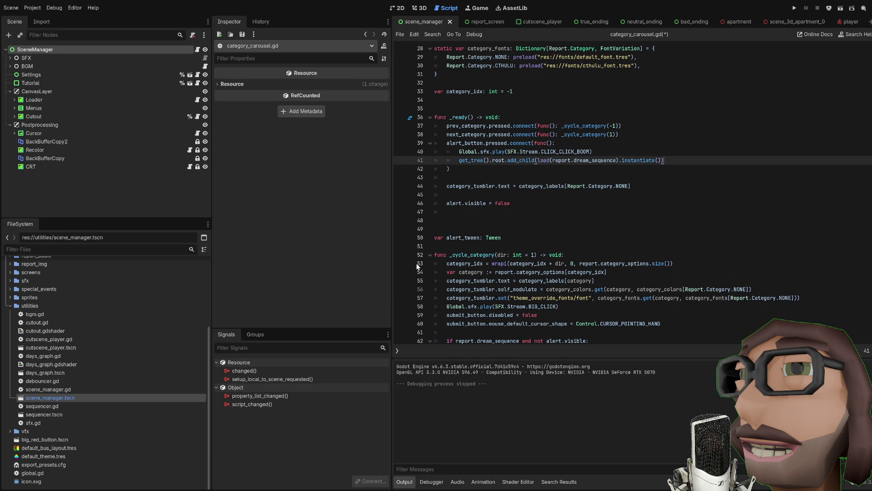
Add Global.scene_manager.queue_free() on line 42, save the script, and run the game.
{"action": "key", "text": "Return"}
{"action": "type", "text": "obal.s"}
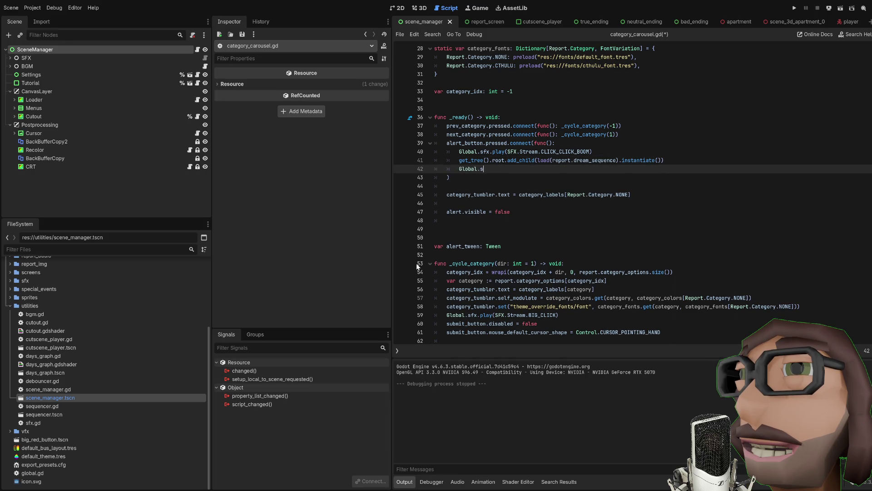
{"action": "type", "text": "cene_manager."}
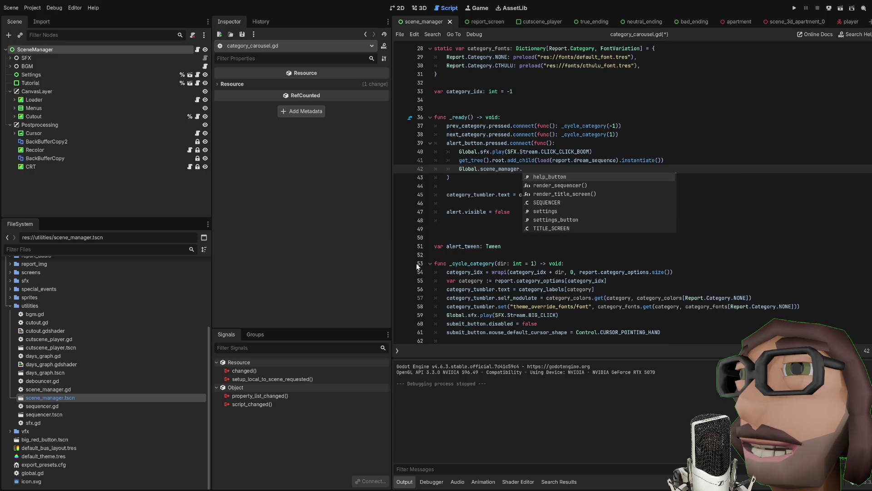
{"action": "type", "text": "qu"}
{"action": "key", "text": "Down"}
{"action": "key", "text": "Down"}
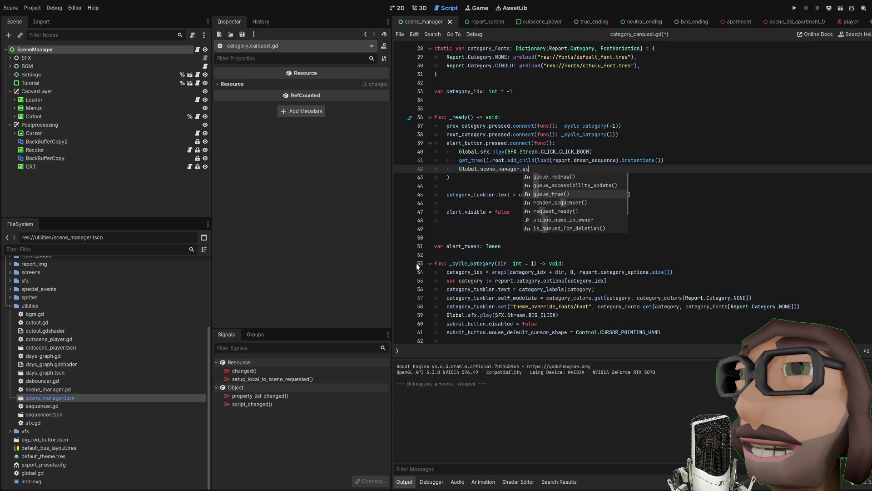
{"action": "key", "text": "Return"}
{"action": "key", "text": "ctrl+s"}
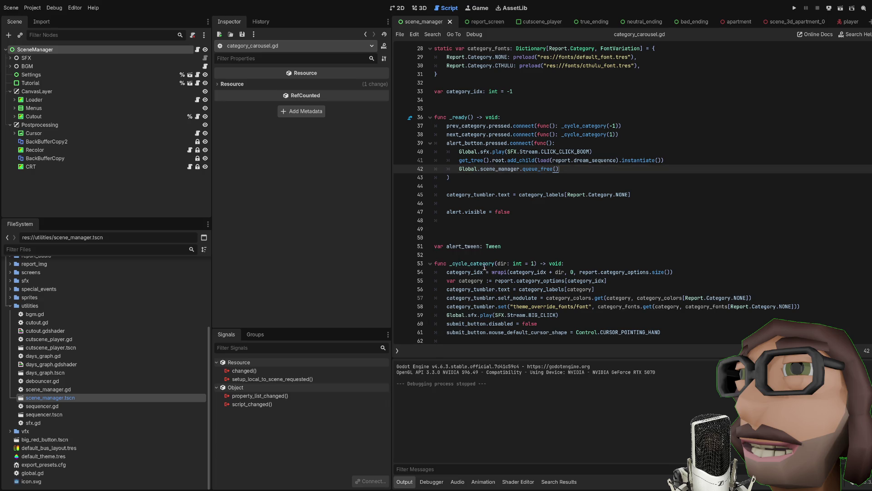
{"action": "key", "text": "F5"}
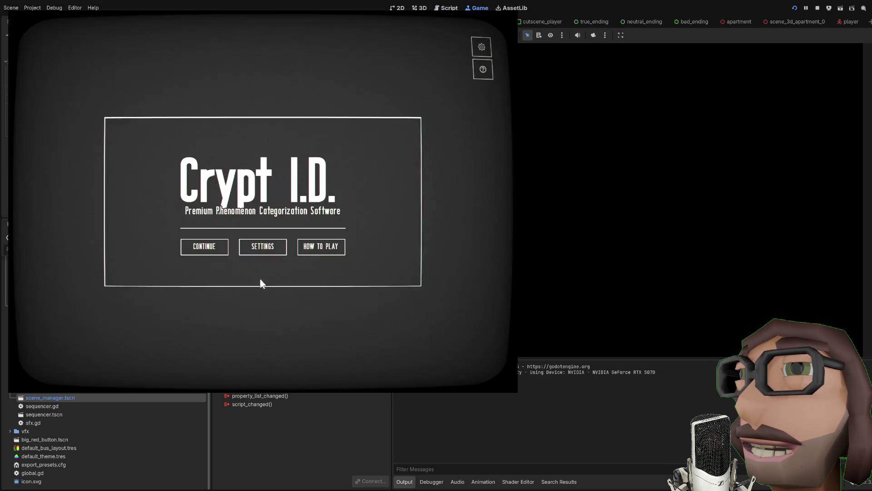
File the Circus and lemon reports under ALTERATION and submit both.
{"action": "left_click", "coordinate": [211, 244]}
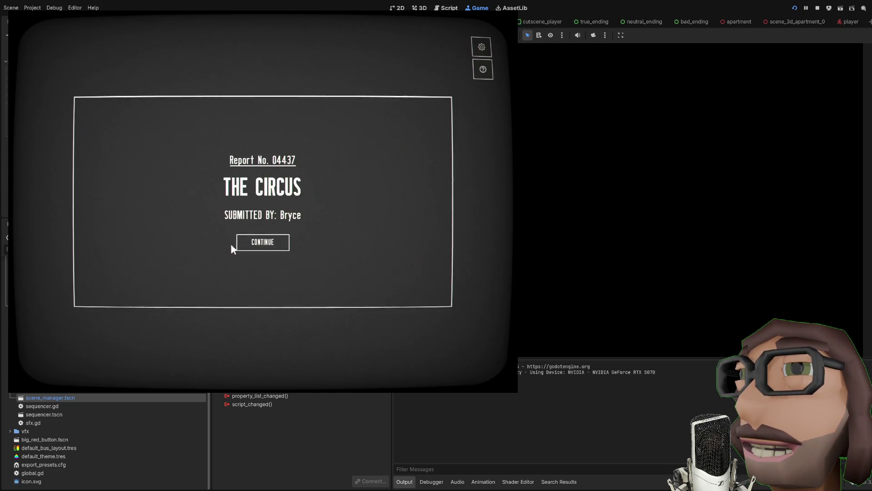
{"action": "left_click", "coordinate": [264, 245]}
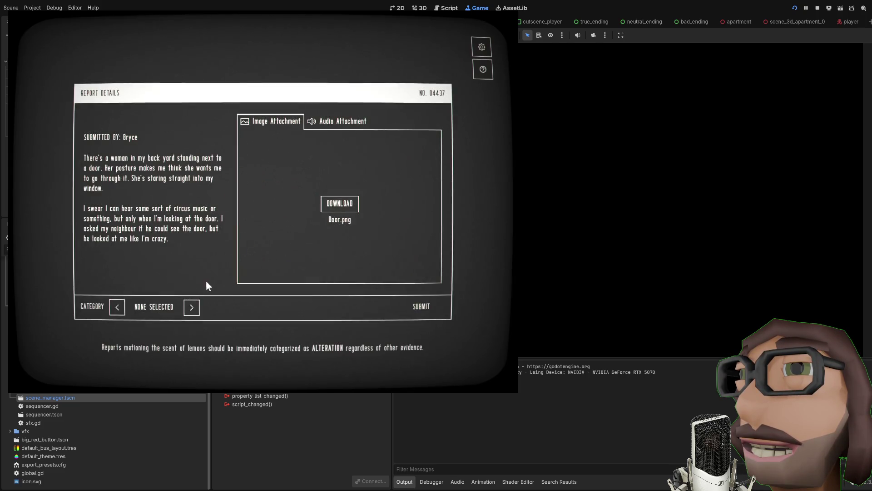
{"action": "left_click", "coordinate": [192, 308]}
{"action": "left_click", "coordinate": [192, 308]}
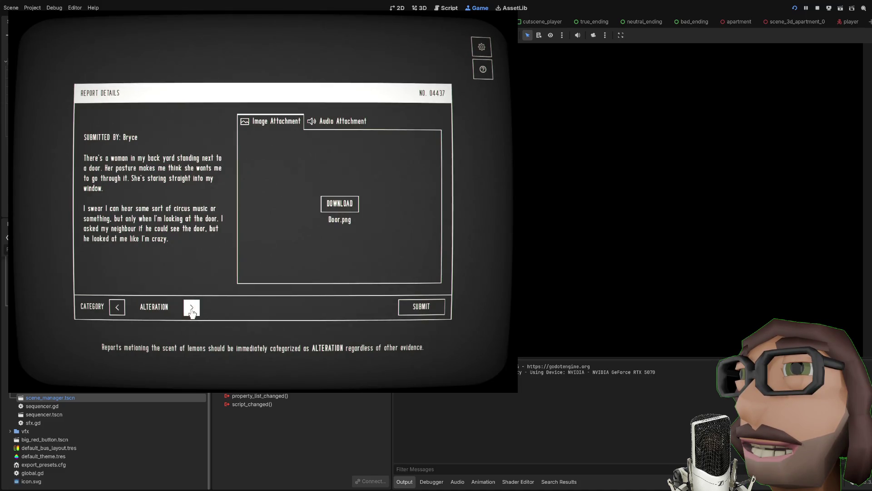
{"action": "left_click", "coordinate": [422, 308]}
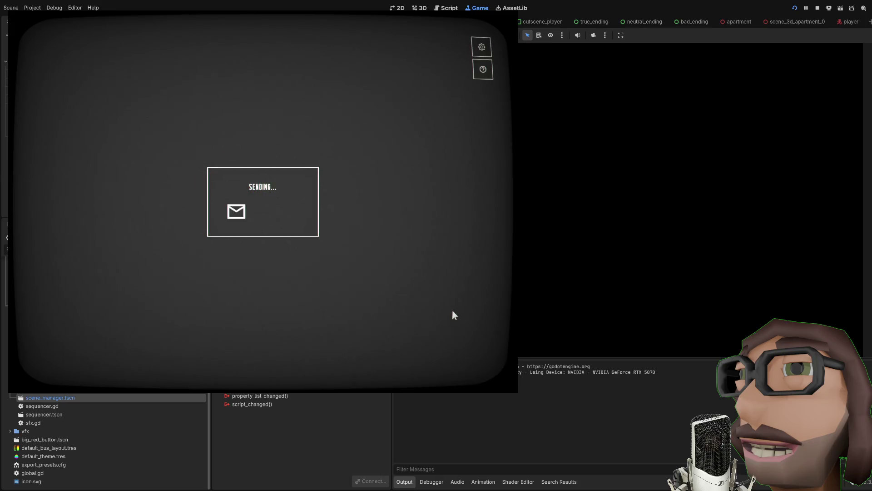
{"action": "left_click", "coordinate": [264, 227]}
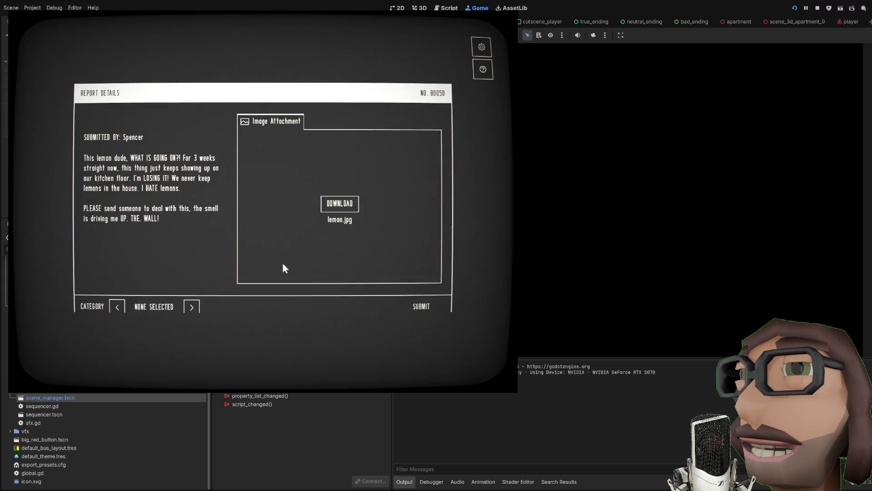
{"action": "left_click", "coordinate": [192, 307]}
{"action": "left_click", "coordinate": [421, 307]}
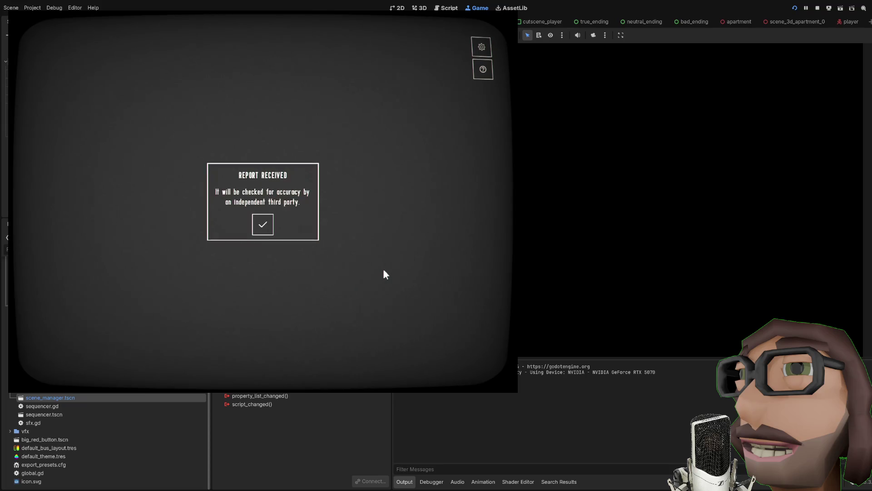
{"action": "left_click", "coordinate": [266, 227]}
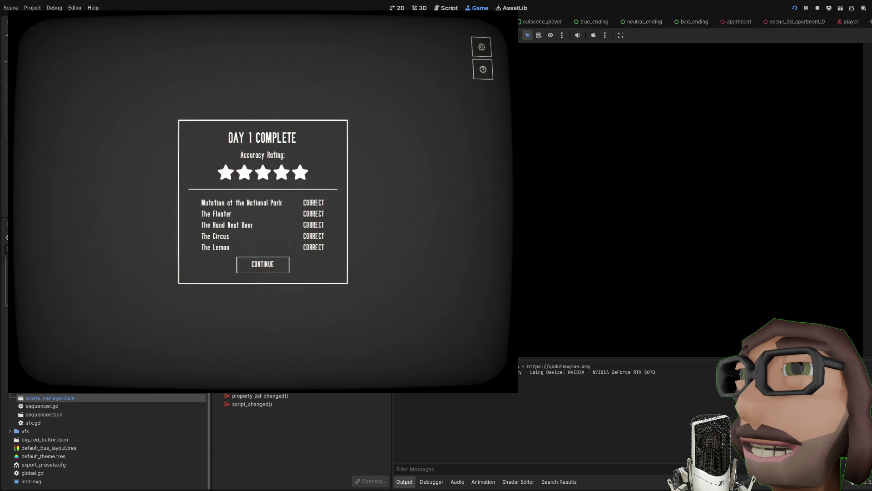
Turn the music volume down to 0 in settings, then continue past the Day 1 results.
{"action": "key", "text": "Escape"}
{"action": "left_click_drag", "start_coordinate": [277, 266], "coordinate": [252, 267]}
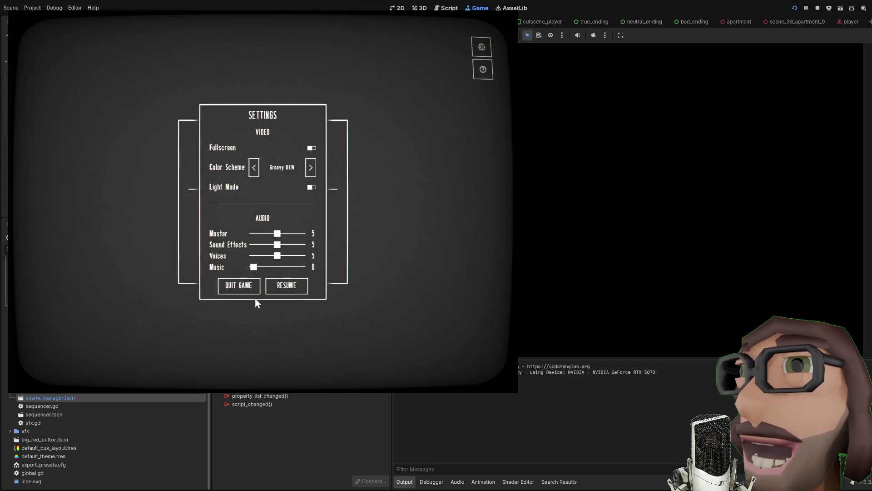
{"action": "left_click", "coordinate": [299, 291]}
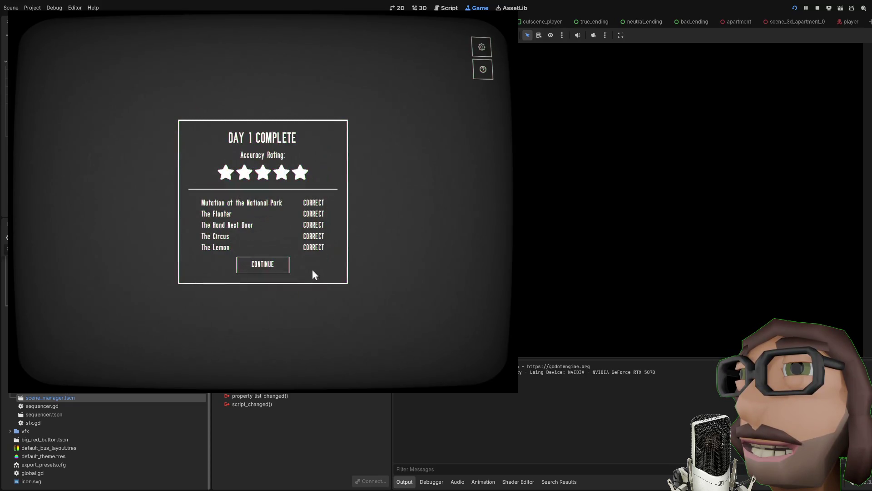
{"action": "left_click", "coordinate": [267, 266]}
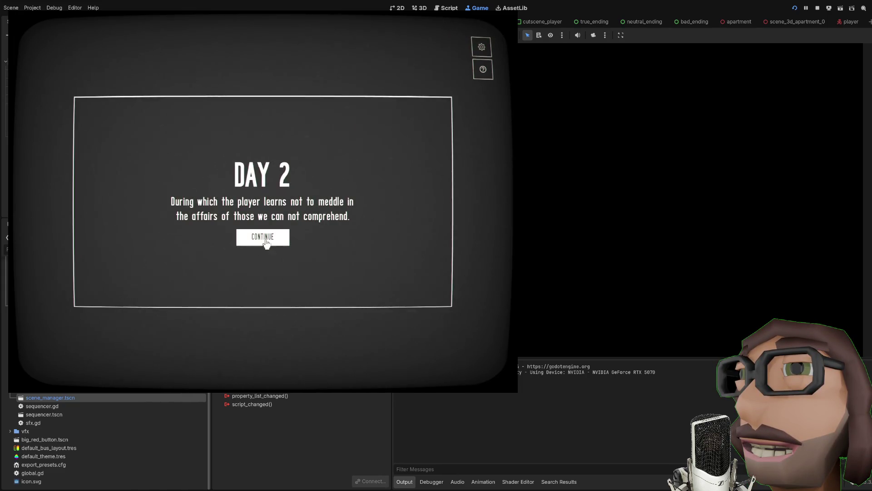
Continue past the Day 2 title and file the Dining Table report after cycling its category.
{"action": "left_click", "coordinate": [267, 243]}
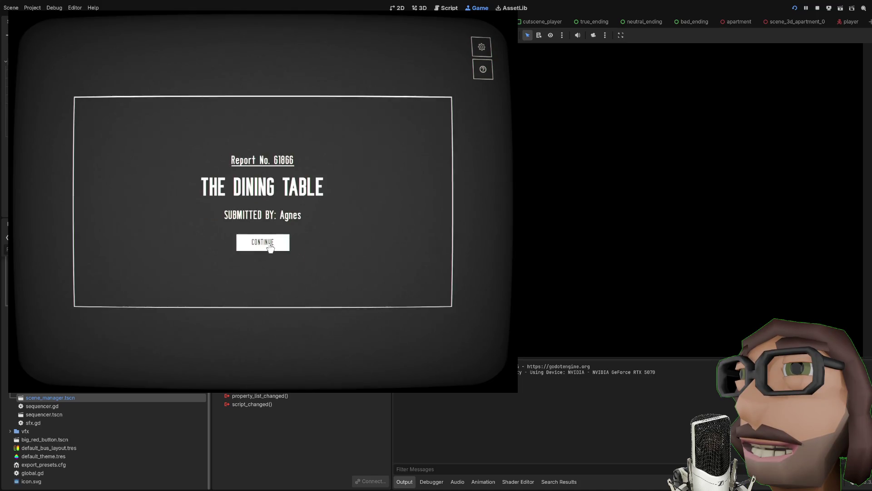
{"action": "left_click", "coordinate": [269, 249]}
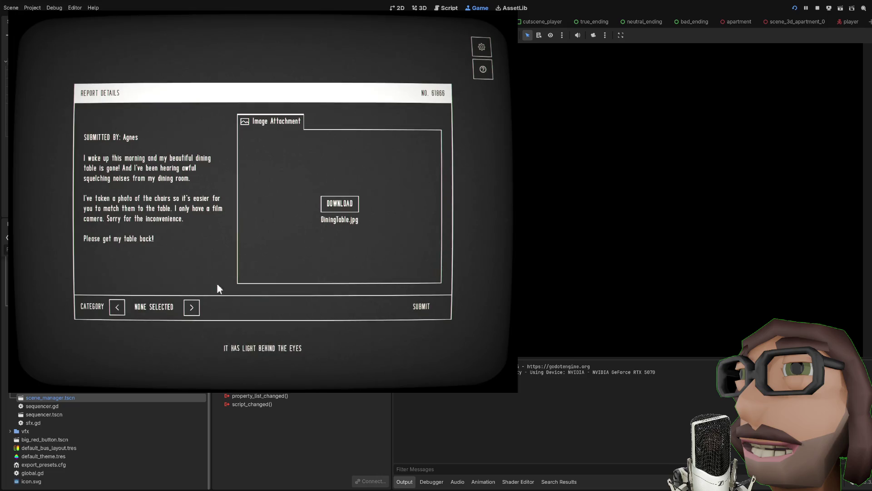
{"action": "left_click", "coordinate": [199, 312]}
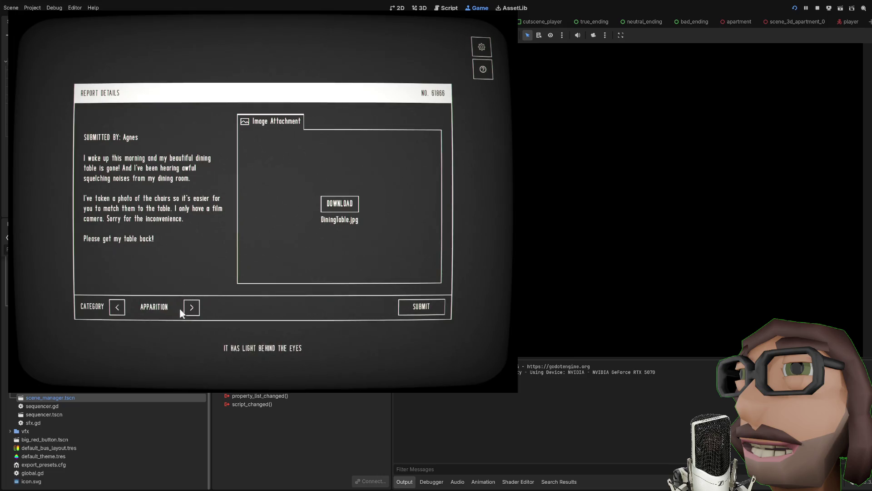
{"action": "left_click", "coordinate": [191, 308]}
{"action": "left_click", "coordinate": [191, 307]}
{"action": "left_click", "coordinate": [421, 306]}
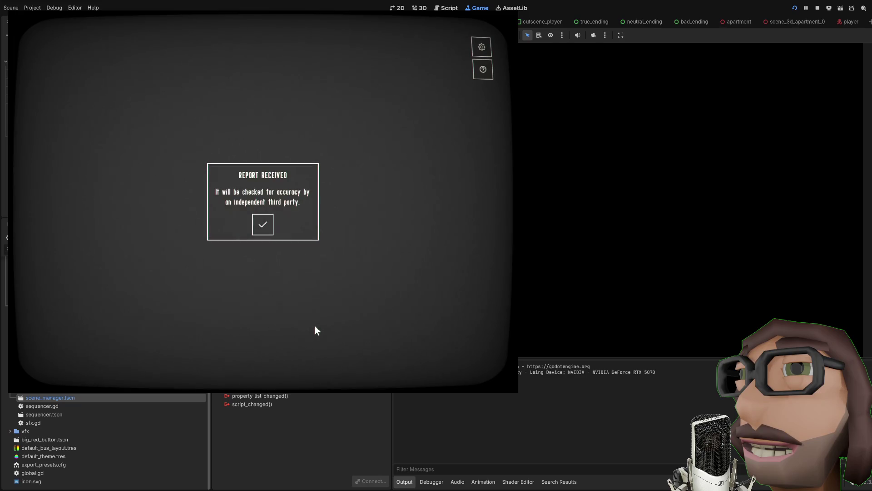
{"action": "left_click", "coordinate": [269, 225]}
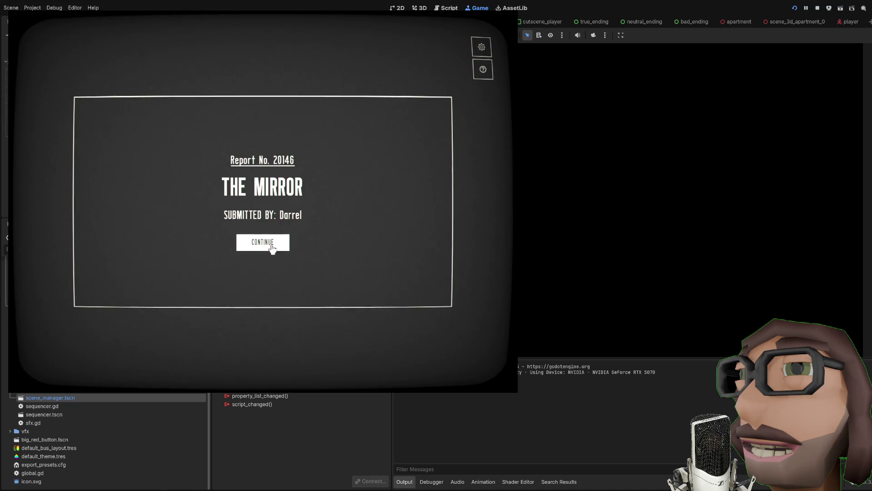
File the Mirror report under APPARITION.
{"action": "left_click", "coordinate": [272, 247]}
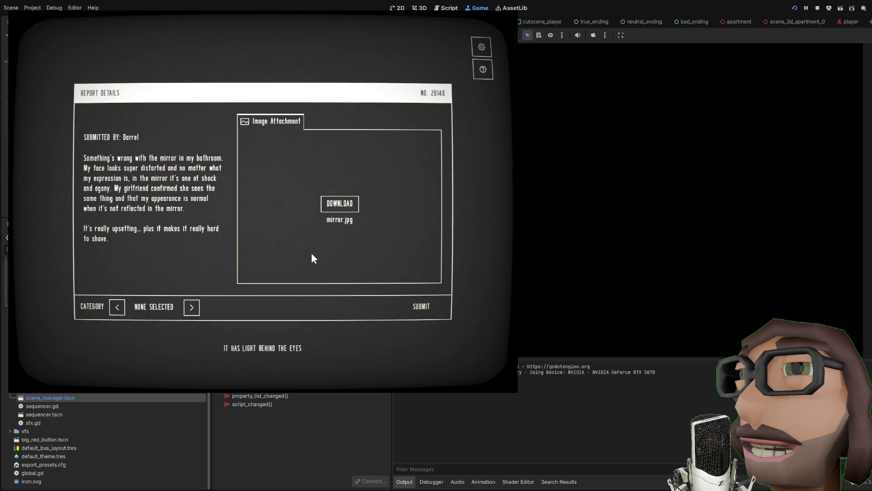
{"action": "left_click", "coordinate": [199, 308]}
{"action": "left_click", "coordinate": [423, 307]}
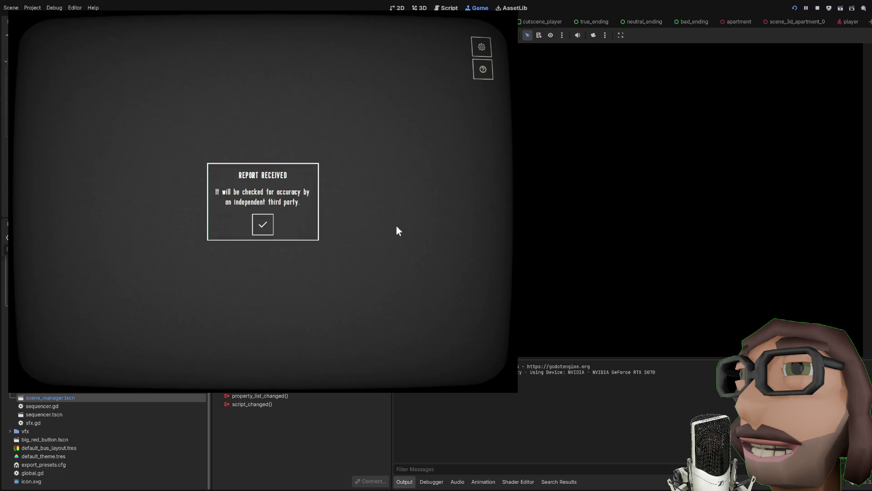
{"action": "left_click", "coordinate": [263, 224]}
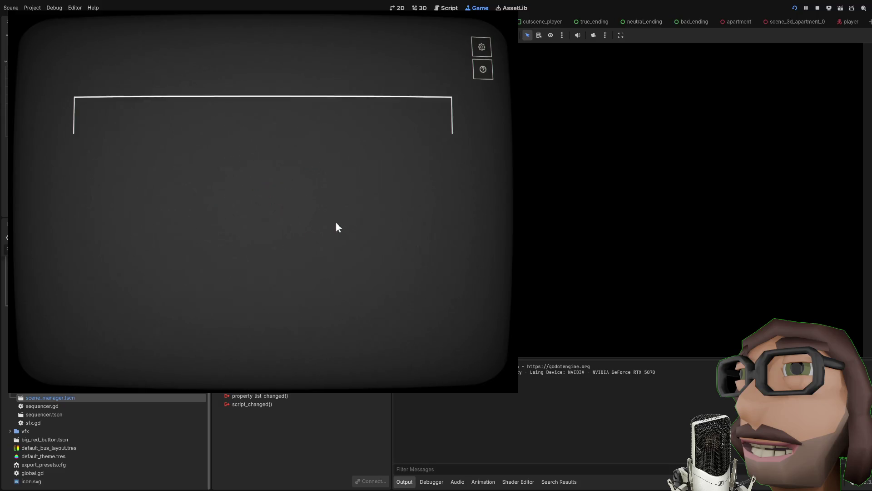
Download the orb photo and file the Orb report under ARTIFACT.
{"action": "left_click", "coordinate": [263, 240]}
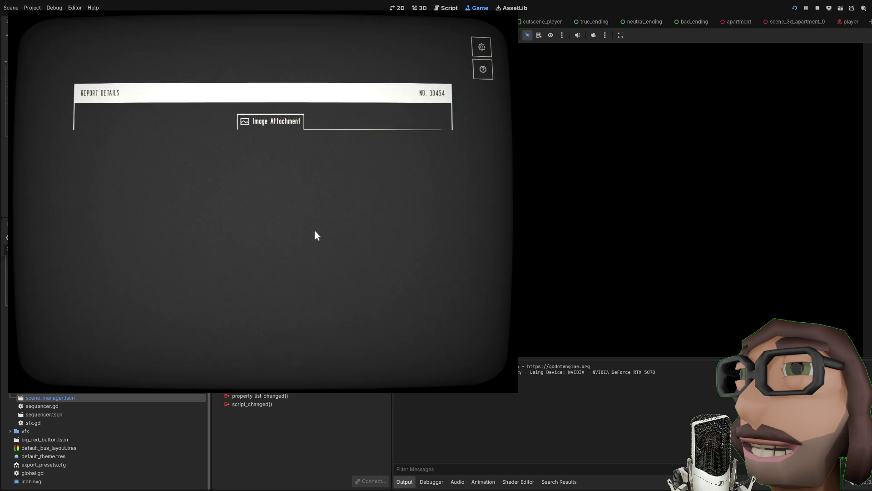
{"action": "left_click", "coordinate": [338, 207]}
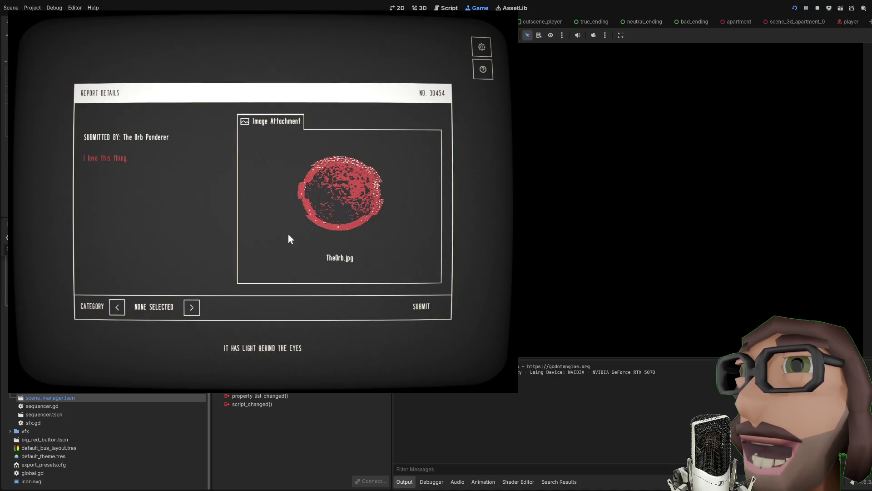
{"action": "left_click", "coordinate": [190, 309]}
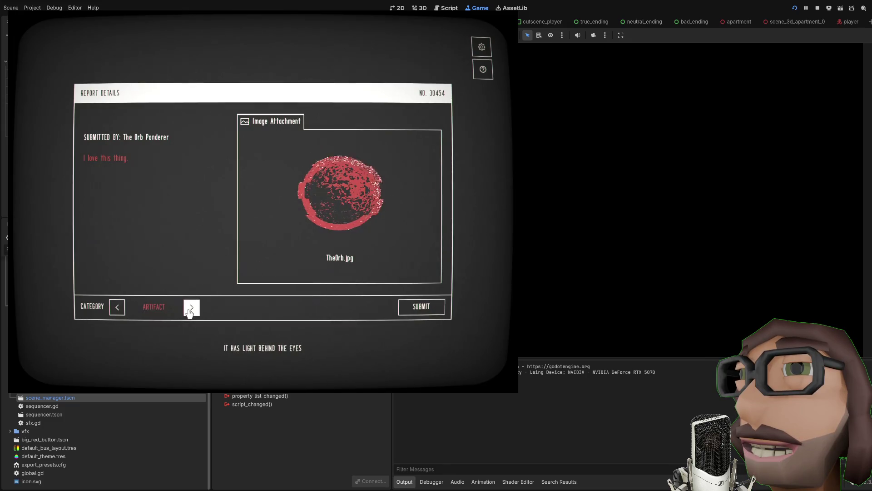
{"action": "left_click", "coordinate": [417, 307]}
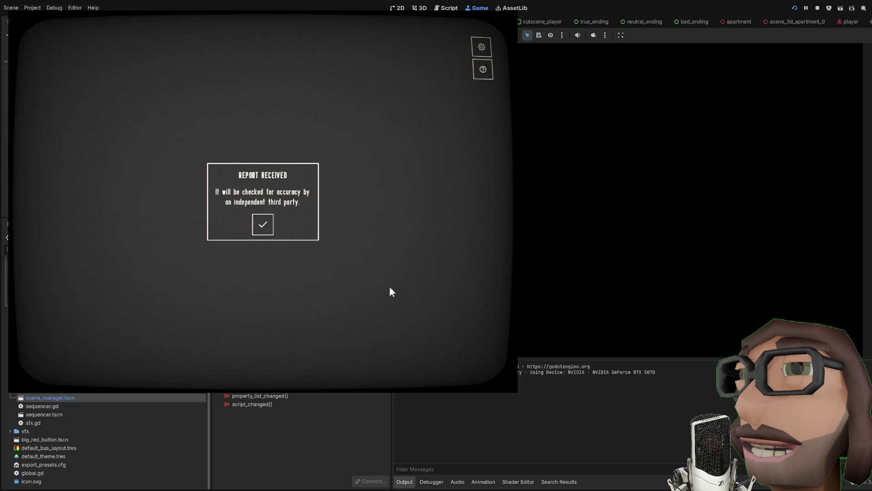
{"action": "left_click", "coordinate": [265, 227]}
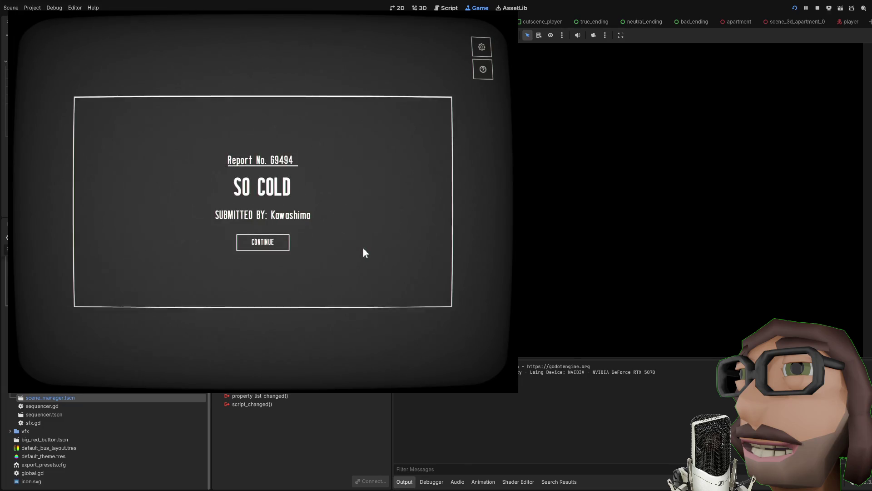
View the So Cold report's attachment and file it under ALTERATION.
{"action": "left_click", "coordinate": [266, 247]}
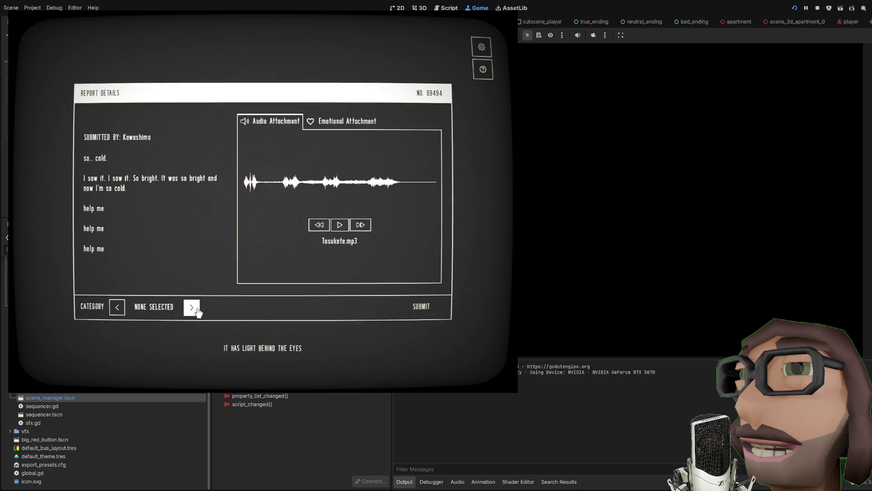
{"action": "left_click", "coordinate": [329, 128]}
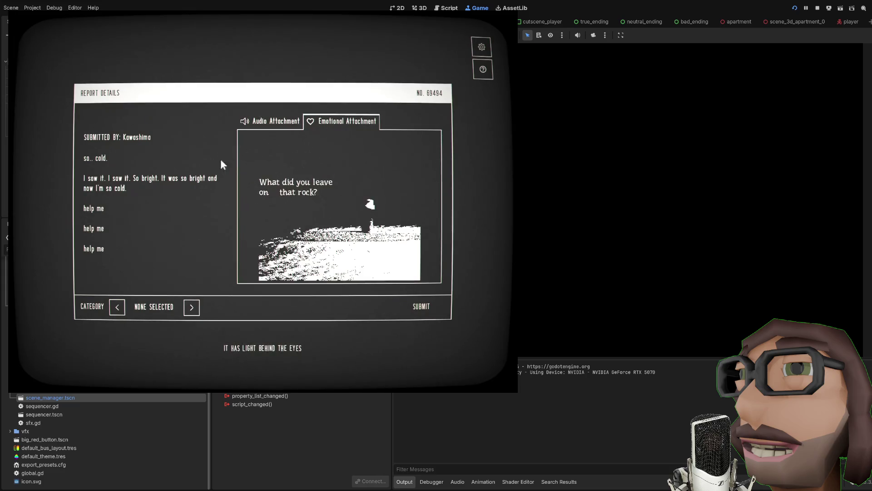
{"action": "left_click", "coordinate": [191, 307]}
{"action": "left_click", "coordinate": [418, 306]}
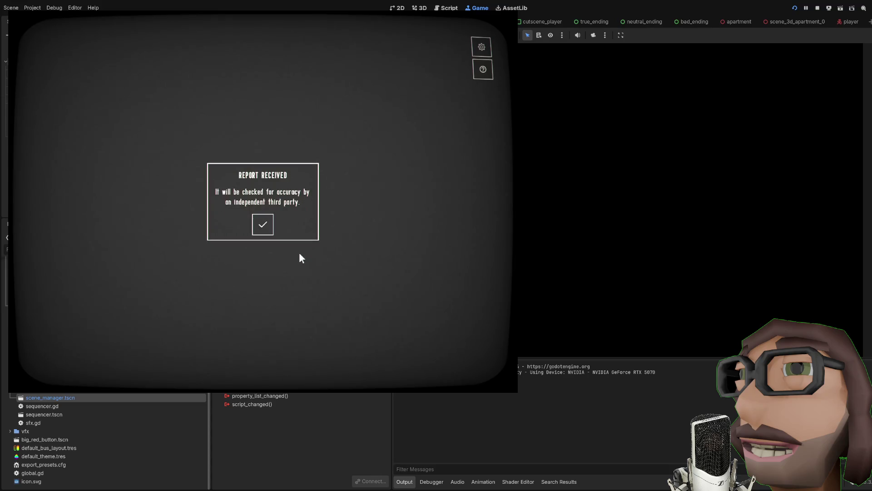
{"action": "left_click", "coordinate": [264, 223]}
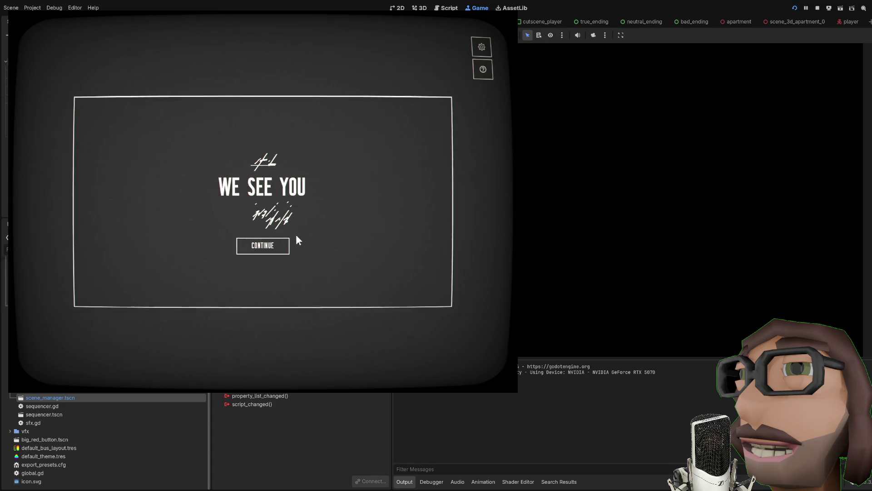
Open report No. 00000's details and switch its category to the scribbled option.
{"action": "left_click", "coordinate": [280, 244]}
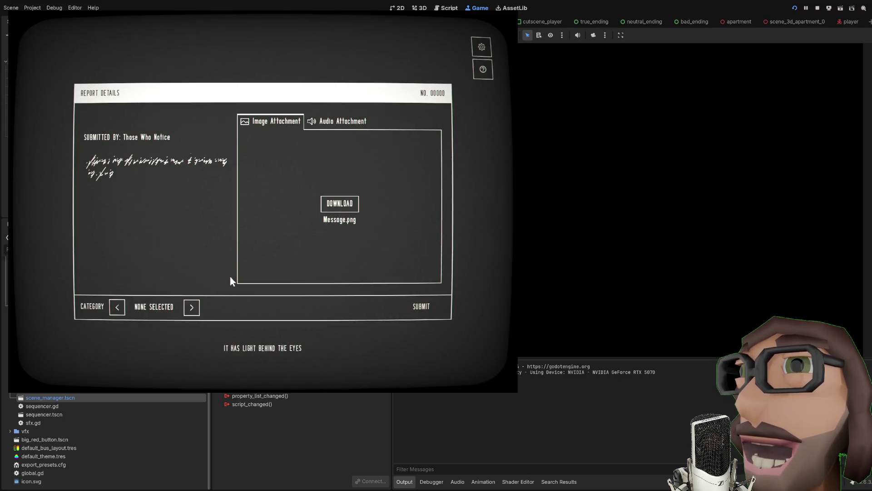
{"action": "left_click", "coordinate": [196, 309]}
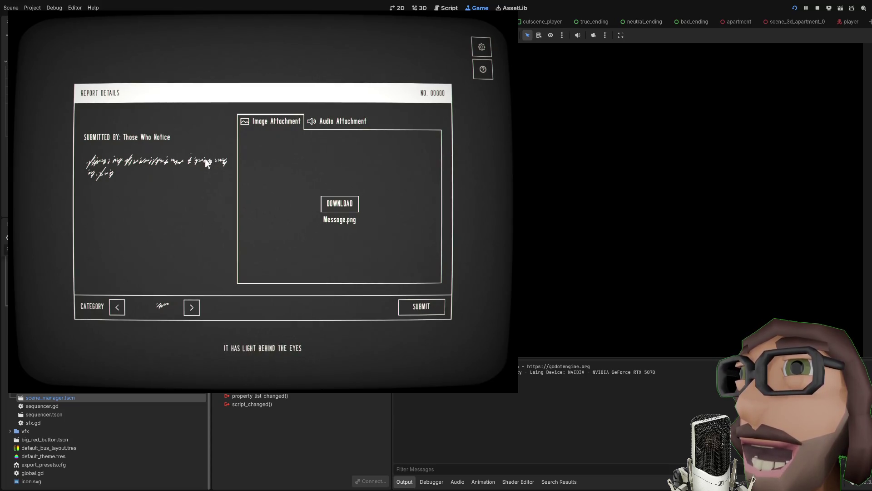
Stop the game and go to line 39 in the alert handler script.
{"action": "key", "text": "F8"}
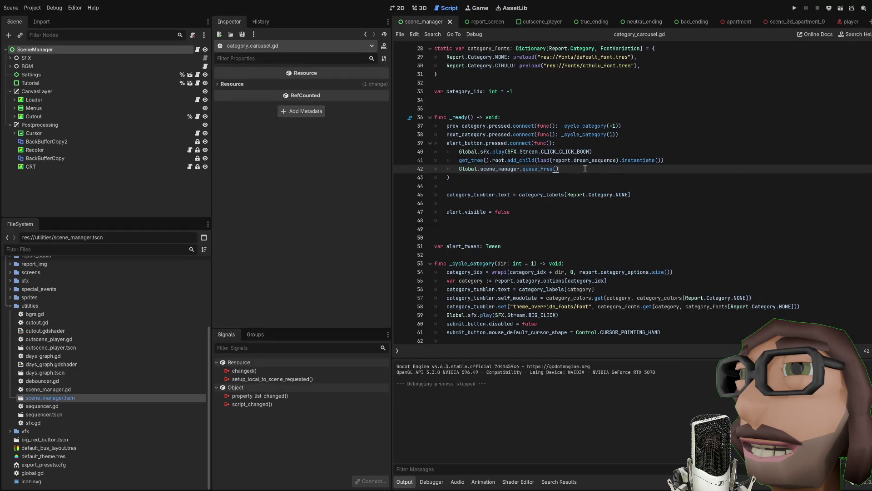
{"action": "scroll", "coordinate": [578, 175], "scroll_direction": "up", "scroll_amount": 2}
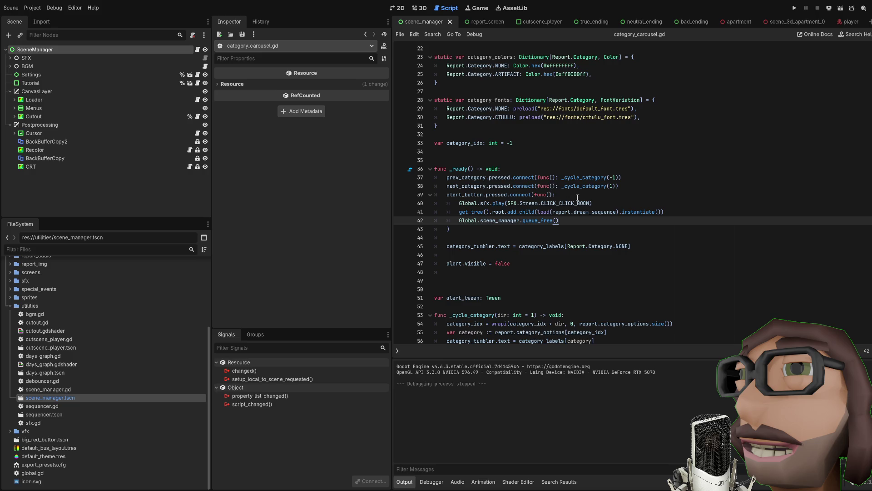
{"action": "left_click", "coordinate": [579, 196]}
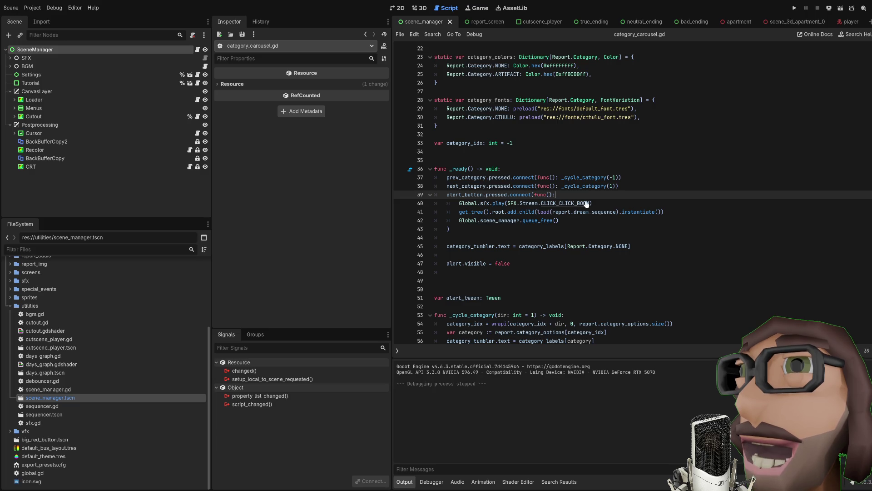
{"action": "scroll", "coordinate": [41, 340], "scroll_direction": "up", "scroll_amount": 4}
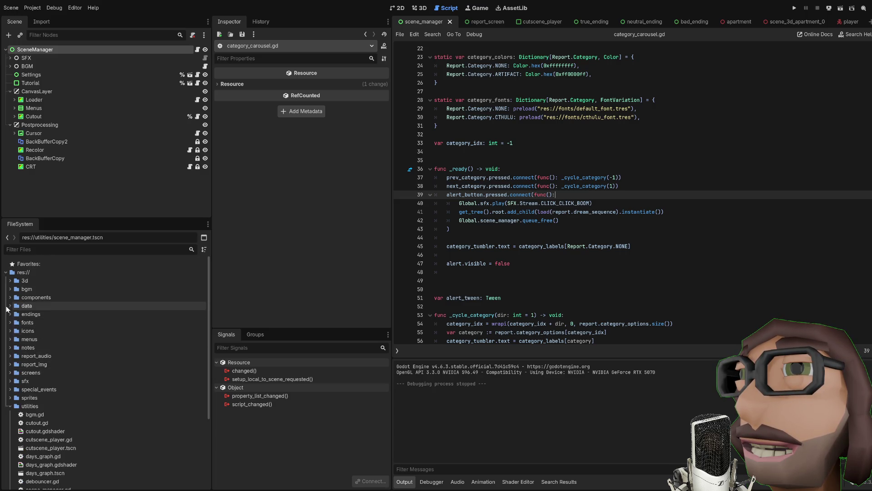
Expand the data folder and open report__cthulu_0.tres in the Inspector.
{"action": "double_click", "coordinate": [27, 305]}
{"action": "scroll", "coordinate": [76, 339], "scroll_direction": "down", "scroll_amount": 5}
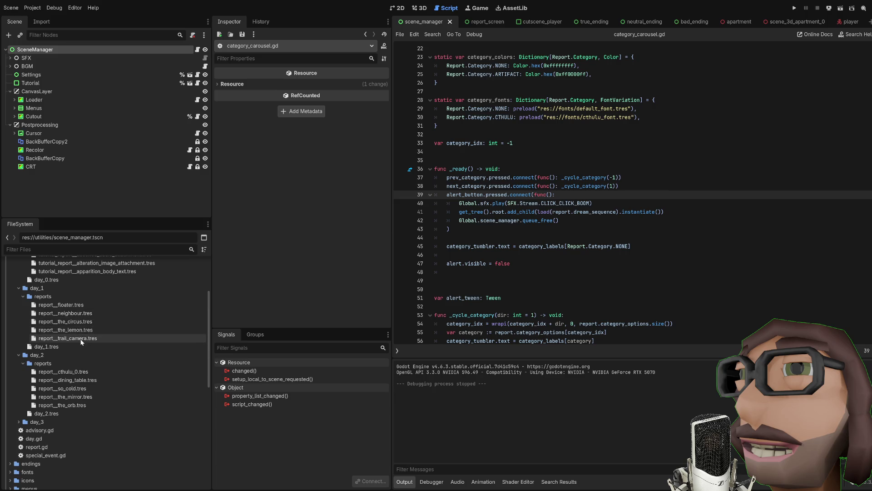
{"action": "left_click", "coordinate": [72, 380]}
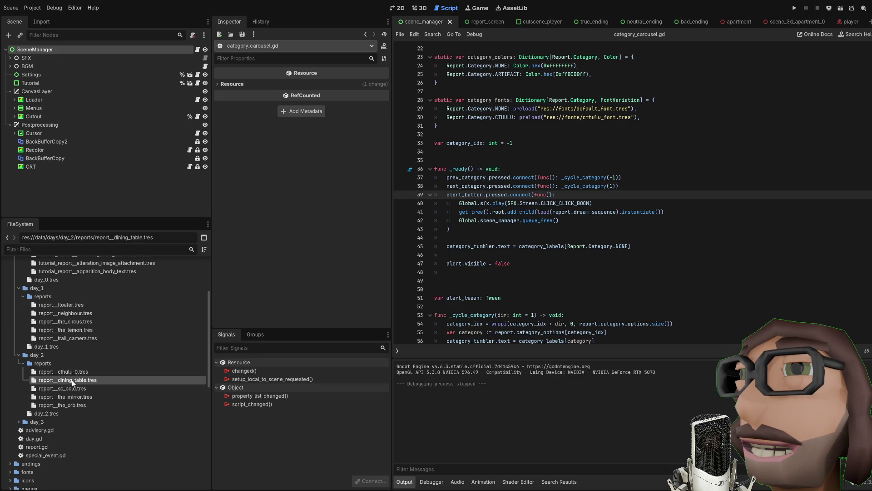
{"action": "double_click", "coordinate": [73, 372]}
{"action": "scroll", "coordinate": [292, 298], "scroll_direction": "down", "scroll_amount": 5}
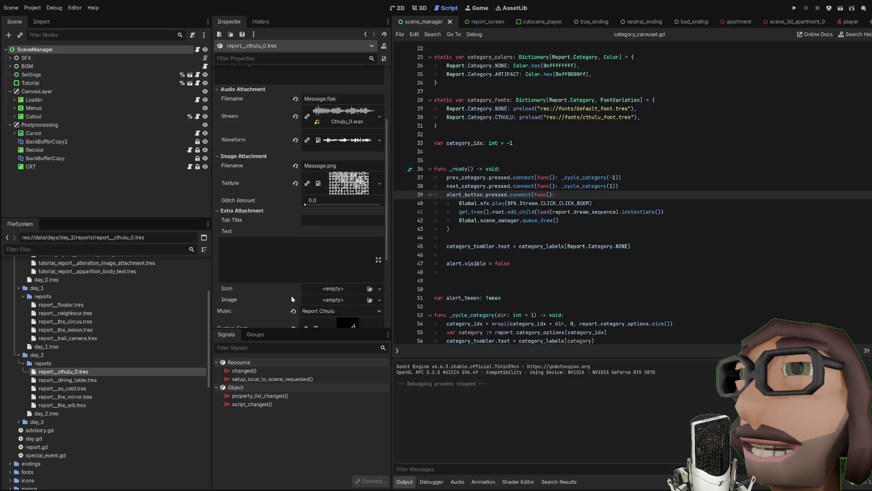
{"action": "scroll", "coordinate": [289, 275], "scroll_direction": "up", "scroll_amount": 1}
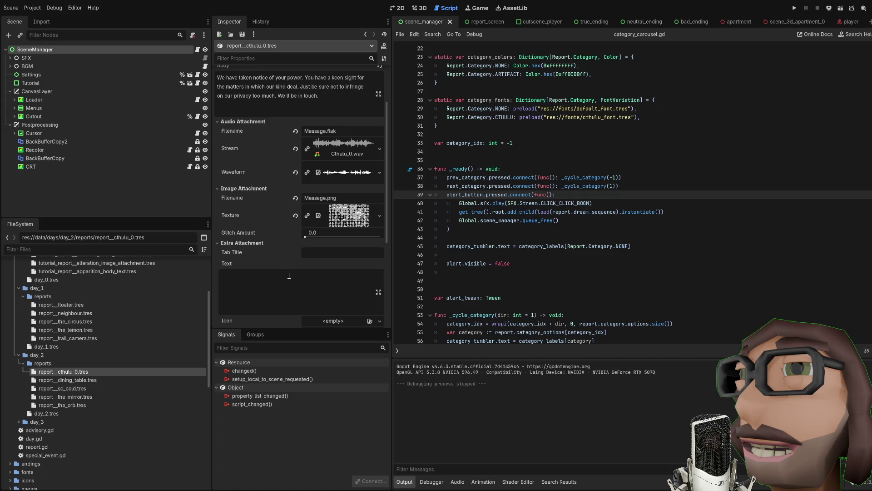
{"action": "scroll", "coordinate": [289, 276], "scroll_direction": "up", "scroll_amount": 2}
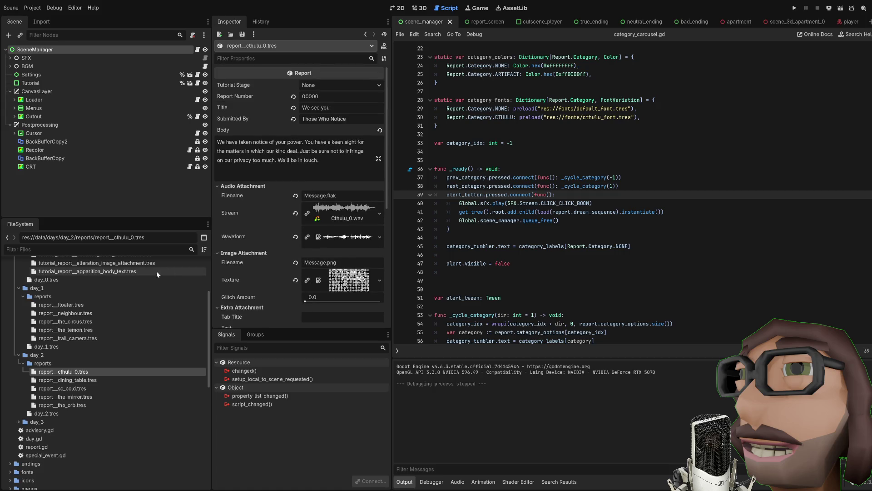
Open day_2.tres and review its reports, collapsing the Advisories array.
{"action": "double_click", "coordinate": [45, 413]}
{"action": "scroll", "coordinate": [270, 286], "scroll_direction": "down", "scroll_amount": 3}
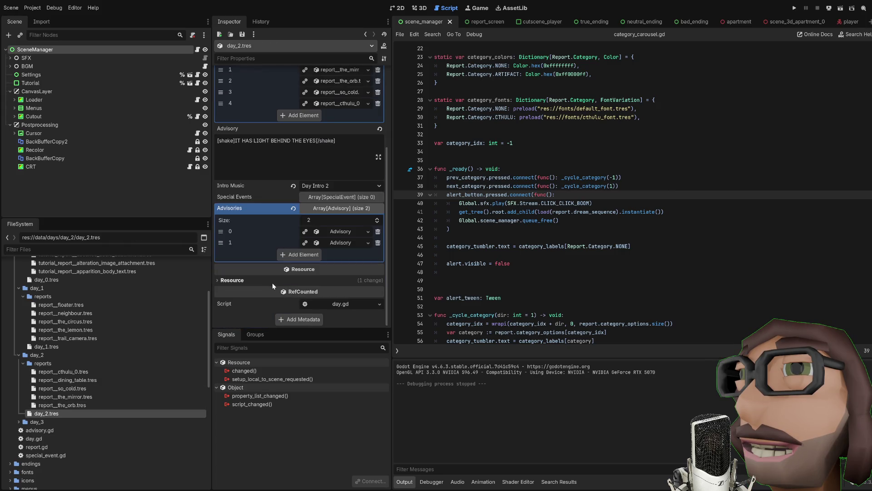
{"action": "scroll", "coordinate": [272, 282], "scroll_direction": "up", "scroll_amount": 3}
{"action": "scroll", "coordinate": [270, 283], "scroll_direction": "down", "scroll_amount": 3}
{"action": "left_click", "coordinate": [320, 208]}
{"action": "scroll", "coordinate": [317, 254], "scroll_direction": "up", "scroll_amount": 2}
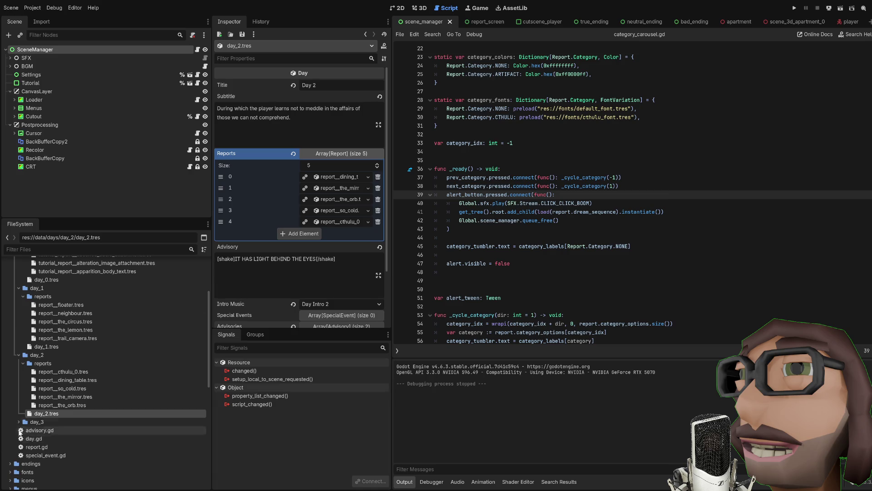
Select report__cthulu_0.tres, scroll to its Dream Sequence property, then save and run the game.
{"action": "left_click", "coordinate": [64, 371]}
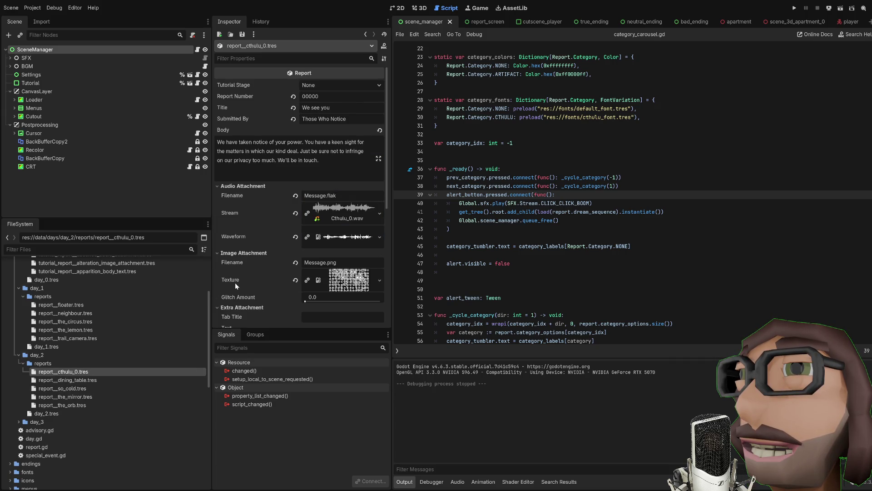
{"action": "scroll", "coordinate": [234, 290], "scroll_direction": "down", "scroll_amount": 4}
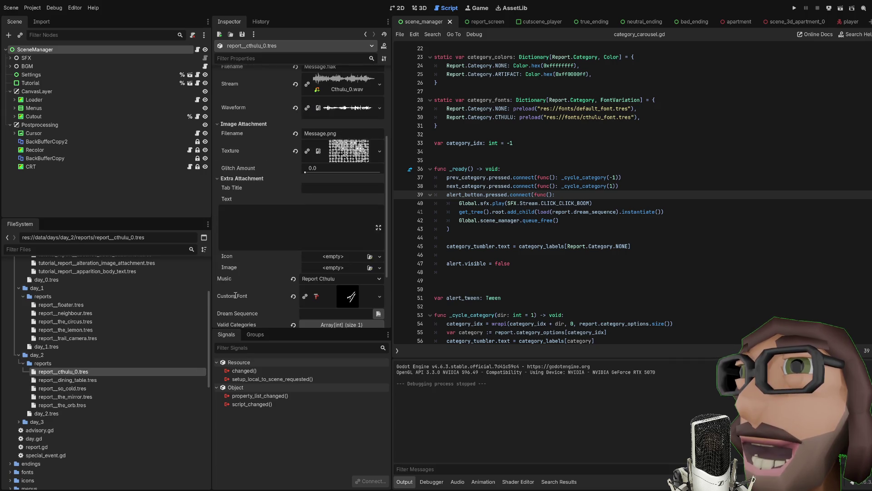
{"action": "scroll", "coordinate": [235, 295], "scroll_direction": "down", "scroll_amount": 2}
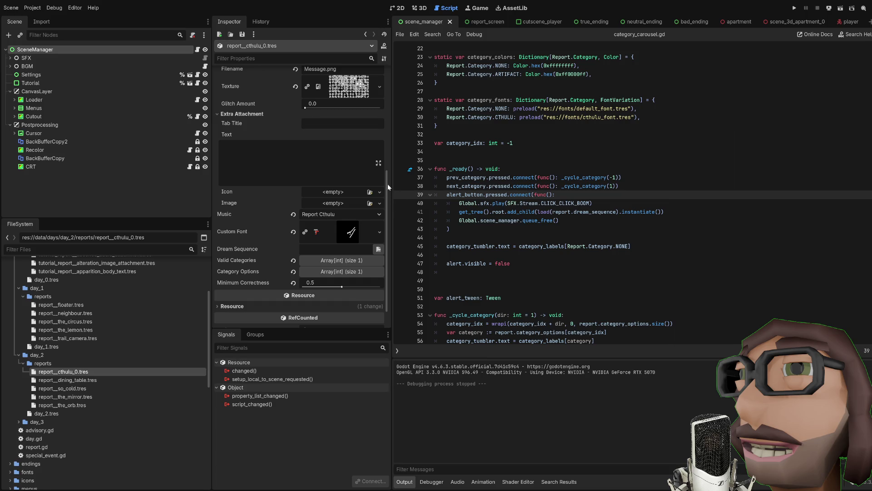
{"action": "left_click", "coordinate": [608, 152]}
{"action": "key", "text": "F5"}
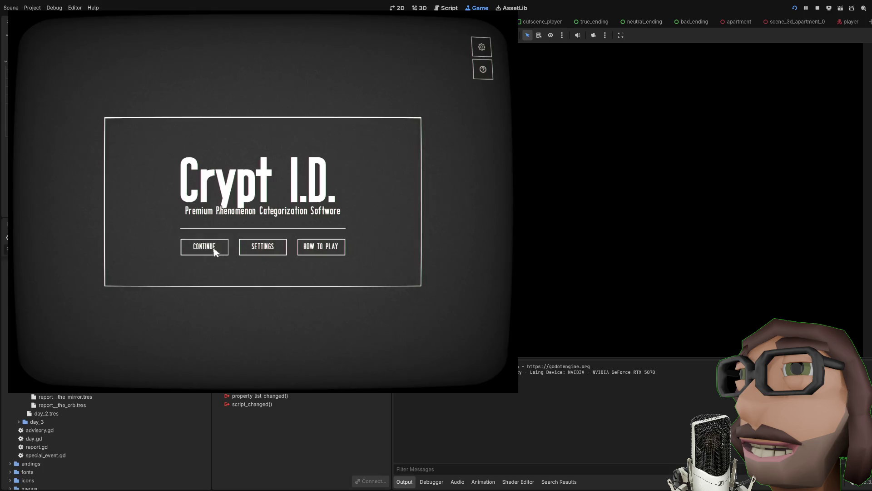
{"action": "left_click", "coordinate": [214, 249]}
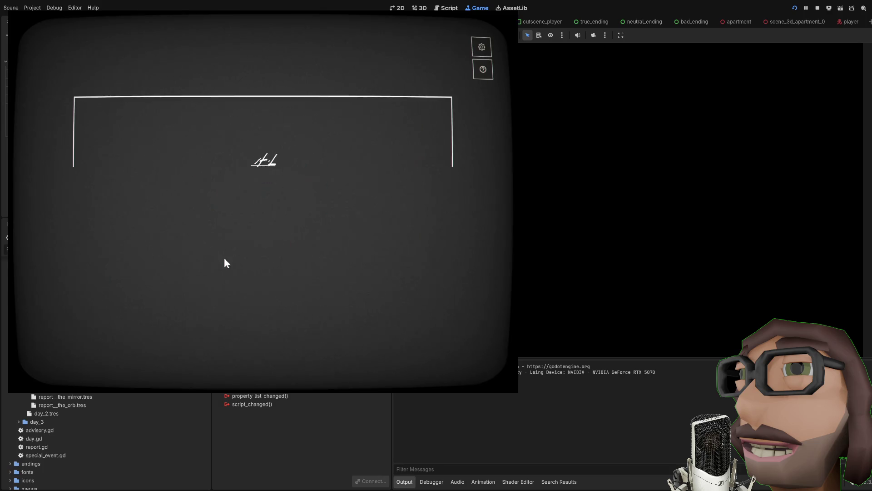
{"action": "left_click", "coordinate": [232, 247]}
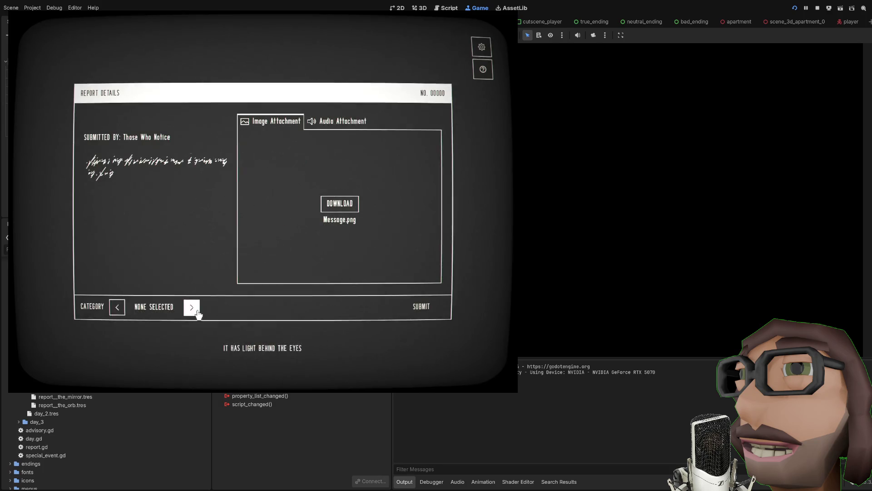
{"action": "left_click", "coordinate": [196, 310]}
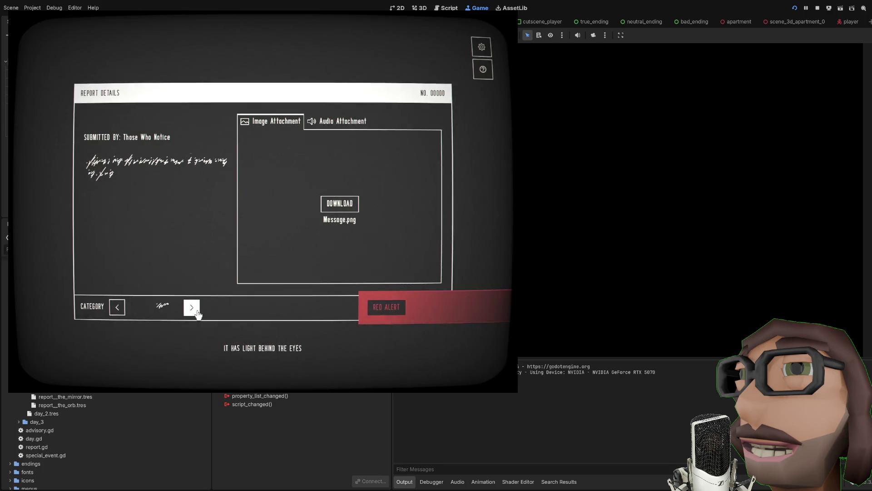
{"action": "left_click", "coordinate": [393, 309]}
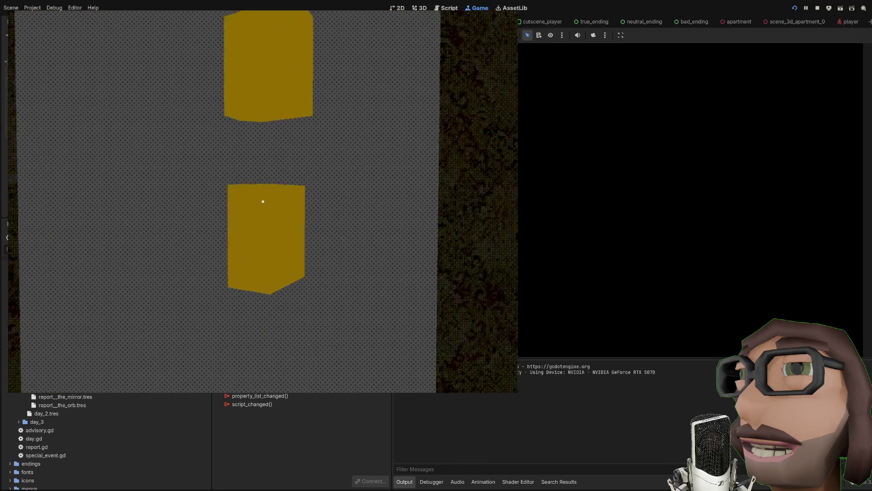
{"action": "left_click", "coordinate": [263, 201]}
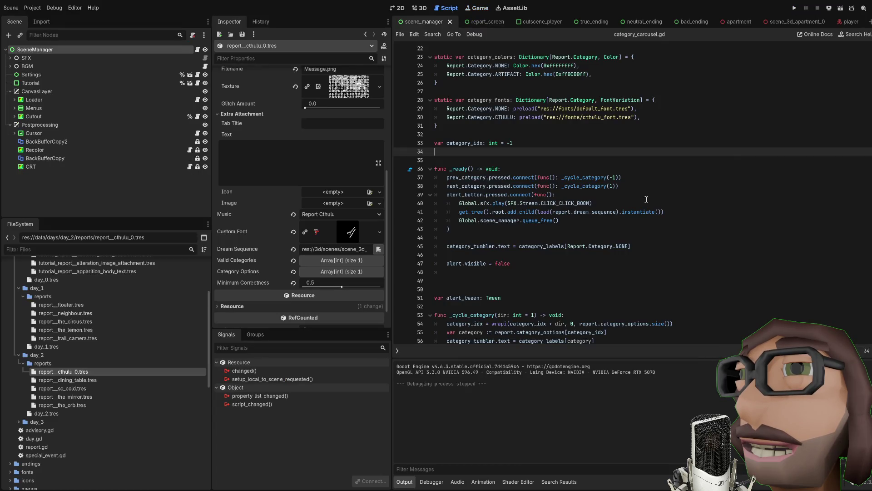
Stop the running game and put the caret at the end of line 38.
{"action": "left_click", "coordinate": [654, 188]}
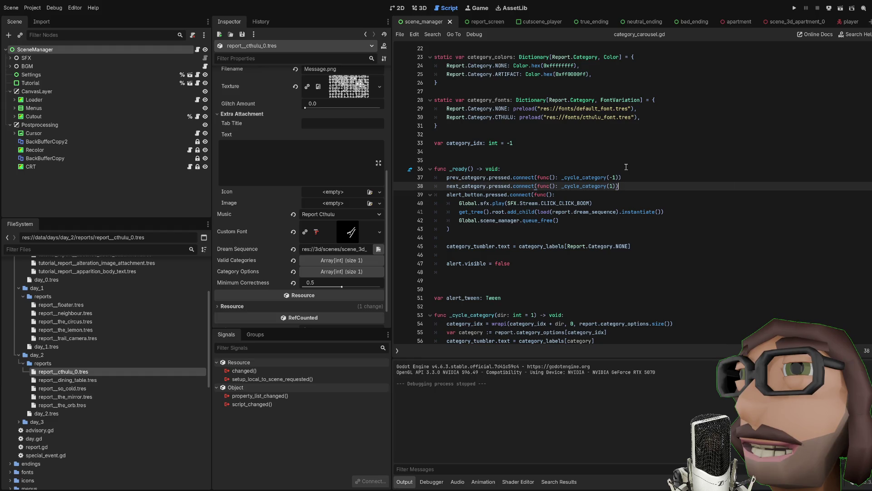
{"action": "left_click", "coordinate": [628, 180]}
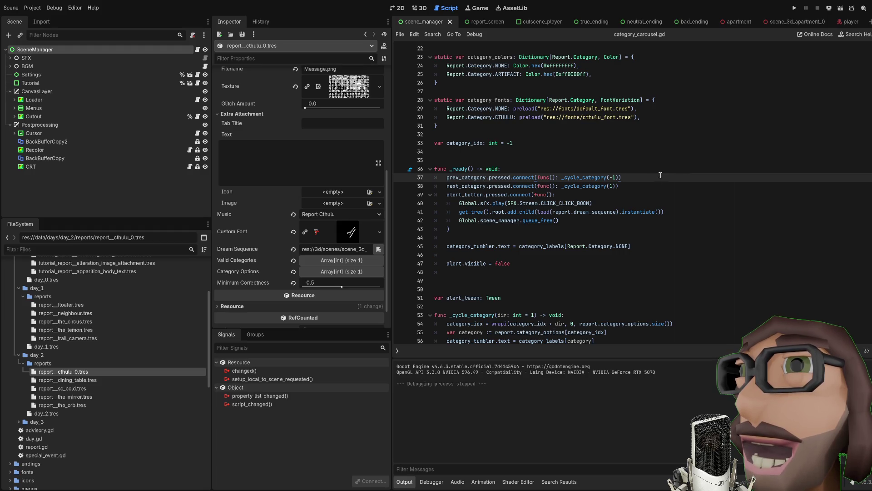
{"action": "left_click", "coordinate": [654, 187]}
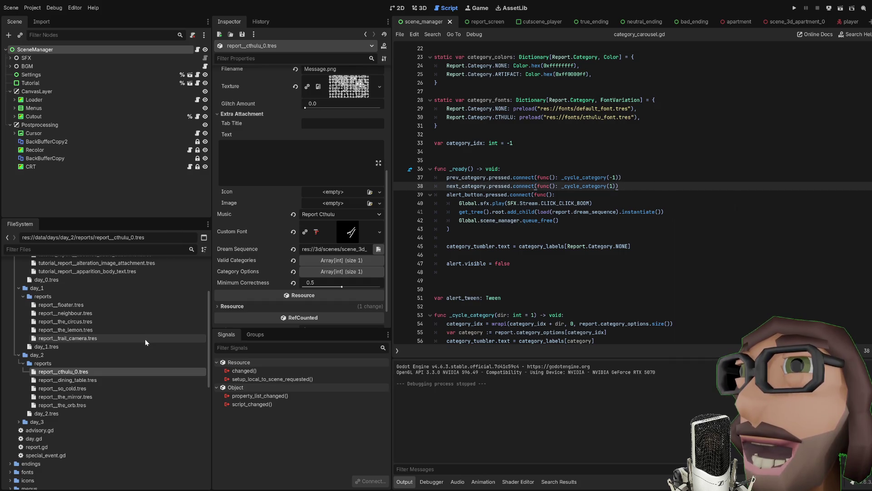
In the FileSystem dock, collapse day_0 and select 3d/scenes/scene_3d_apartment_0.tscn.
{"action": "scroll", "coordinate": [145, 337], "scroll_direction": "up", "scroll_amount": 5}
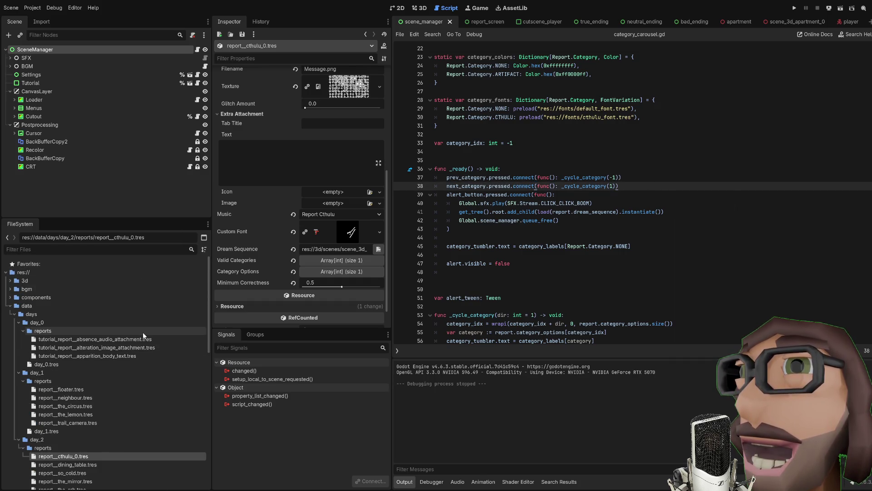
{"action": "left_click", "coordinate": [15, 329]}
{"action": "left_click", "coordinate": [18, 322]}
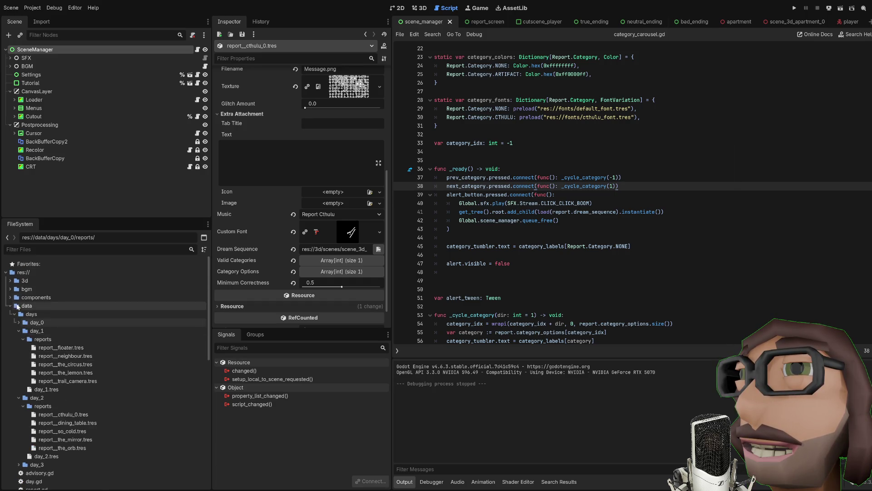
{"action": "left_click", "coordinate": [10, 280]}
{"action": "left_click", "coordinate": [14, 297]}
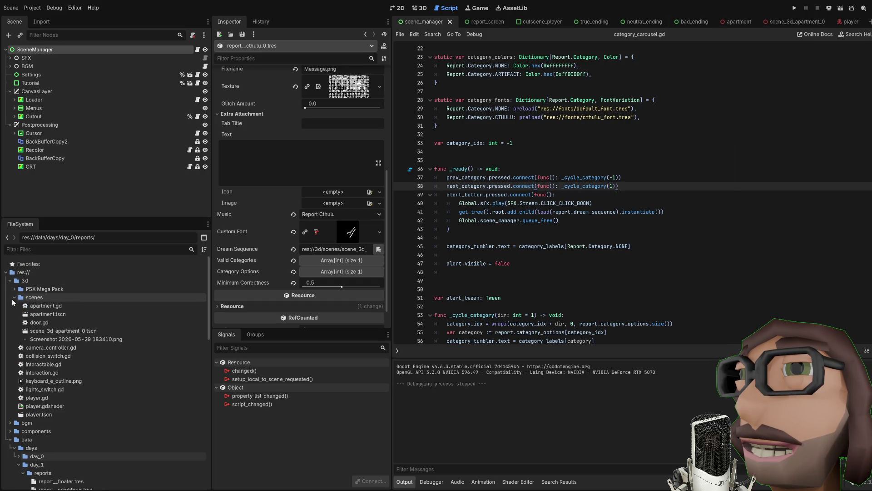
{"action": "left_click", "coordinate": [47, 331]}
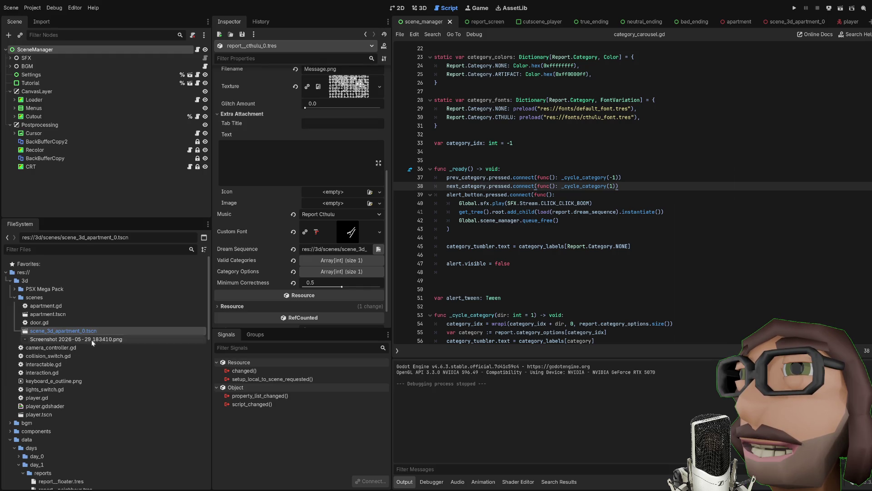
{"action": "left_click", "coordinate": [601, 219]}
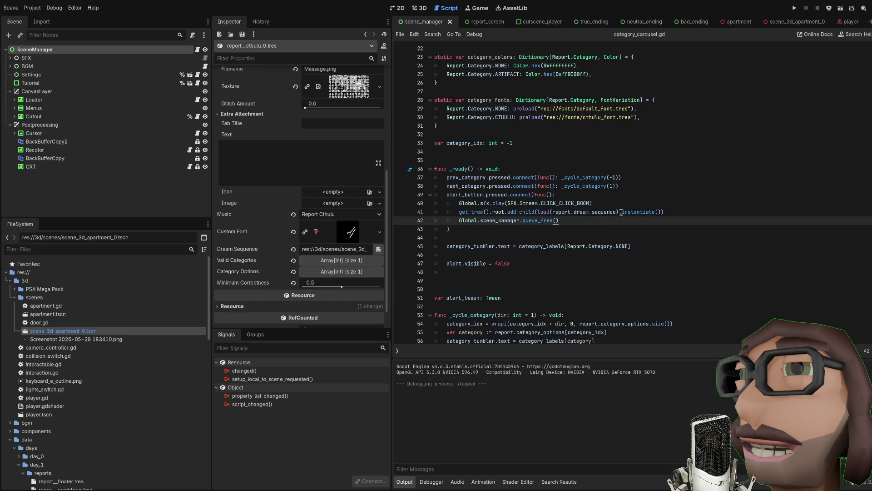
{"action": "key", "text": "F5"}
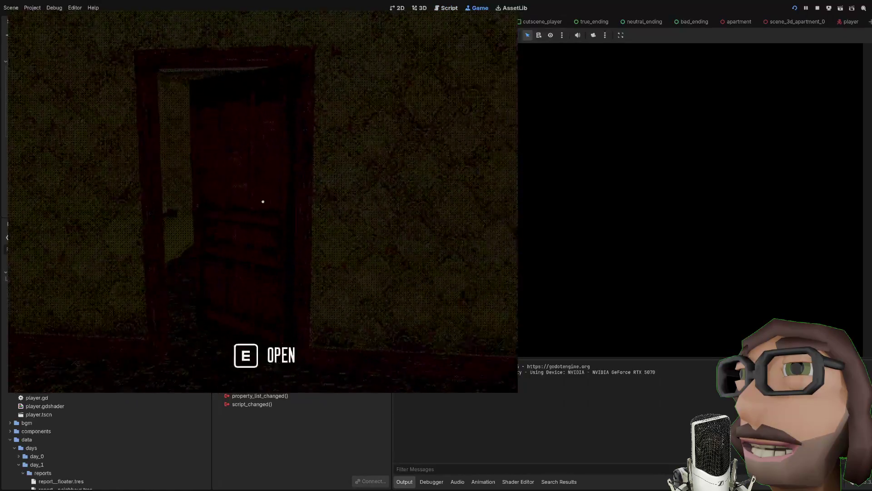
{"action": "key", "text": "e"}
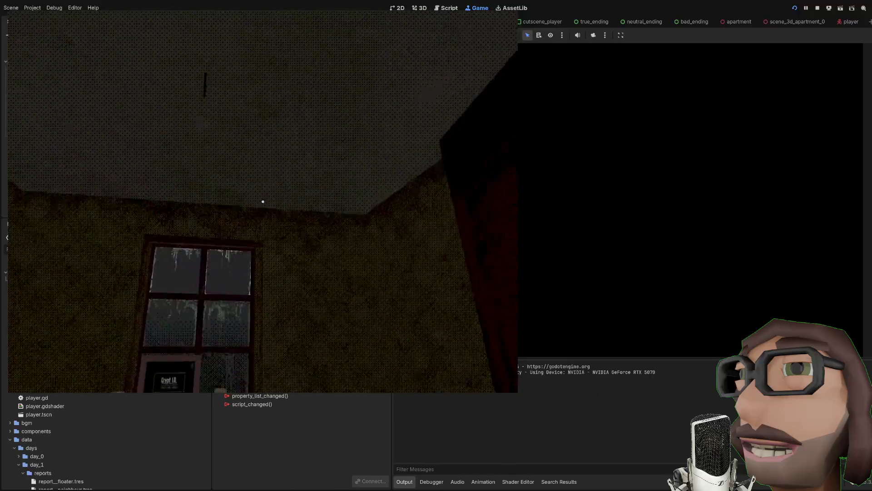
{"action": "mouse_move", "coordinate": [263, 202]}
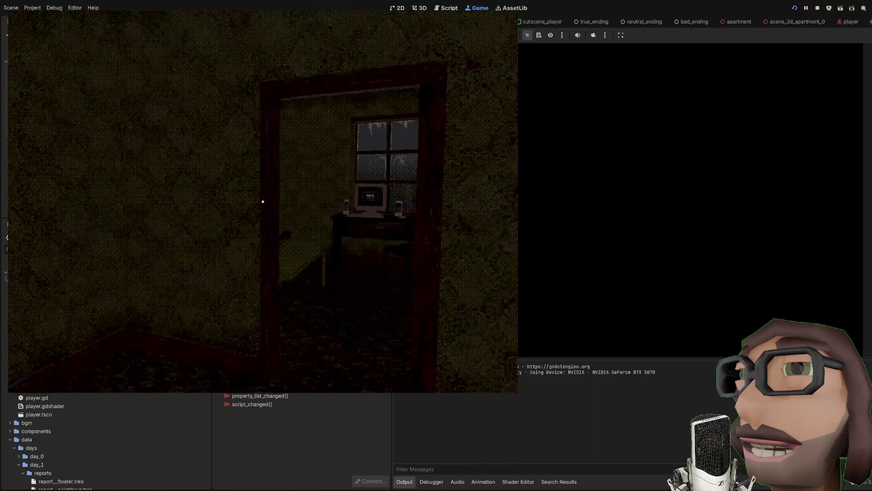
{"action": "key", "text": "w"}
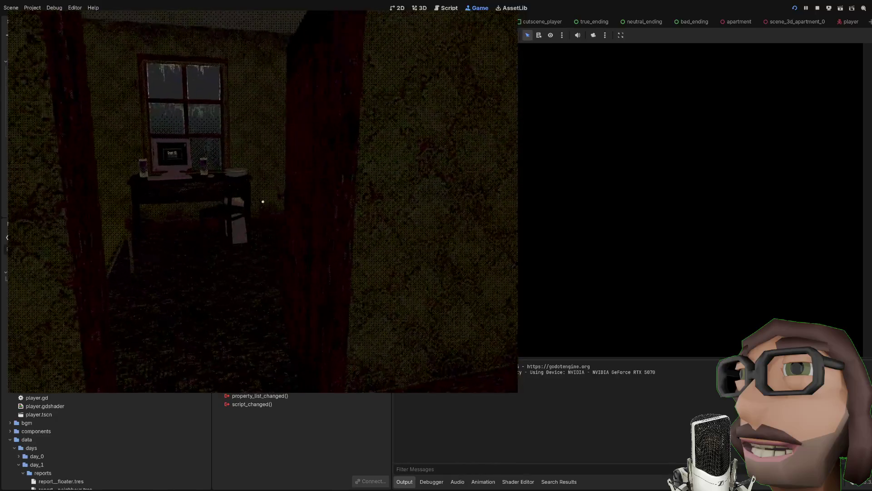
{"action": "key", "text": "w"}
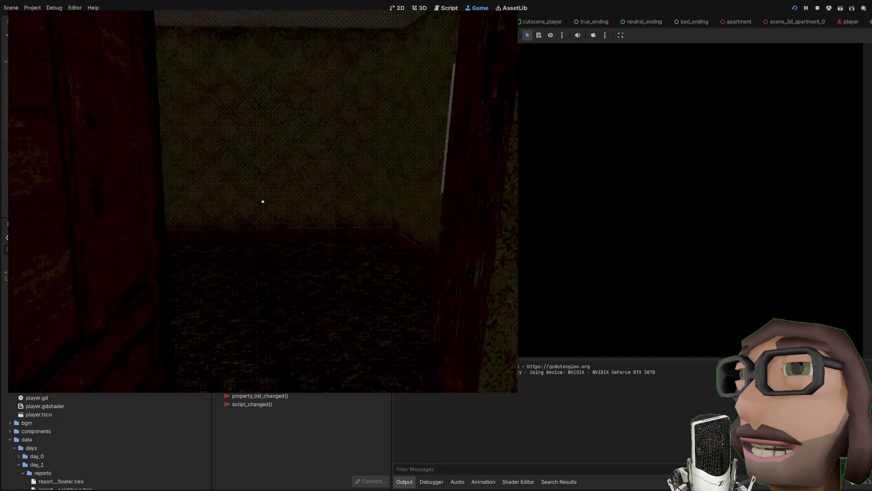
{"action": "key", "text": "w"}
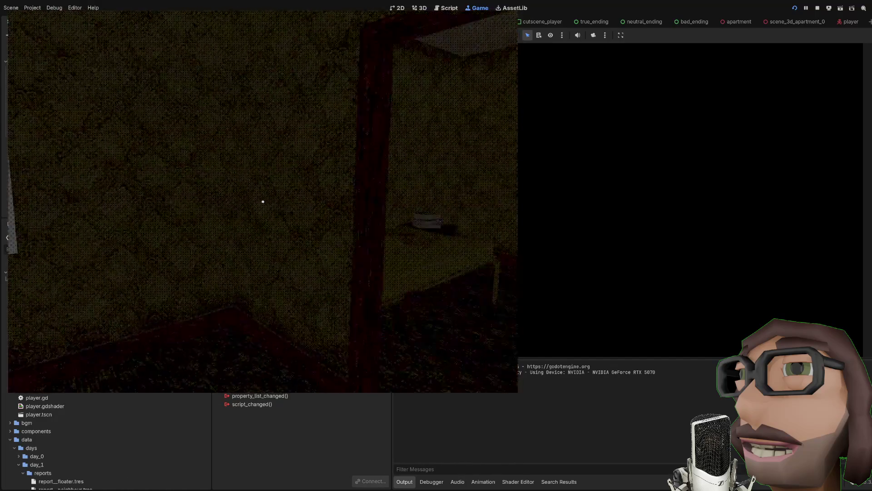
{"action": "key", "text": "w"}
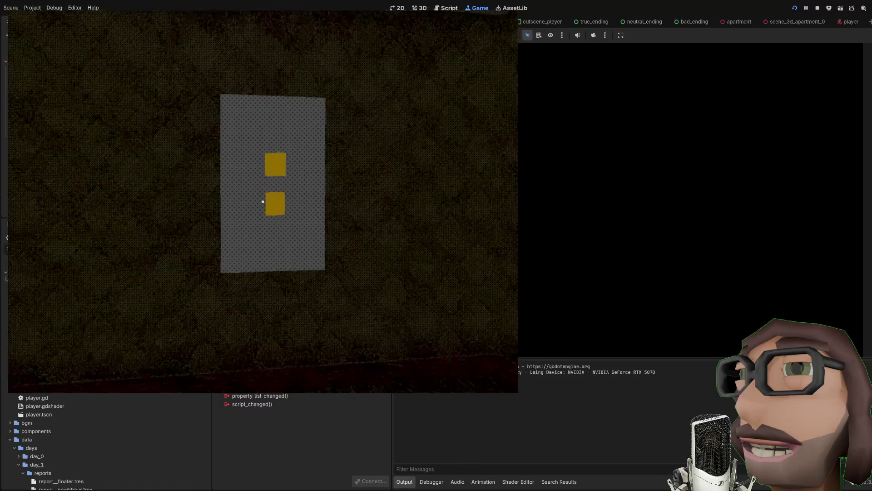
{"action": "key", "text": "F8"}
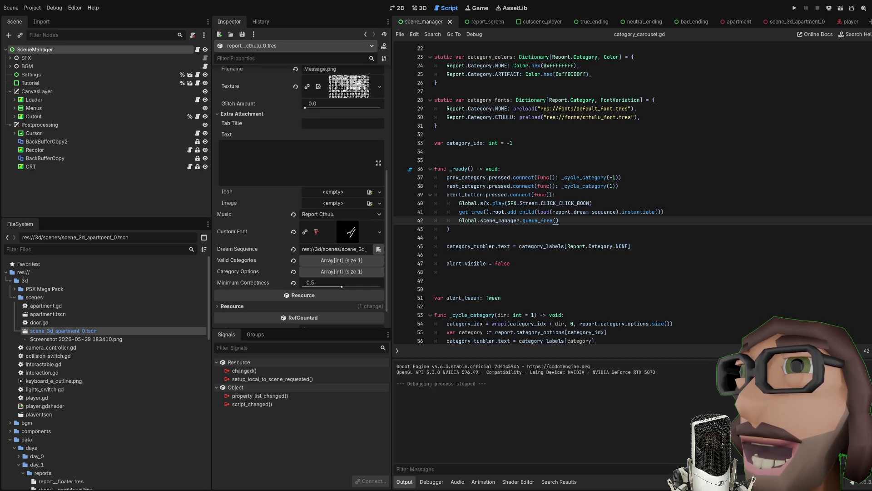
Run the game from the script with F5, then stop it with F8.
{"action": "left_click", "coordinate": [610, 206]}
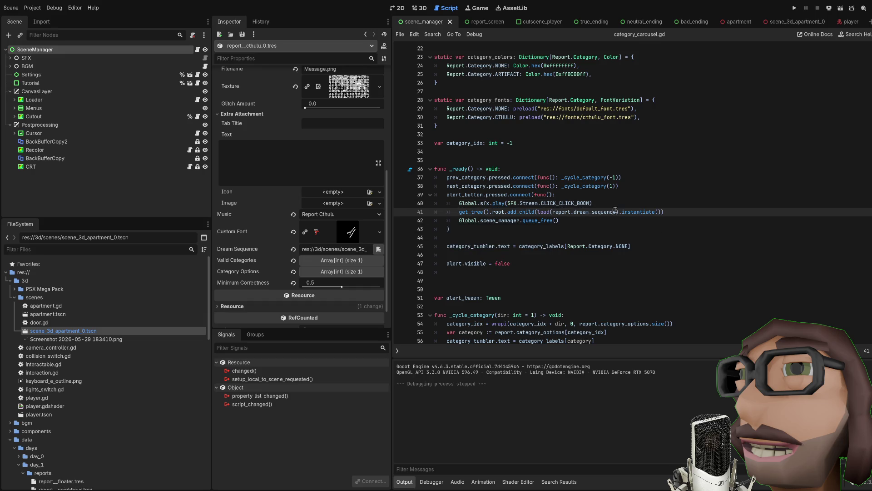
{"action": "key", "text": "F5"}
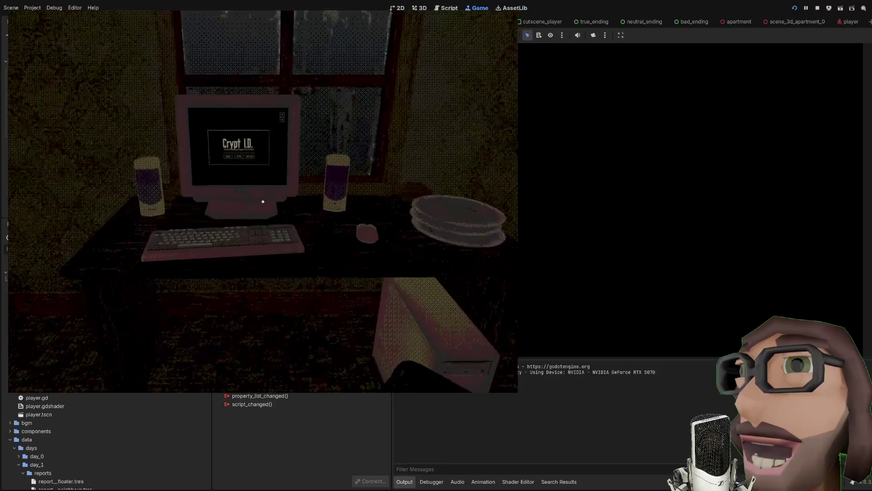
{"action": "key", "text": "F8"}
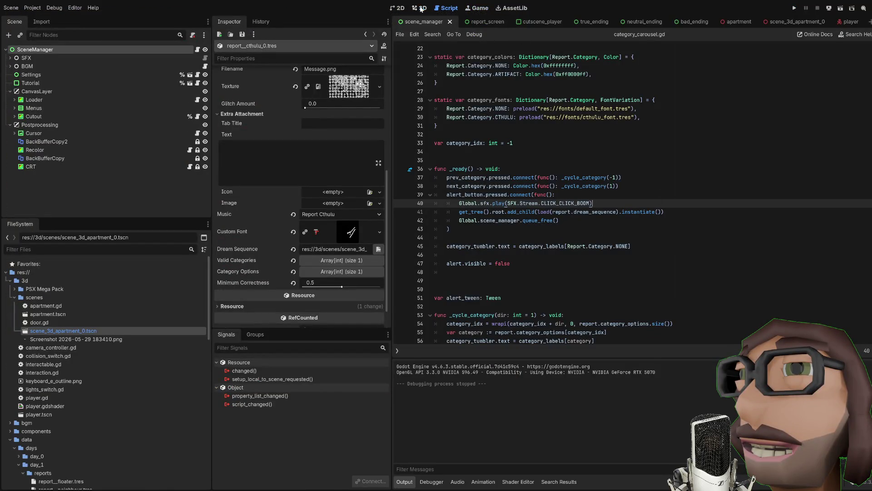
Switch the editor over to the 3D workspace.
{"action": "left_click", "coordinate": [422, 8]}
{"action": "left_click", "coordinate": [447, 8]}
{"action": "left_click", "coordinate": [398, 8]}
{"action": "left_click", "coordinate": [426, 10]}
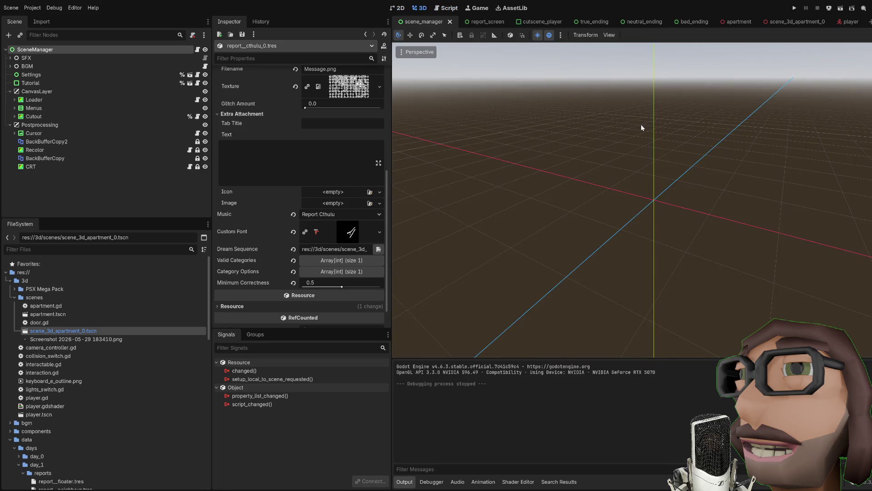
Bring up the apartment scene and orbit the view down onto the chair and desk.
{"action": "left_click", "coordinate": [773, 21]}
{"action": "scroll", "coordinate": [726, 172], "scroll_direction": "down", "scroll_amount": 5}
{"action": "scroll", "coordinate": [746, 171], "scroll_direction": "up", "scroll_amount": 5}
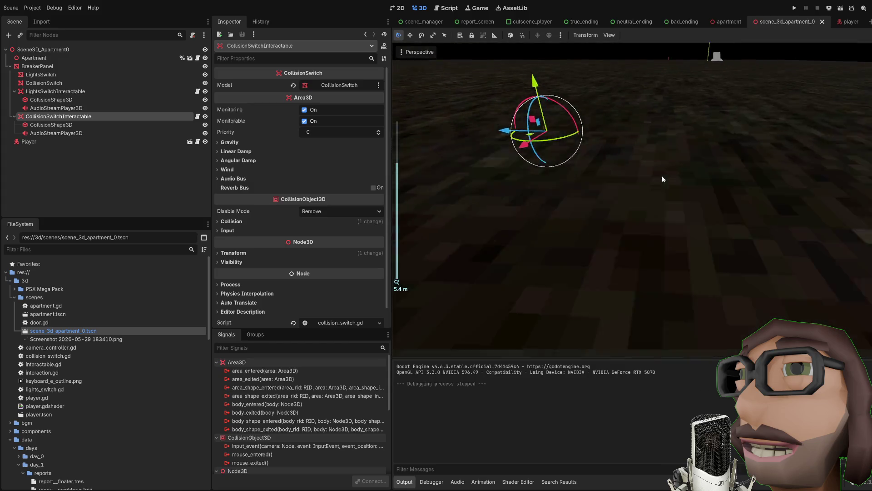
{"action": "scroll", "coordinate": [666, 178], "scroll_direction": "up", "scroll_amount": 10}
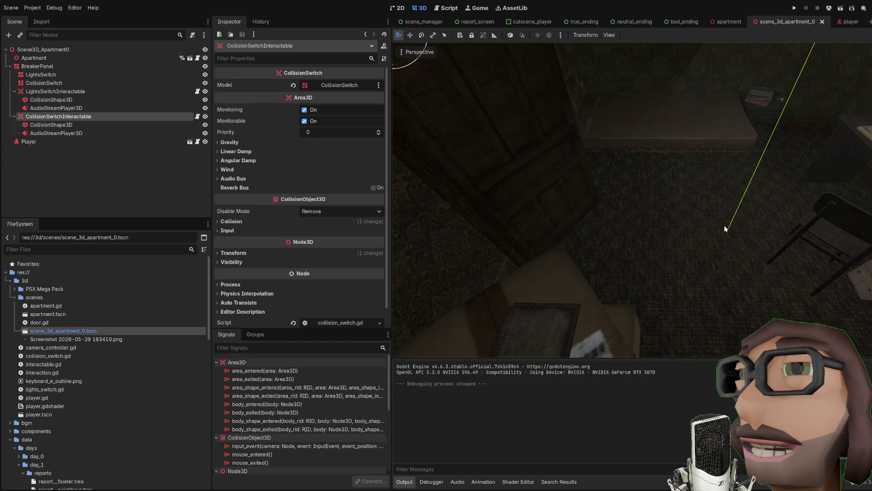
{"action": "scroll", "coordinate": [724, 225], "scroll_direction": "down", "scroll_amount": 5}
{"action": "scroll", "coordinate": [715, 214], "scroll_direction": "up", "scroll_amount": 6}
{"action": "mouse_move", "coordinate": [685, 187]}
{"action": "left_mouse_down"}
{"action": "mouse_move", "coordinate": [667, 166]}
{"action": "mouse_move", "coordinate": [698, 170]}
{"action": "mouse_move", "coordinate": [718, 198]}
{"action": "mouse_move", "coordinate": [708, 205]}
{"action": "left_mouse_up"}
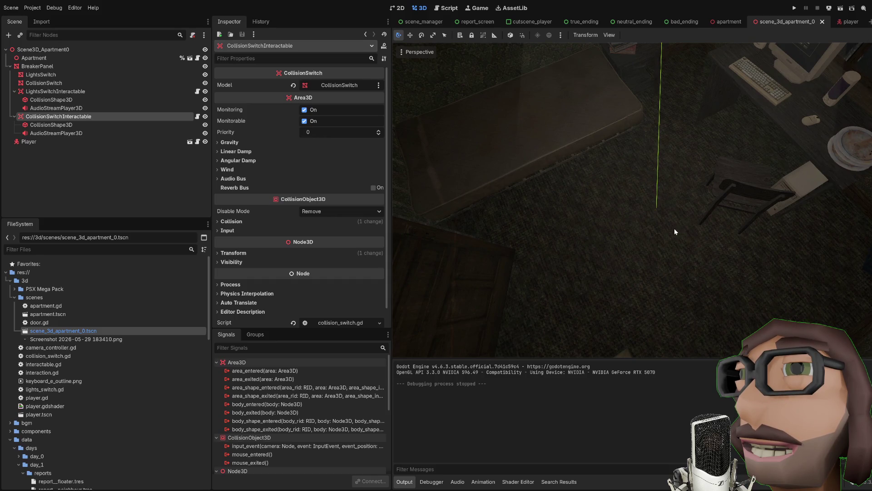
Collapse BreakerPanel, select the root Scene3D_Apartment0, and start adding a Marker3D child.
{"action": "left_click", "coordinate": [10, 66]}
{"action": "left_click", "coordinate": [70, 122]}
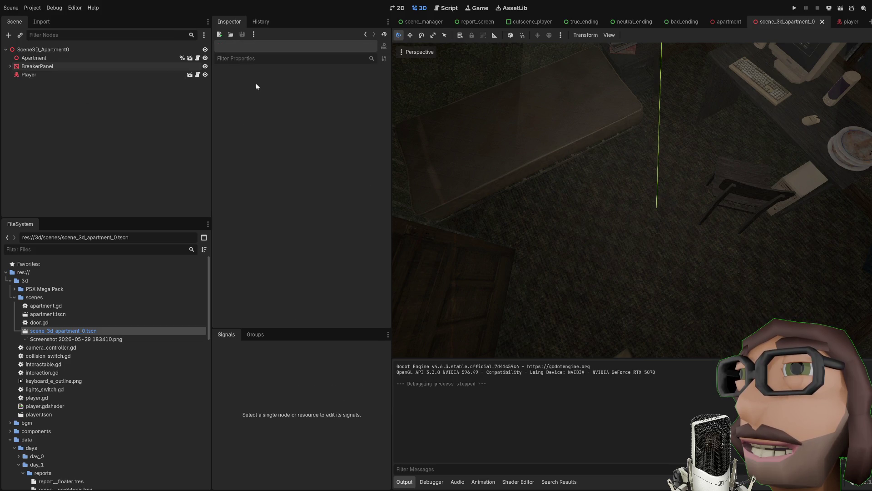
{"action": "left_click", "coordinate": [131, 49]}
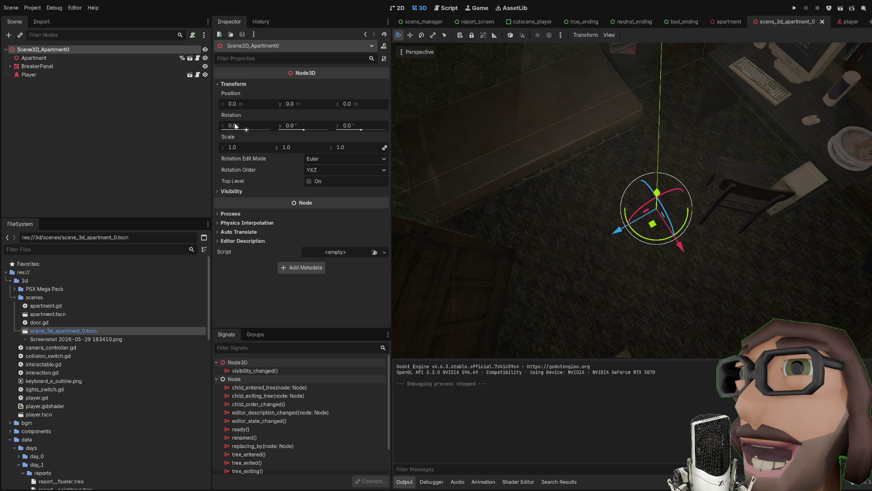
{"action": "key", "text": "ctrl+a"}
Raise the new Marker3D along its Y axis up to around desk height.
{"action": "scroll", "coordinate": [688, 202], "scroll_direction": "up", "scroll_amount": 3}
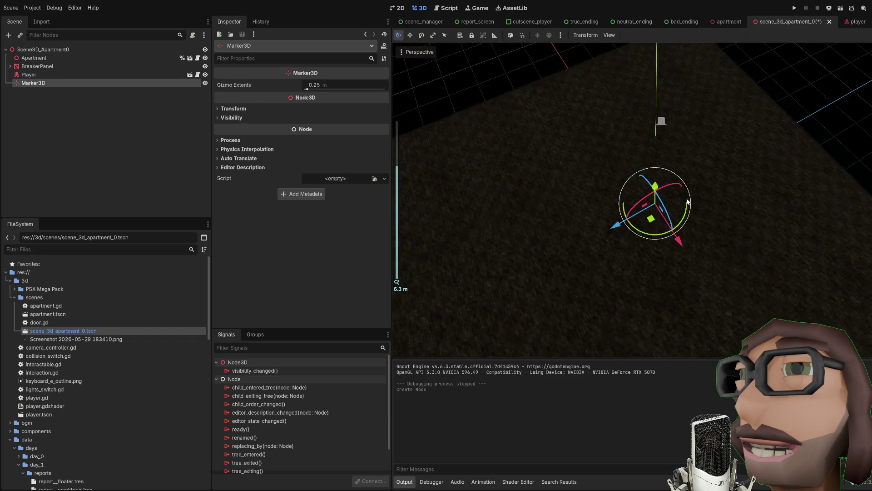
{"action": "scroll", "coordinate": [688, 203], "scroll_direction": "down", "scroll_amount": 2}
{"action": "scroll", "coordinate": [689, 202], "scroll_direction": "up", "scroll_amount": 6}
{"action": "left_click_drag", "start_coordinate": [658, 178], "coordinate": [657, 105]}
{"action": "scroll", "coordinate": [700, 136], "scroll_direction": "up", "scroll_amount": 3}
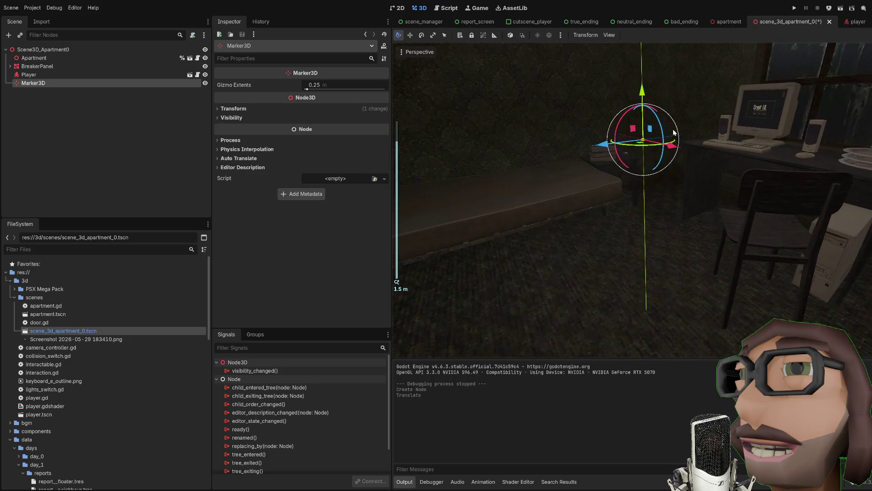
{"action": "left_click_drag", "start_coordinate": [658, 196], "coordinate": [658, 115]}
{"action": "left_click_drag", "start_coordinate": [695, 175], "coordinate": [695, 178]}
{"action": "left_click_drag", "start_coordinate": [705, 147], "coordinate": [705, 151]}
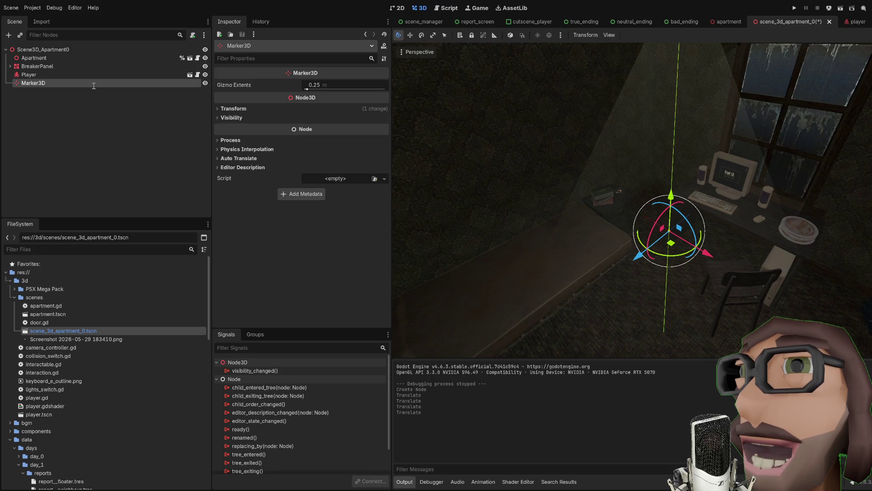
{"action": "type", "text": "PlayerSawnPoint"}
{"action": "key", "text": "Return"}
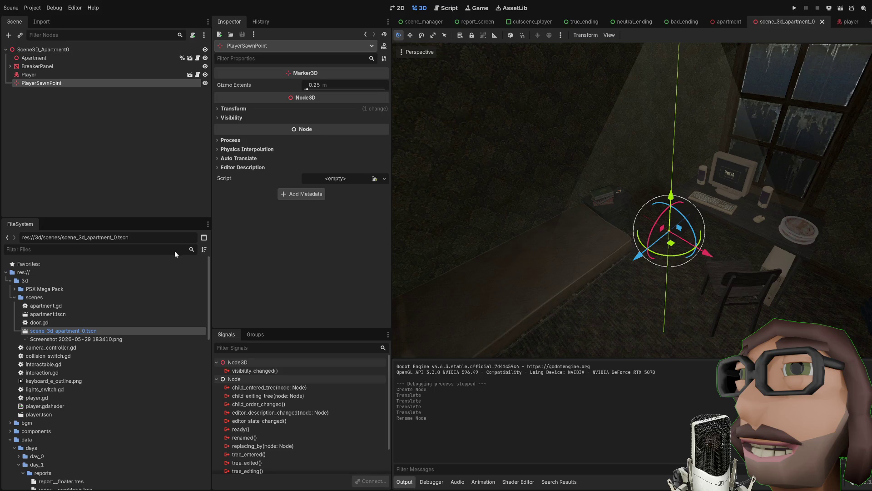
{"action": "left_click", "coordinate": [97, 51]}
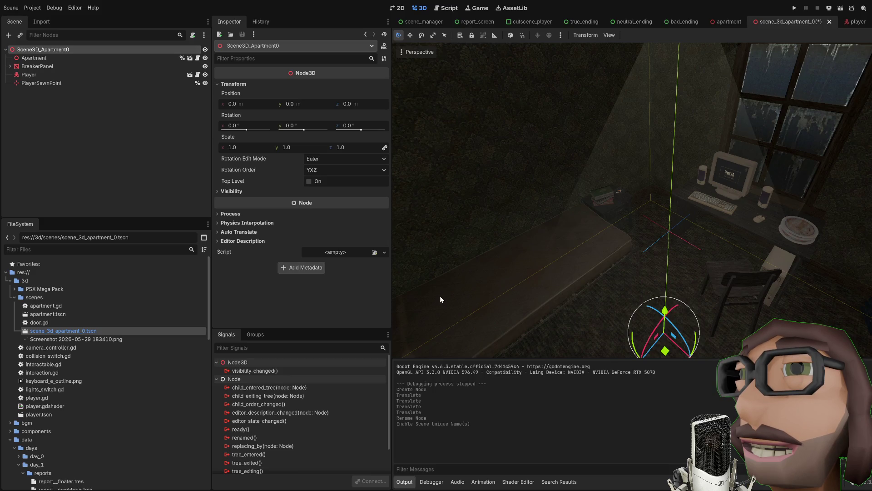
{"action": "left_click_drag", "start_coordinate": [81, 86], "coordinate": [455, 58]}
{"action": "left_click", "coordinate": [519, 48]}
{"action": "key", "text": "Return"}
{"action": "key", "text": "Return"}
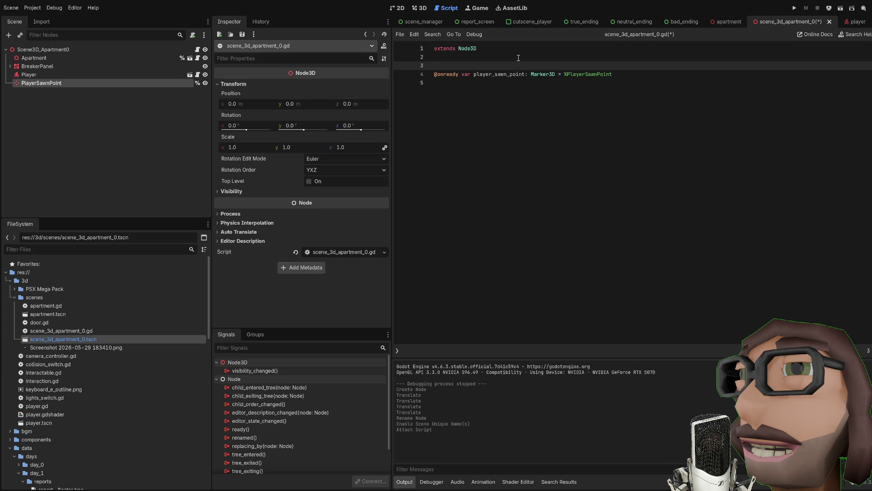
{"action": "key", "text": "Down"}
{"action": "key", "text": "Down"}
{"action": "key", "text": "Return"}
{"action": "key", "text": "Return"}
{"action": "type", "text": "func _"}
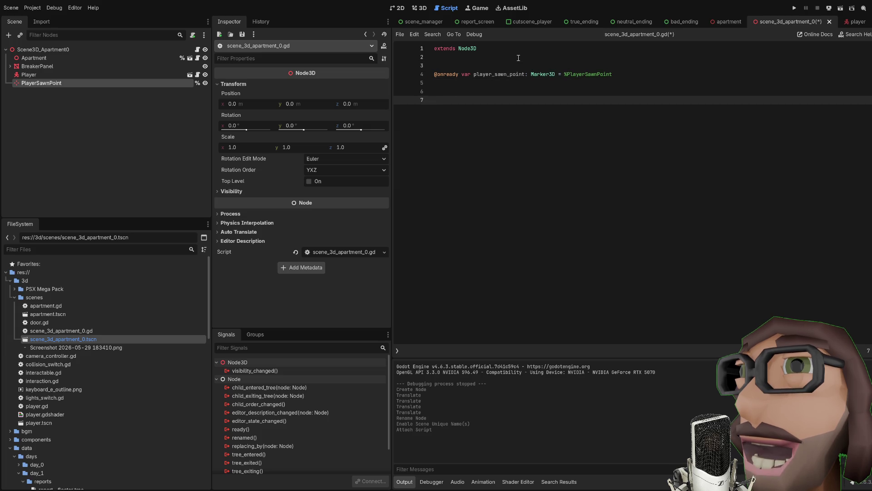
{"action": "type", "text": "ph"}
{"action": "key", "text": "Return"}
{"action": "key", "text": "Return"}
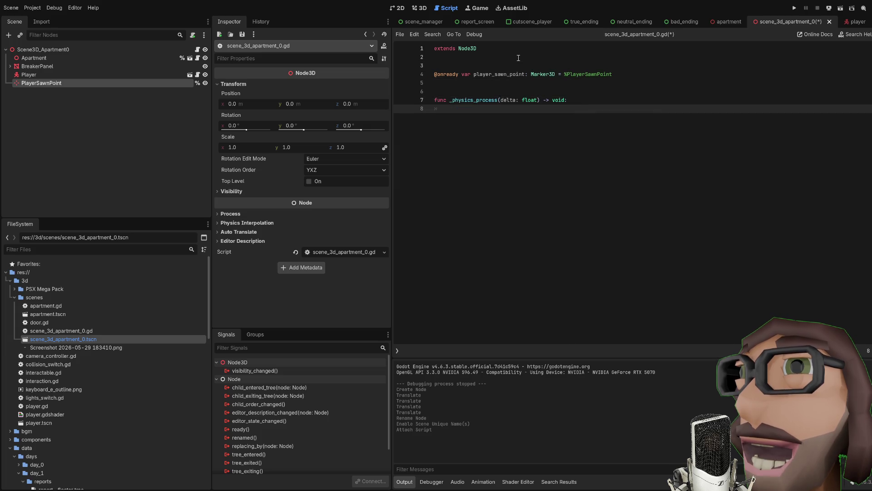
{"action": "type", "text": "pass"}
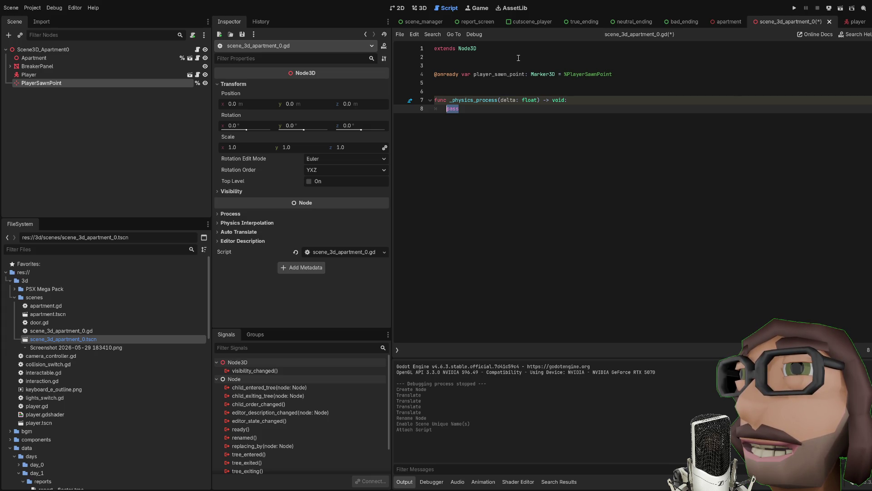
{"action": "key", "text": "Up"}
{"action": "key", "text": "Up"}
{"action": "key", "text": "Up"}
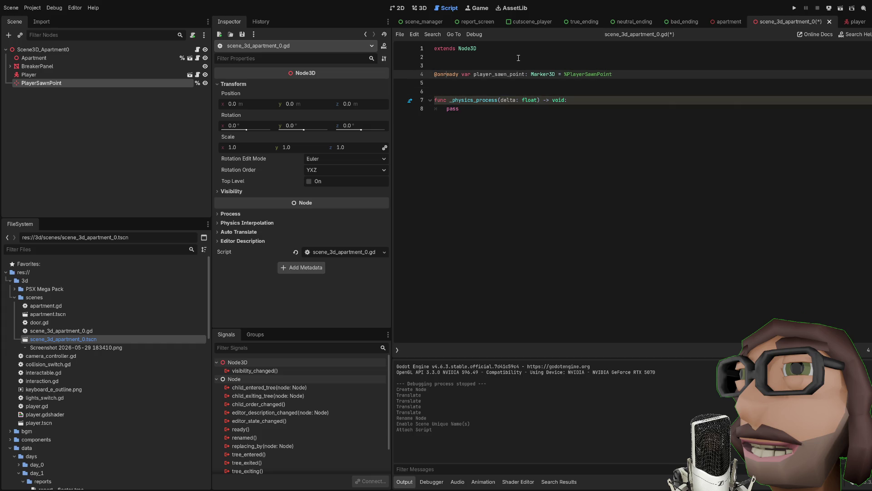
{"action": "key", "text": "Return"}
{"action": "key", "text": "Return"}
{"action": "key", "text": "Return"}
Declare var is_done: bool and make _physics_process return early when is_done.
{"action": "type", "text": "var "}
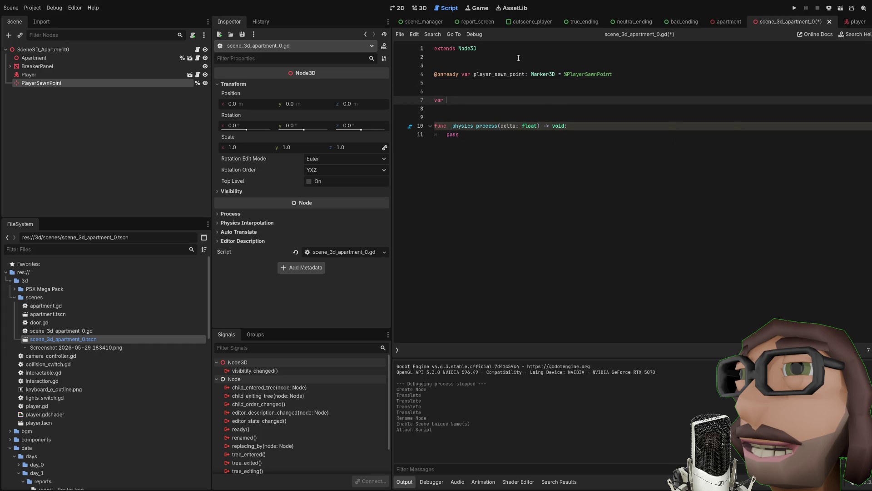
{"action": "type", "text": "is"}
{"action": "key", "text": "BackSpace"}
{"action": "key", "text": "BackSpace"}
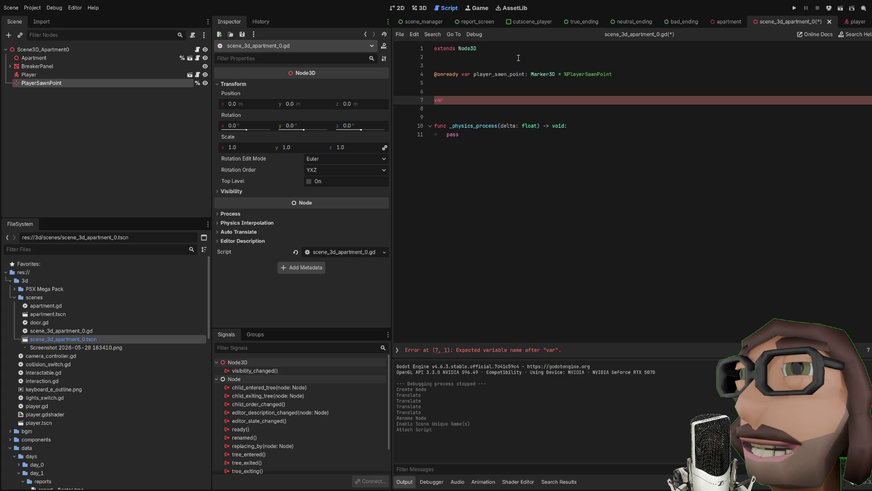
{"action": "type", "text": "is_d"}
{"action": "type", "text": "one: "}
{"action": "type", "text": "bool"}
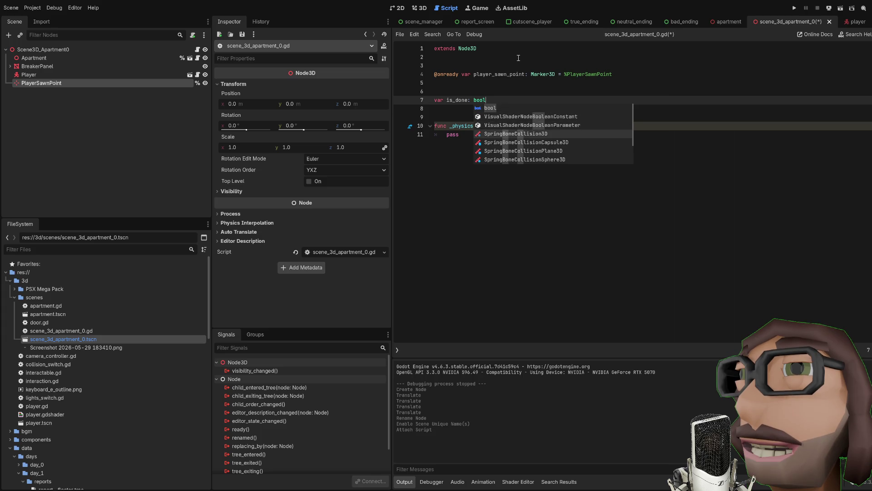
{"action": "key", "text": "Down"}
{"action": "key", "text": "Down"}
{"action": "key", "text": "Down"}
{"action": "key", "text": "Down"}
{"action": "key", "text": "shift+Home"}
{"action": "type", "text": "if is_d"}
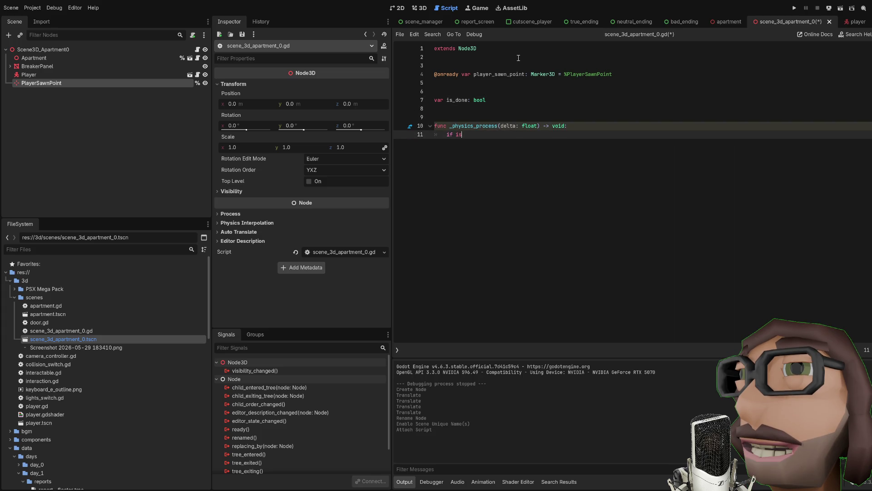
{"action": "key", "text": "Return"}
{"action": "type", "text": "return"}
{"action": "key", "text": "Return"}
{"action": "key", "text": "Return"}
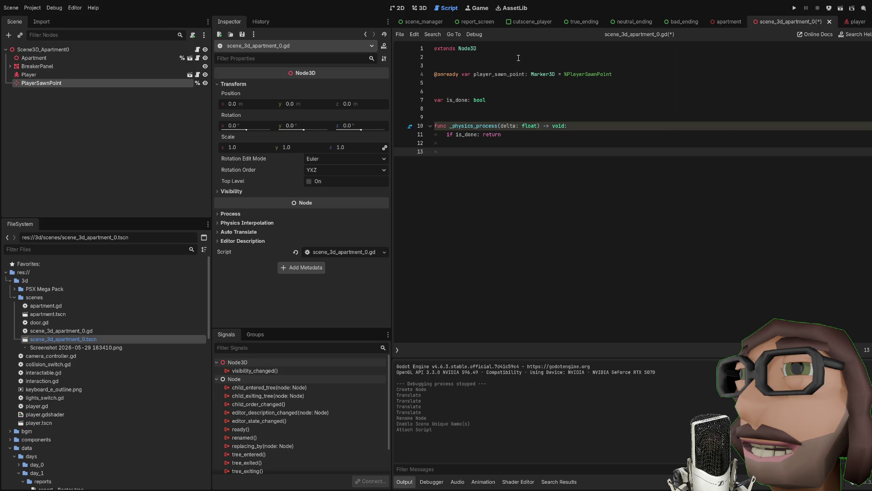
Add a check for Global.player.global_position.y below 50.0 and rename the marker PlayerSpawnPoint.
{"action": "type", "text": "if Global.player"}
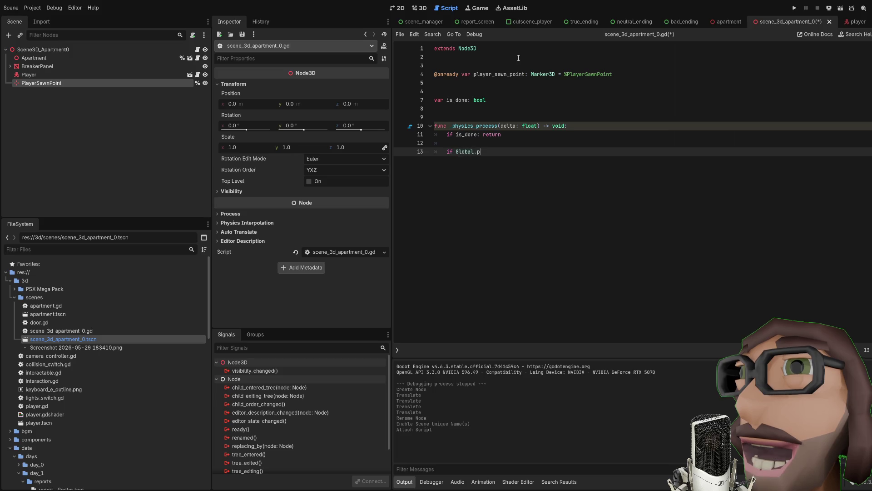
{"action": "type", "text": ".global_position.u"}
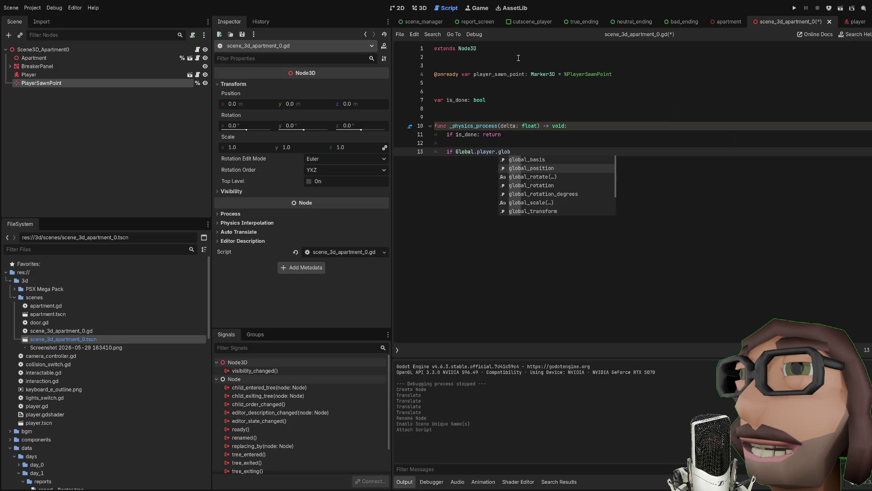
{"action": "key", "text": "BackSpace"}
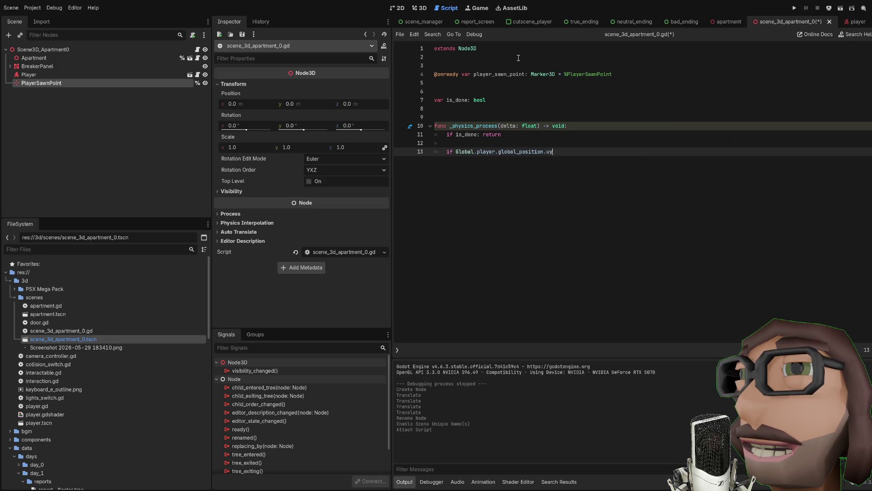
{"action": "type", "text": "y <"}
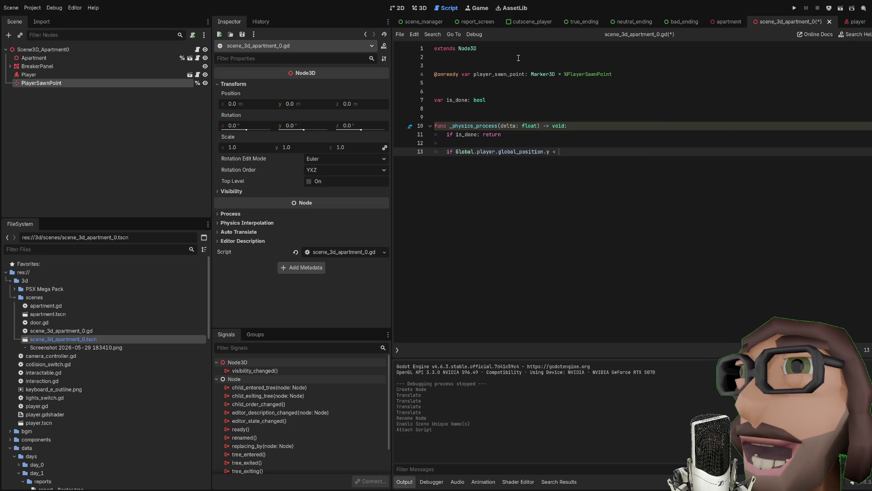
{"action": "type", "text": "50.0"}
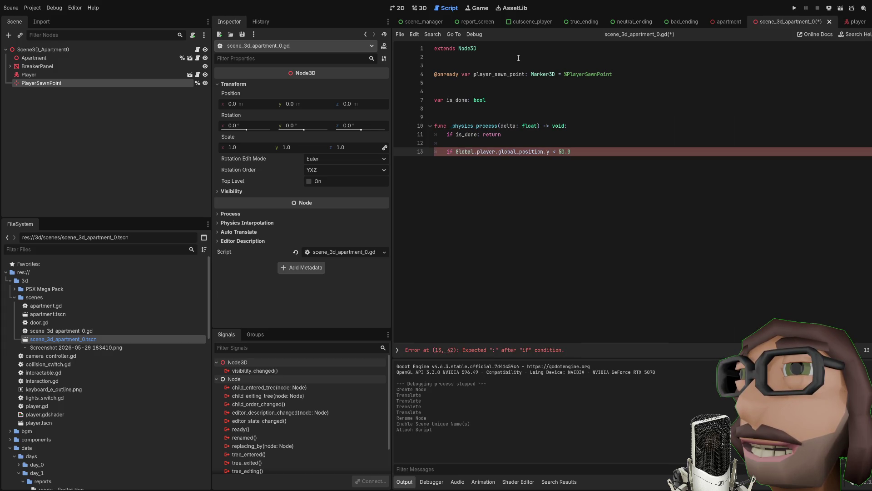
{"action": "type", "text": ":"}
{"action": "type", "text": " Global."}
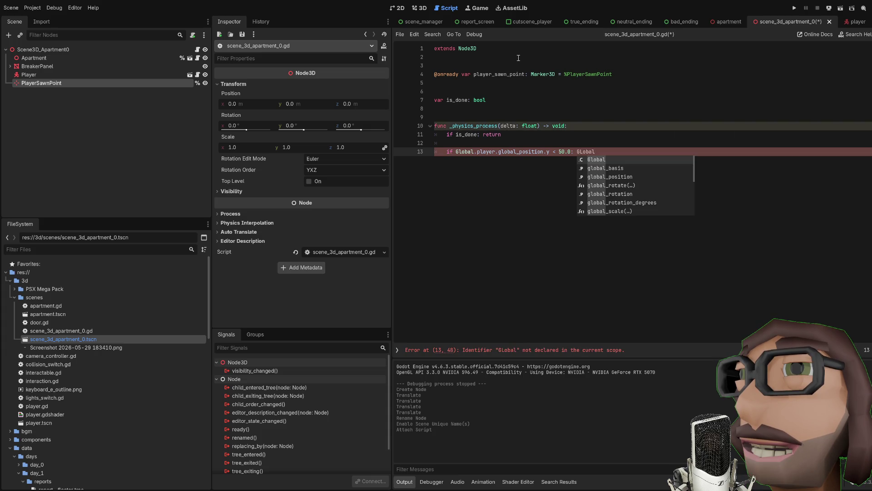
{"action": "type", "text": "player."}
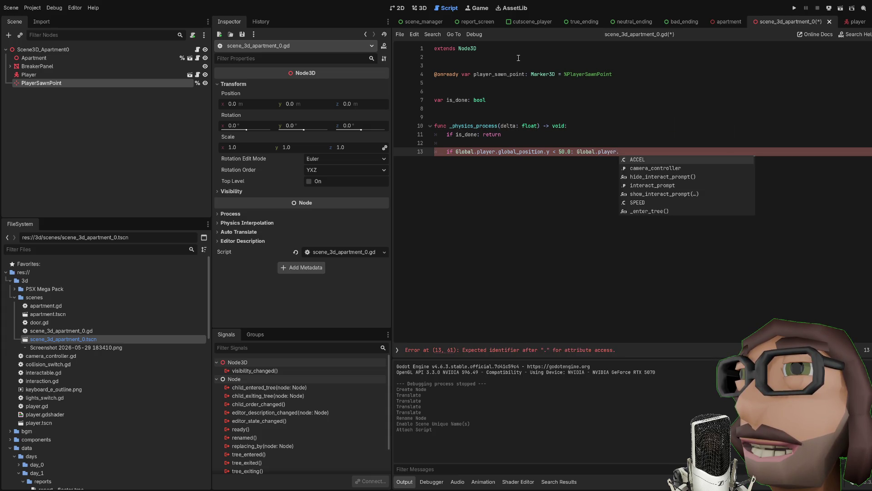
{"action": "type", "text": "global_position = "}
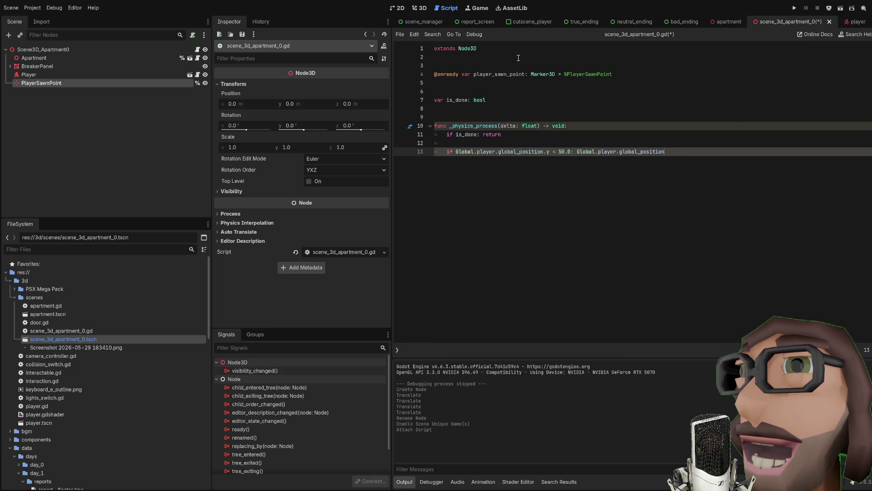
{"action": "type", "text": "play"}
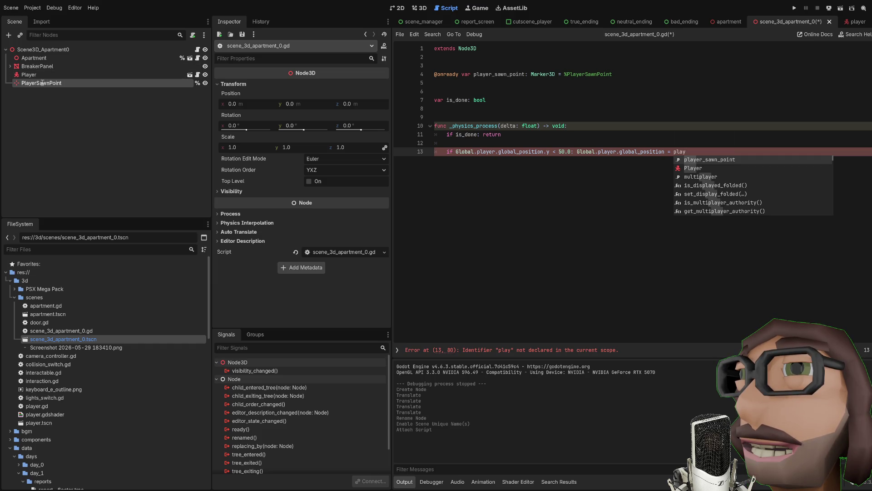
{"action": "type", "text": "p"}
{"action": "key", "text": "Return"}
{"action": "left_click_drag", "start_coordinate": [75, 83], "coordinate": [564, 77]}
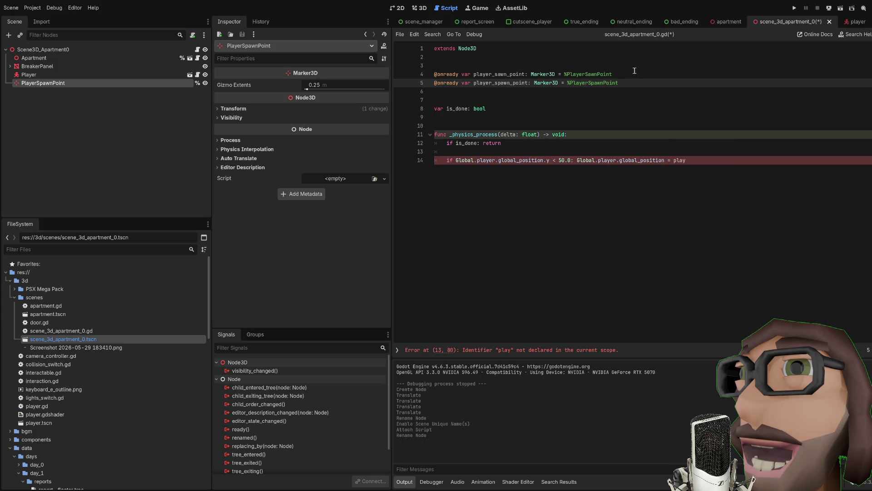
{"action": "triple_click", "coordinate": [435, 74]}
{"action": "key", "text": "BackSpace"}
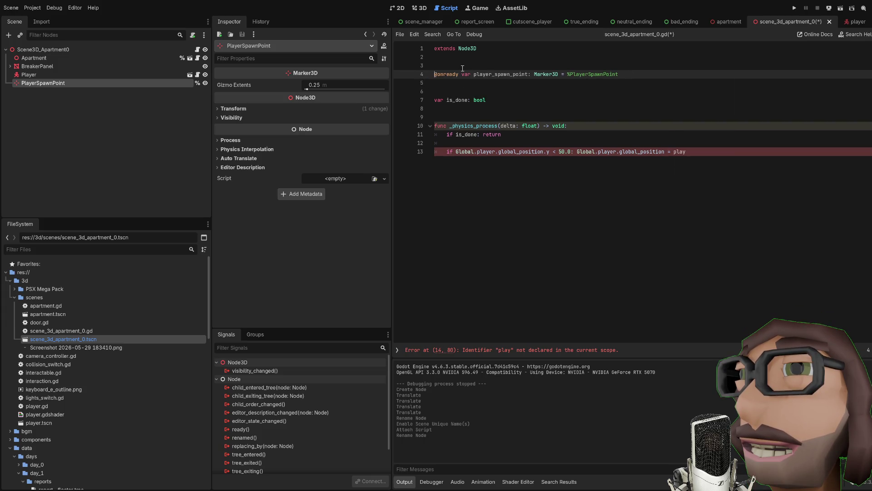
Reset the player to player_spawn_point.global_position on line 13 and save the script.
{"action": "double_click", "coordinate": [490, 74]}
{"action": "key", "text": "ctrl+c"}
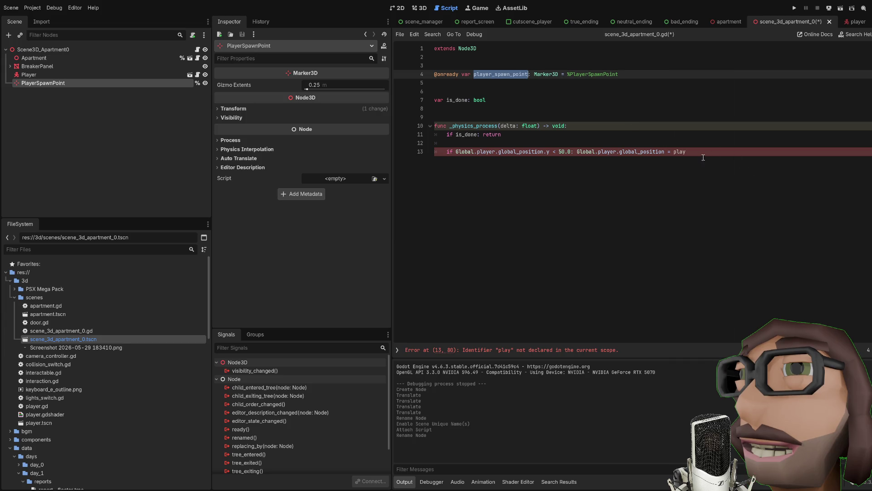
{"action": "double_click", "coordinate": [680, 151]}
{"action": "key", "text": "ctrl+v"}
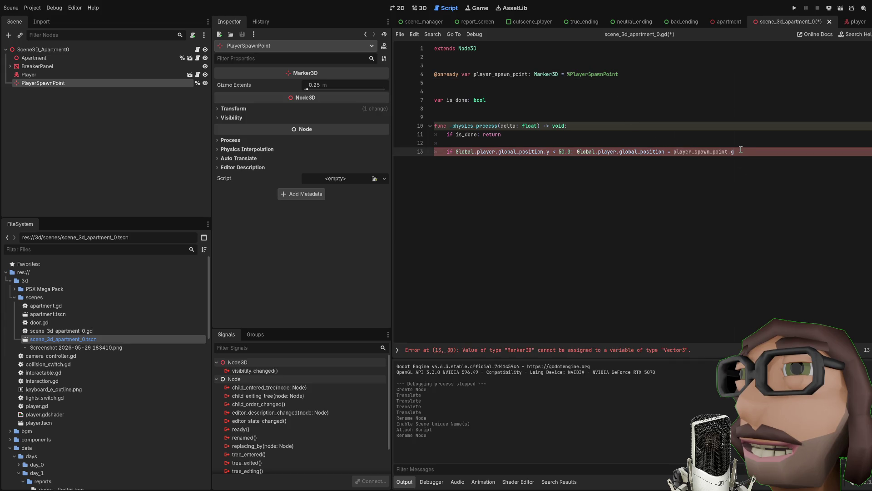
{"action": "type", "text": "l"}
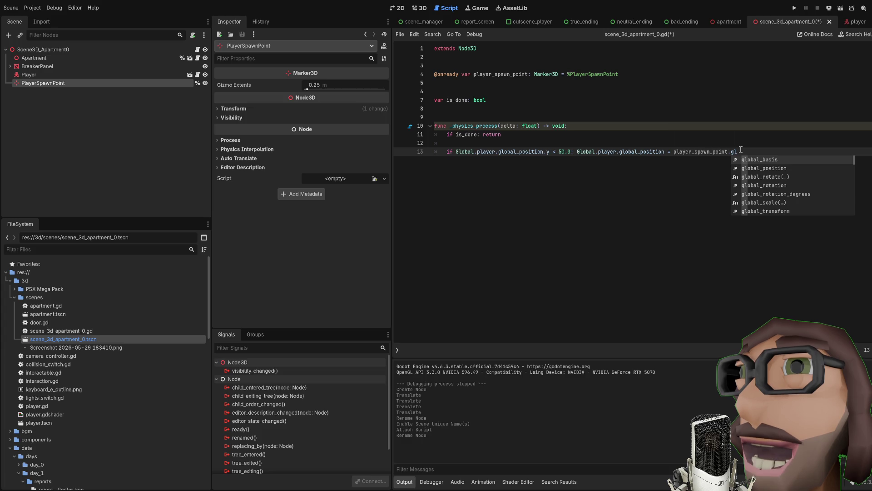
{"action": "key", "text": "Down"}
{"action": "key", "text": "Return"}
{"action": "key", "text": "BackSpace"}
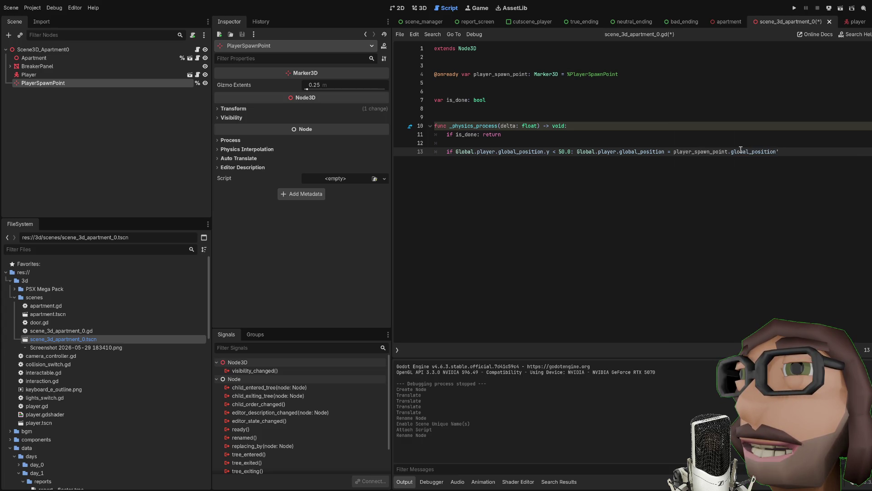
{"action": "key", "text": "ctrl+s"}
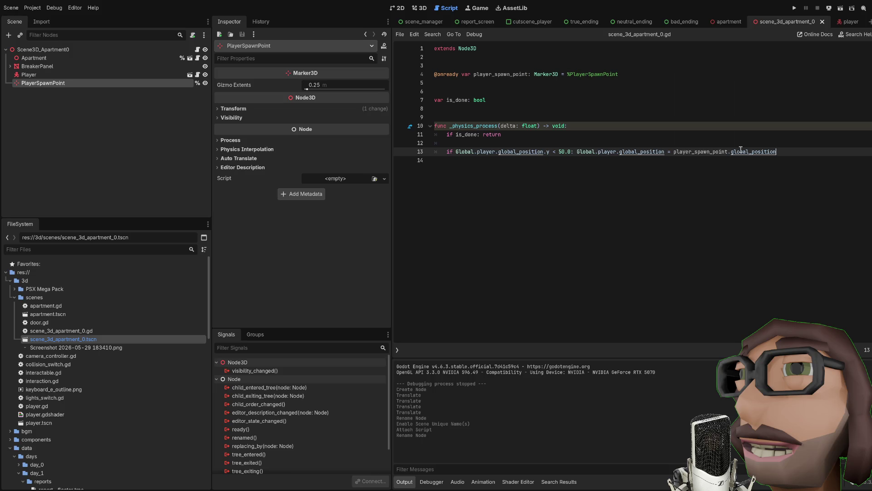
Turn the reset into an if block and start a Global.player.camera_controller.global_rotation.y line.
{"action": "key", "text": "Return"}
{"action": "key", "text": "Return"}
{"action": "key", "text": "Up"}
{"action": "type", "text": "GLobal"}
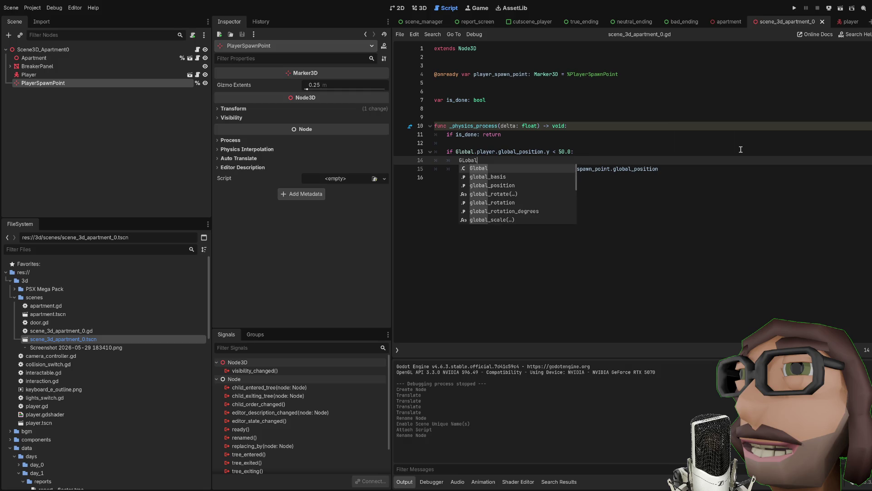
{"action": "key", "text": "Return"}
{"action": "type", "text": ".player."}
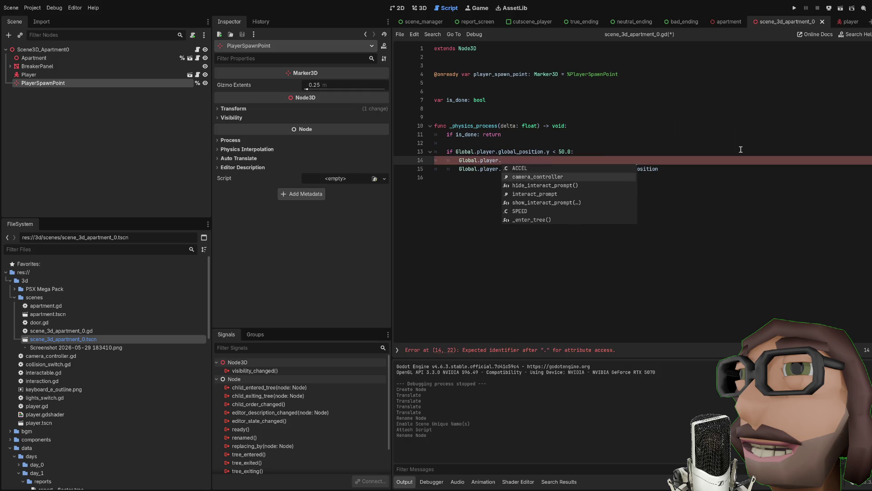
{"action": "key", "text": "Down"}
{"action": "key", "text": "Return"}
{"action": "type", "text": ".globa"}
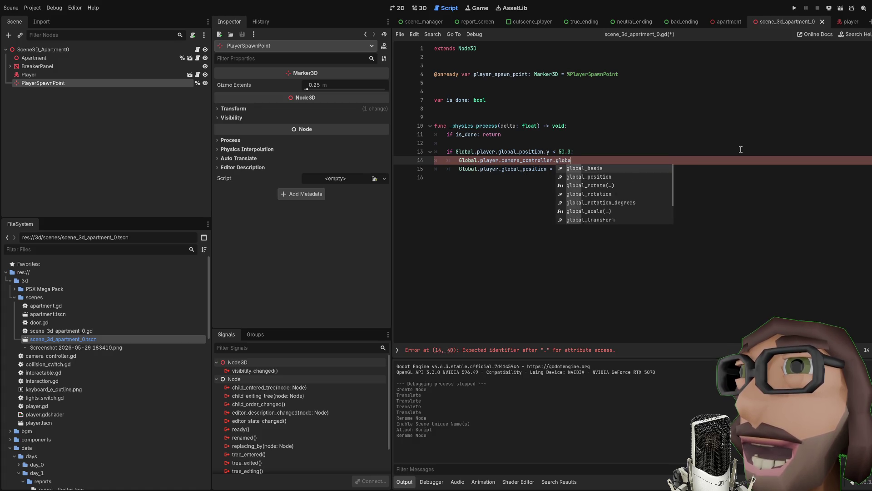
{"action": "type", "text": "l_to"}
{"action": "key", "text": "Down"}
{"action": "key", "text": "Down"}
{"action": "key", "text": "Return"}
{"action": "type", "text": ".y ="}
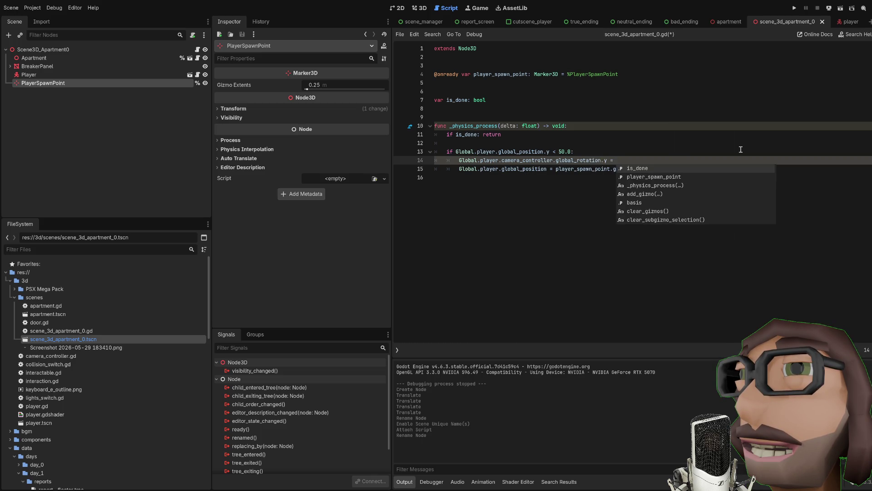
Set the camera's rotation to player_spawn_point.global_rotation.y below the position reset, and save.
{"action": "key", "text": "alt+Down"}
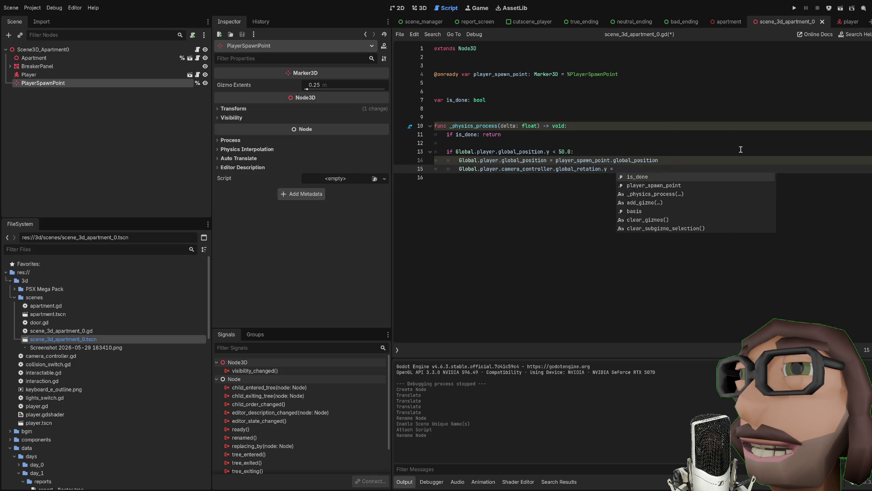
{"action": "type", "text": "pl"}
{"action": "key", "text": "Return"}
{"action": "type", "text": ".gl"}
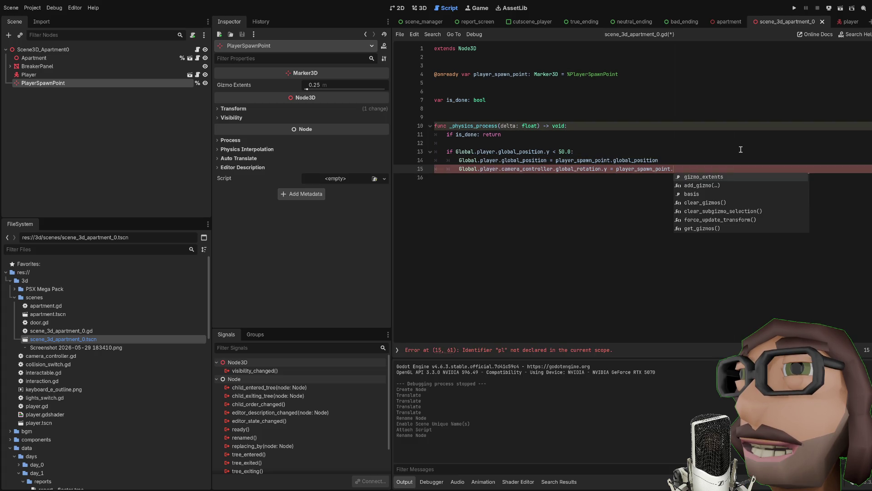
{"action": "type", "text": "obal_rot"}
{"action": "key", "text": "Return"}
{"action": "type", "text": ".y"}
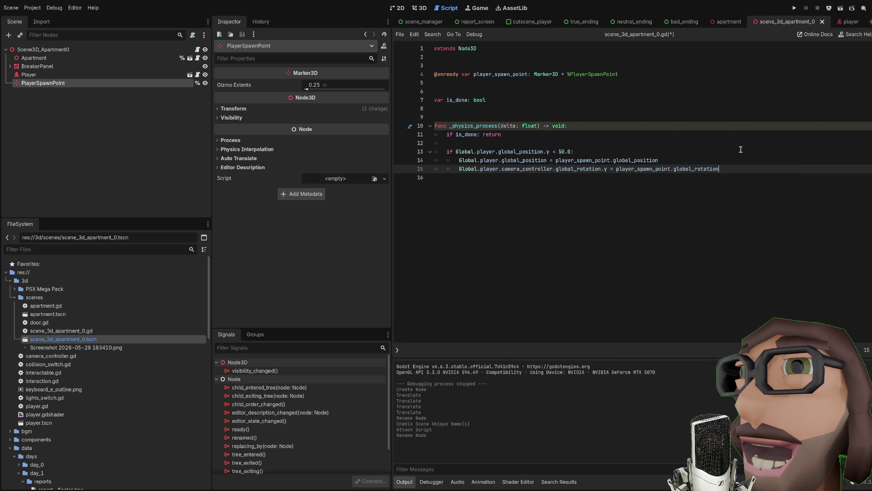
{"action": "key", "text": "ctrl+s"}
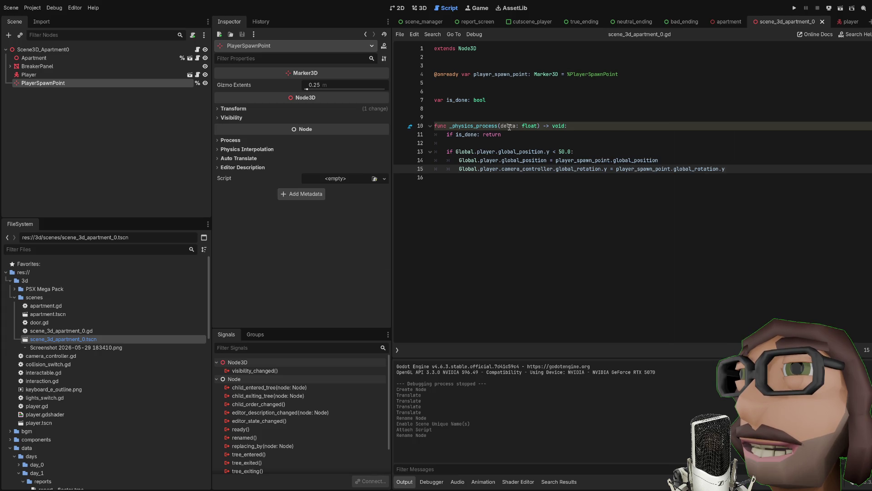
Rename the delta parameter to _delta, save, and run the project.
{"action": "left_click", "coordinate": [501, 126]}
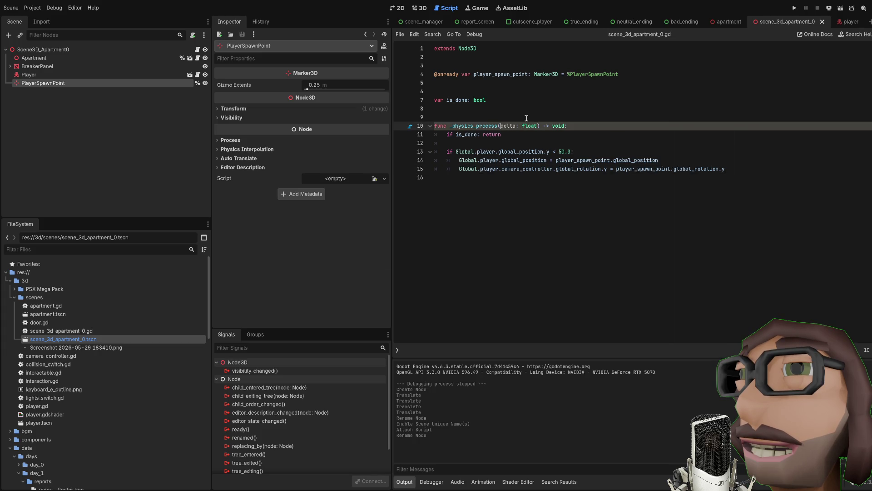
{"action": "type", "text": "_"}
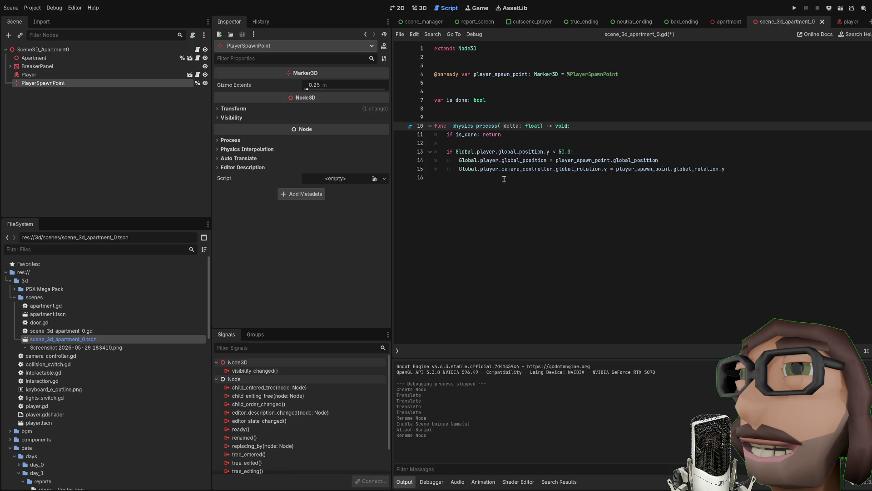
{"action": "left_click", "coordinate": [512, 128]}
{"action": "key", "text": "ctrl+s"}
{"action": "key", "text": "F5"}
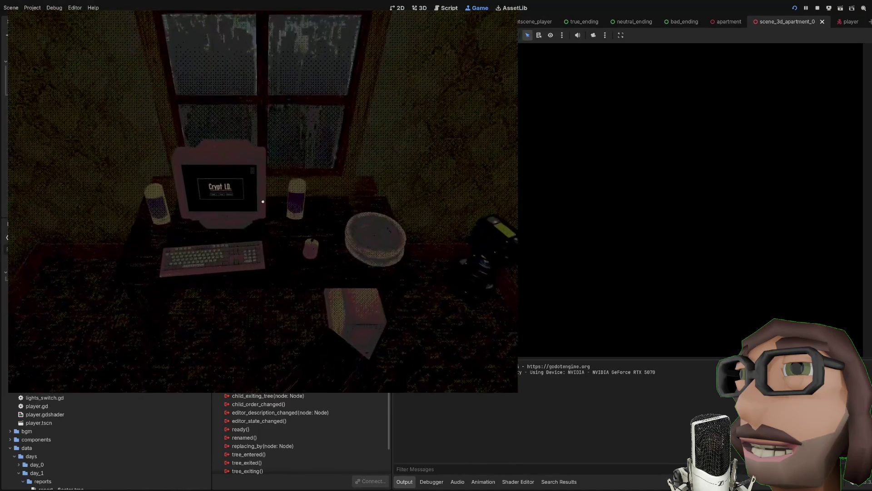
Change the line 13 fall threshold from 50.0 to -50.0, then test-run and stop the game.
{"action": "key", "text": "F8"}
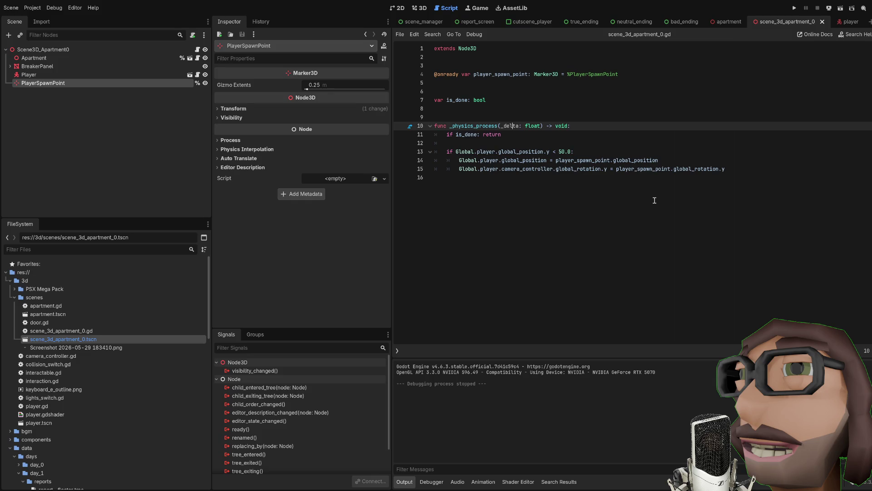
{"action": "left_click", "coordinate": [558, 151]}
{"action": "key", "text": "F6"}
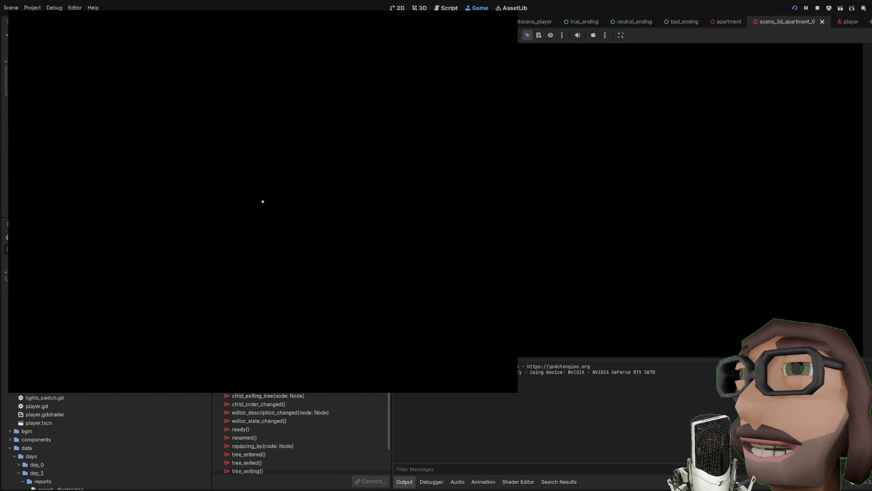
{"action": "key", "text": "F8"}
{"action": "left_click", "coordinate": [713, 159]}
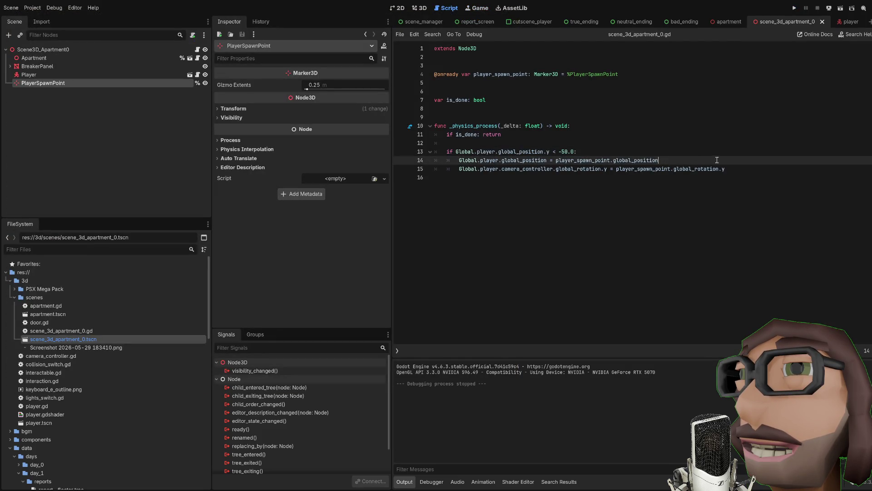
Add Global.player.collision_mask = 1 under the fall check, save, and run the game.
{"action": "left_click", "coordinate": [747, 173]}
{"action": "left_click", "coordinate": [636, 157]}
{"action": "left_click", "coordinate": [711, 152]}
{"action": "key", "text": "Return"}
{"action": "type", "text": "Global.playuer"}
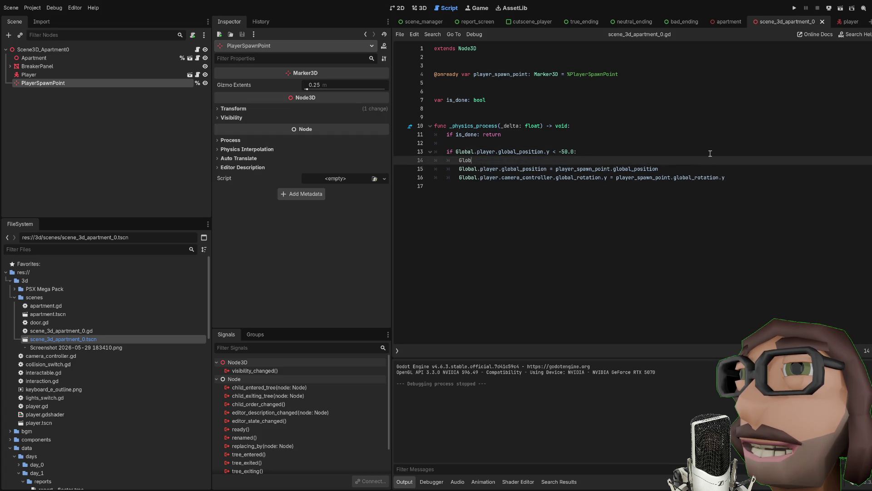
{"action": "key", "text": "BackSpace"}
{"action": "key", "text": "BackSpace"}
{"action": "key", "text": "BackSpace"}
{"action": "type", "text": "er."}
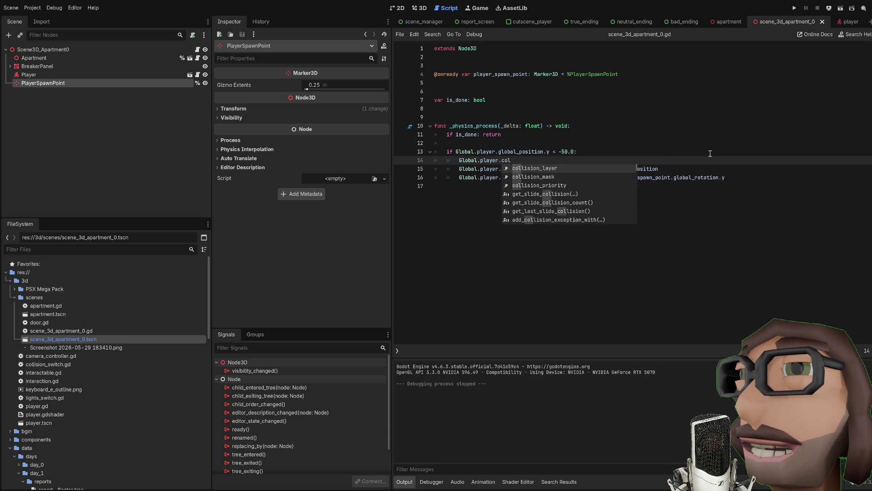
{"action": "type", "text": "col"}
{"action": "key", "text": "Up"}
{"action": "key", "text": "Return"}
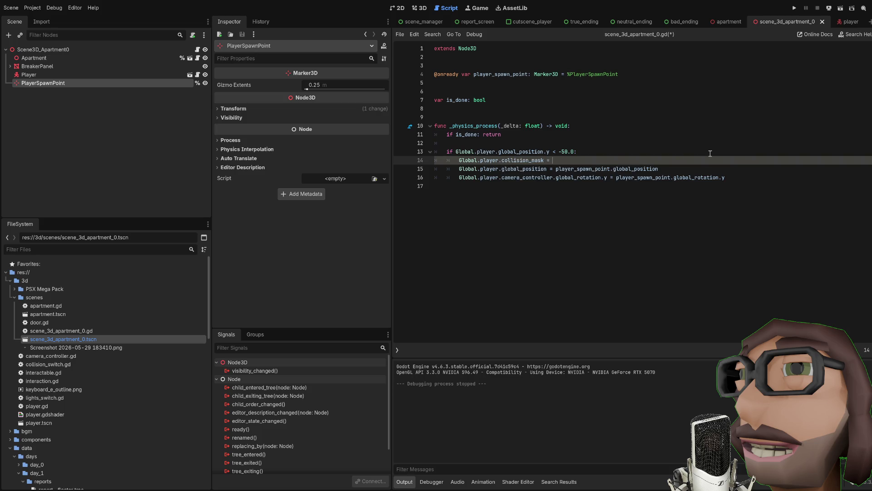
{"action": "key", "text": "ctrl+s"}
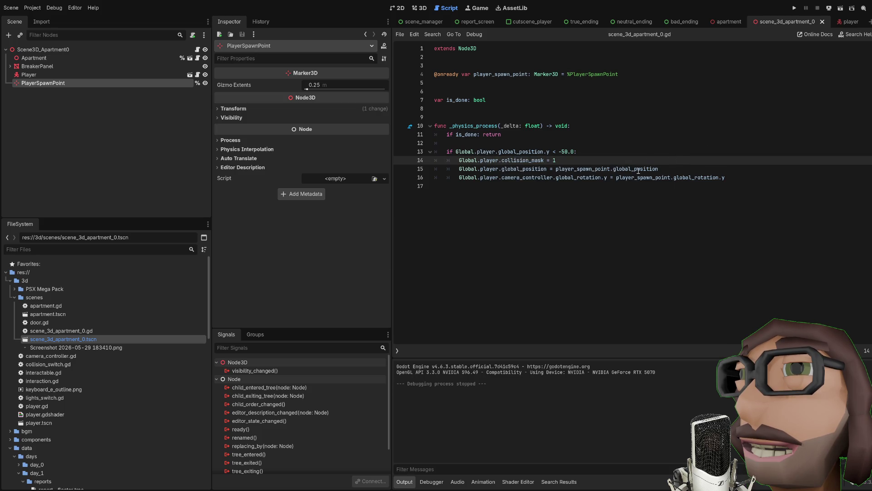
{"action": "key", "text": "F6"}
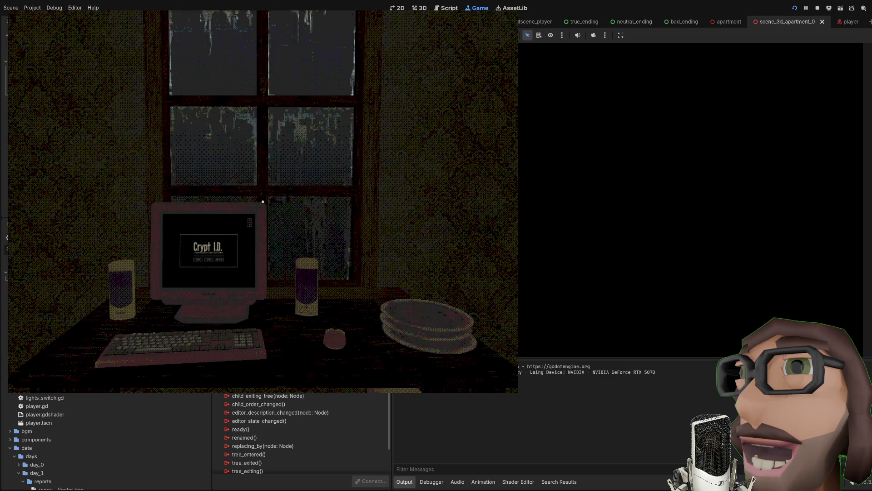
Walk to the wall switch, toggle the light with E, look around, then stop the game.
{"action": "mouse_move", "coordinate": [262, 201]}
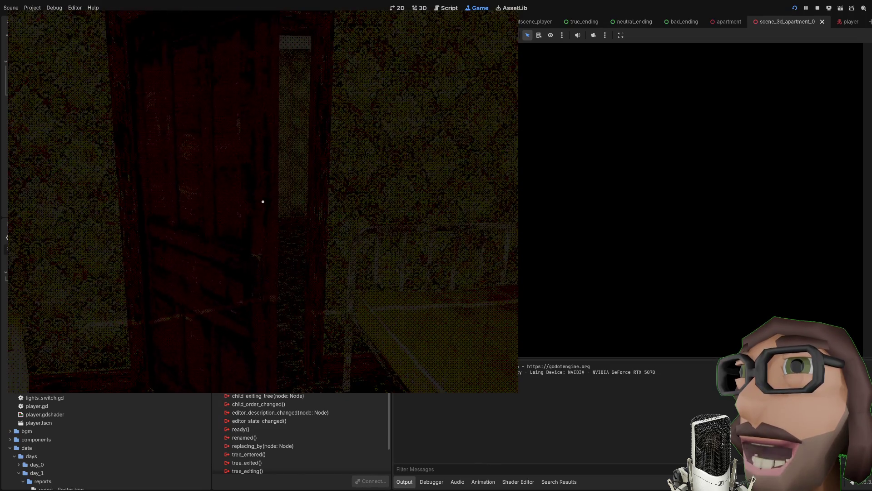
{"action": "mouse_move", "coordinate": [262, 201]}
{"action": "key", "text": "w"}
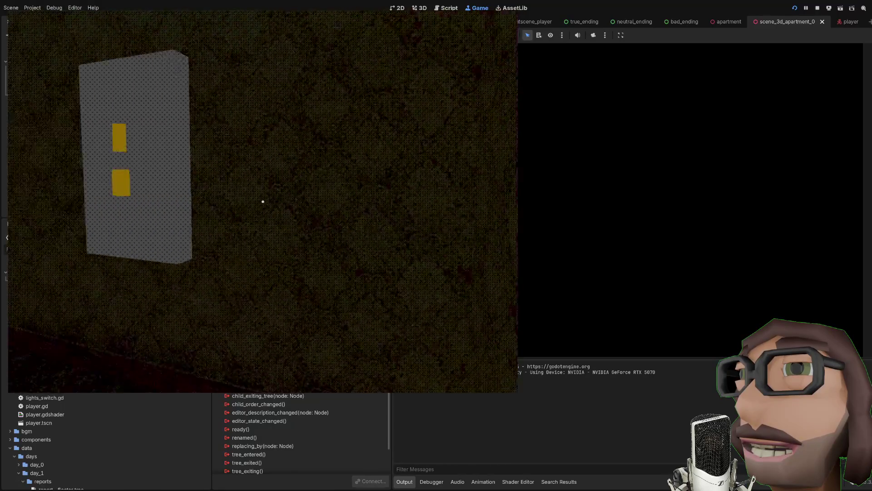
{"action": "key", "text": "e"}
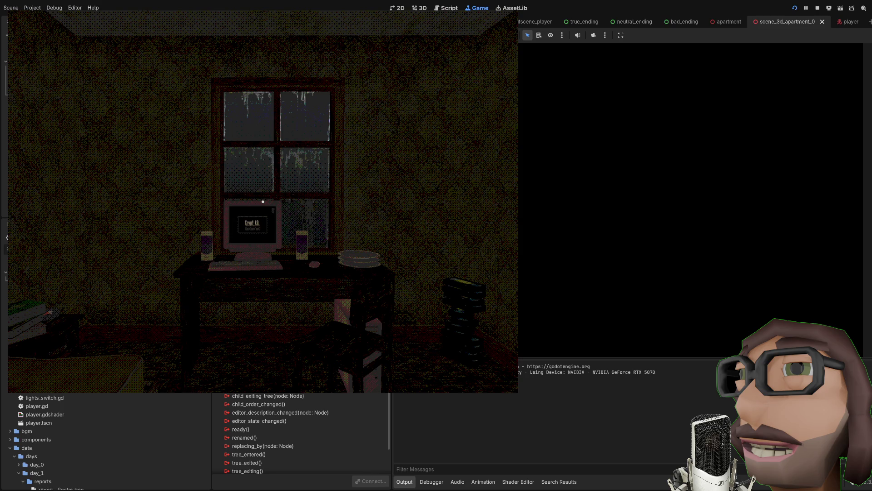
{"action": "key", "text": "w"}
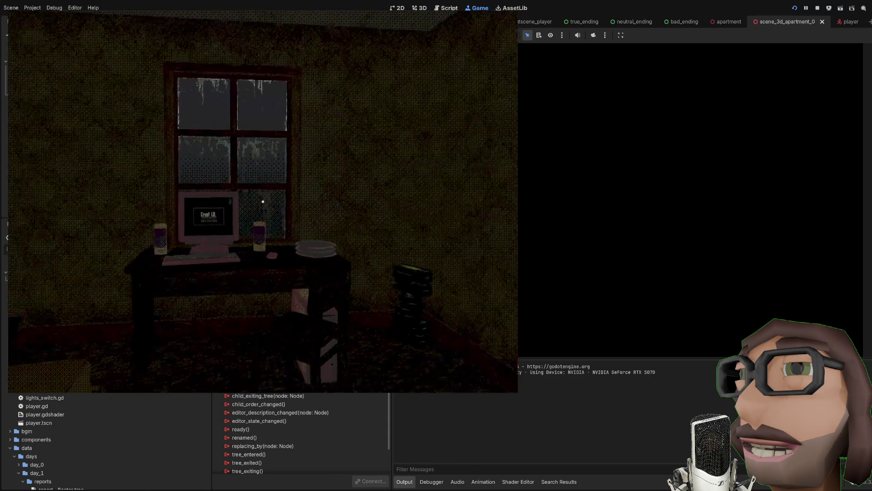
{"action": "key", "text": "d"}
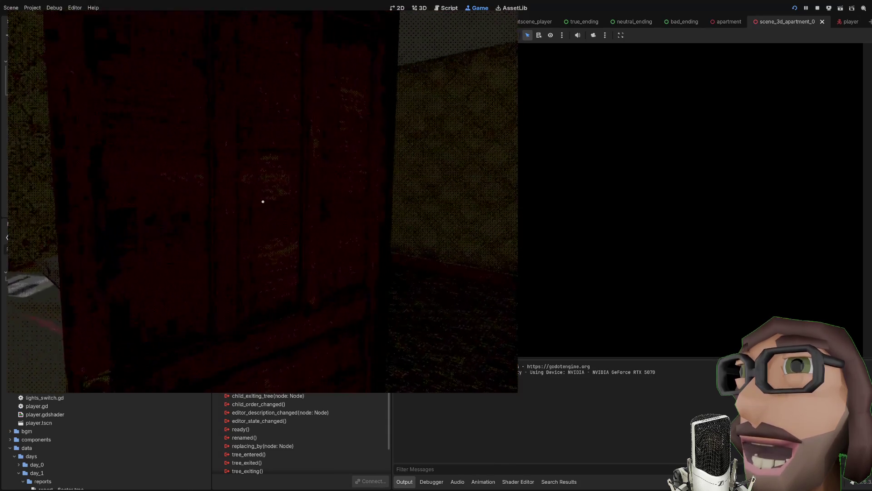
{"action": "key", "text": "a"}
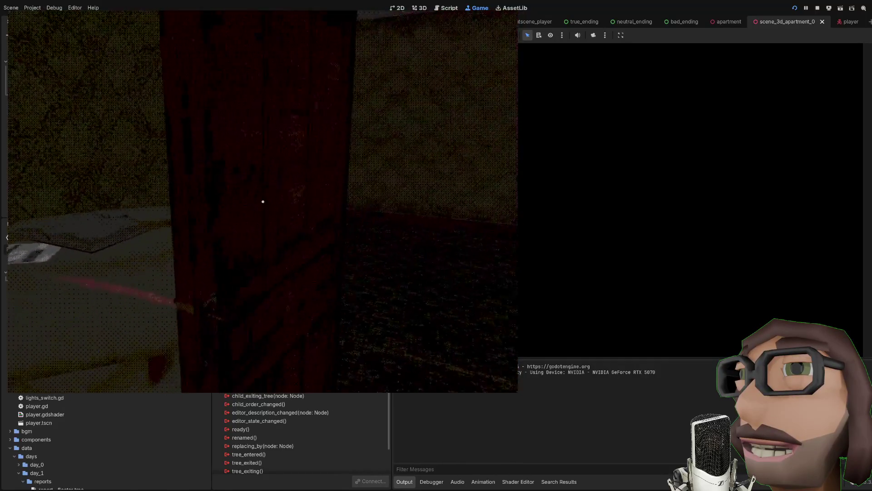
{"action": "key", "text": "F8"}
{"action": "left_click", "coordinate": [730, 179]}
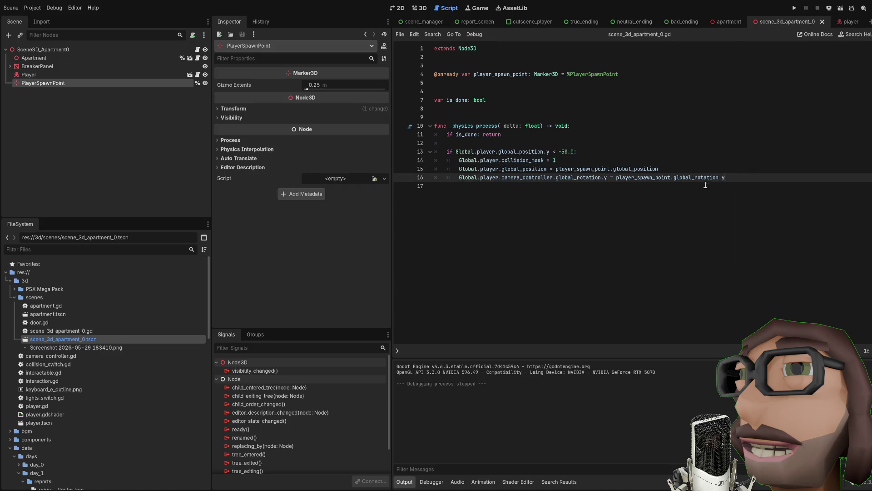
{"action": "left_click", "coordinate": [198, 58]}
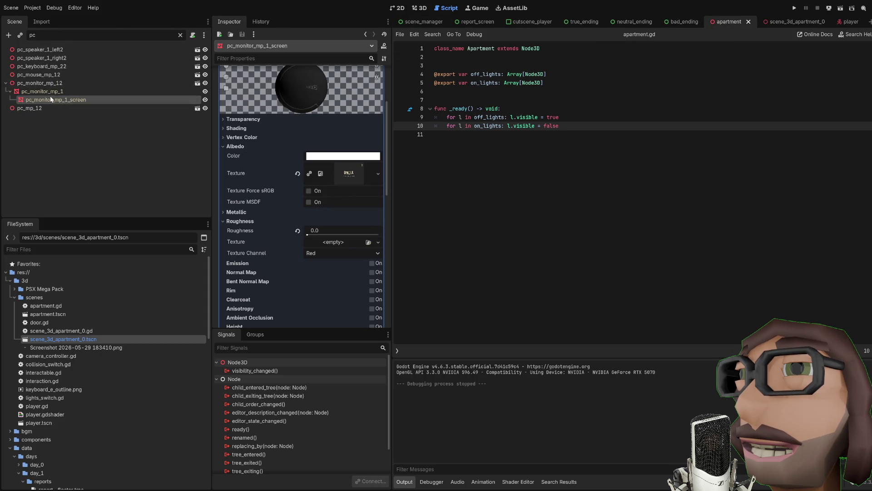
{"action": "left_click", "coordinate": [121, 123]}
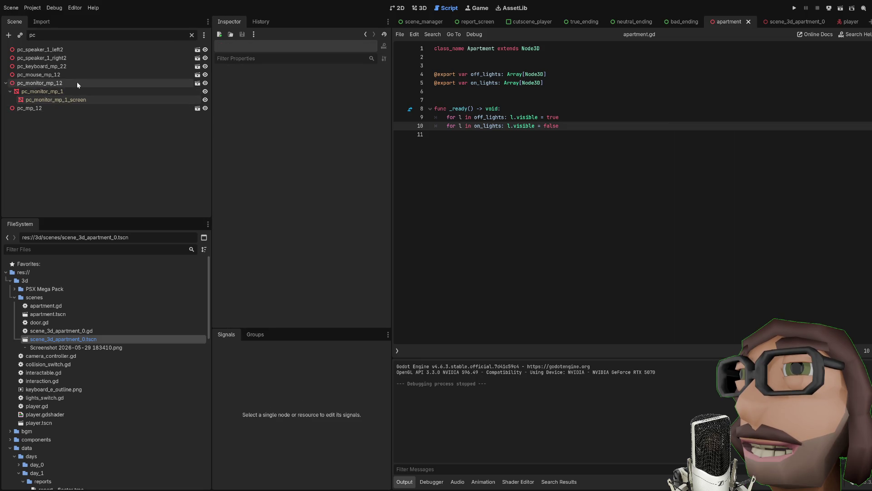
{"action": "left_click", "coordinate": [479, 89]}
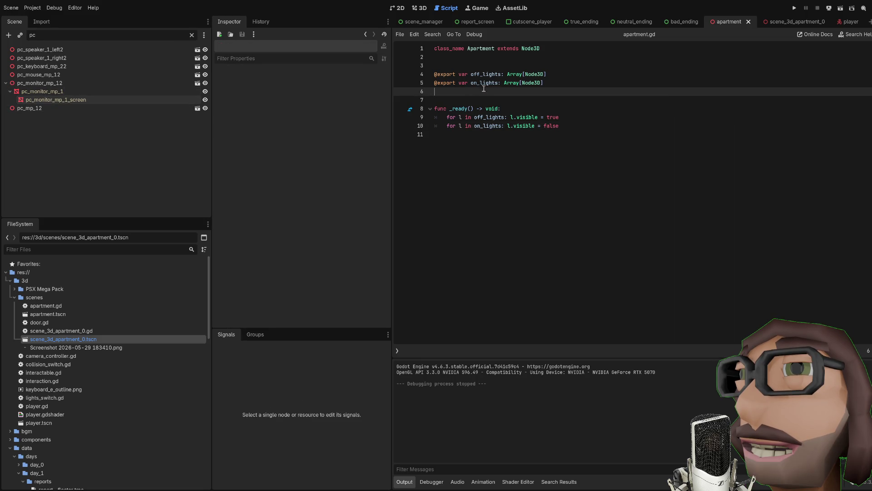
{"action": "type", "text": "export var door: M"}
{"action": "type", "text": "eshIns"}
{"action": "type", "text": "tance"}
{"action": "key", "text": "Down"}
{"action": "key", "text": "Return"}
{"action": "key", "text": "ctrl+s"}
Assign door_2 to the Apartment node's Door property in the Inspector.
{"action": "type", "text": "door"}
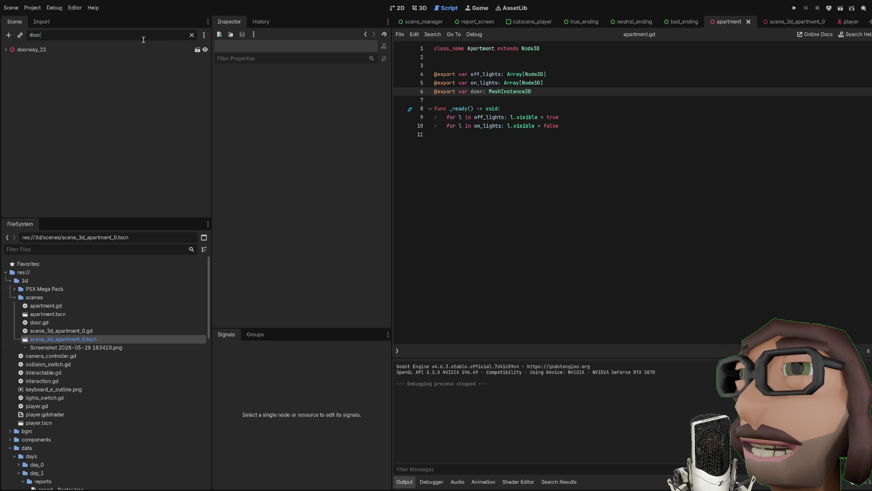
{"action": "left_click", "coordinate": [7, 49]}
{"action": "left_click", "coordinate": [9, 57]}
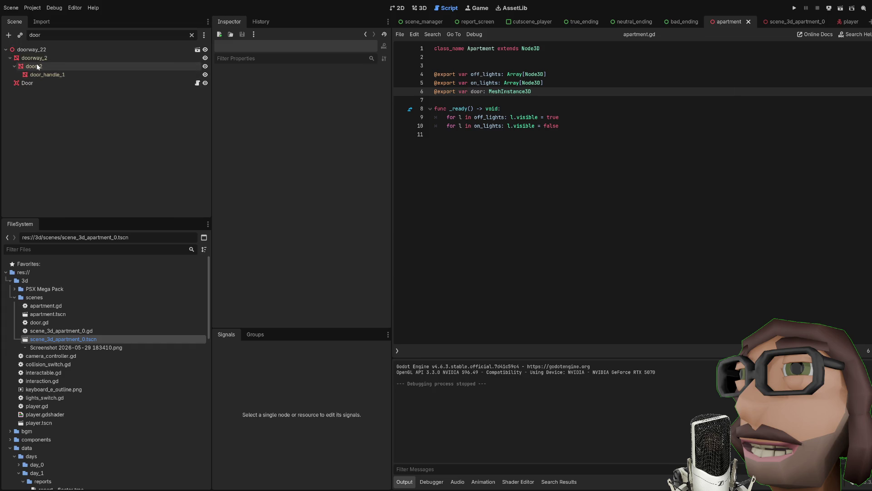
{"action": "left_click", "coordinate": [35, 66]}
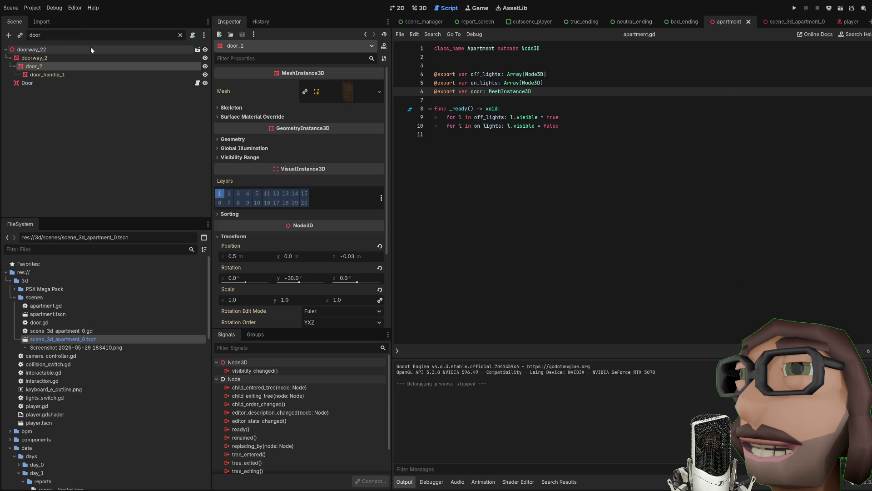
{"action": "left_click", "coordinate": [181, 35]}
{"action": "left_click", "coordinate": [59, 49]}
{"action": "left_click_drag", "start_coordinate": [38, 174], "coordinate": [328, 108]}
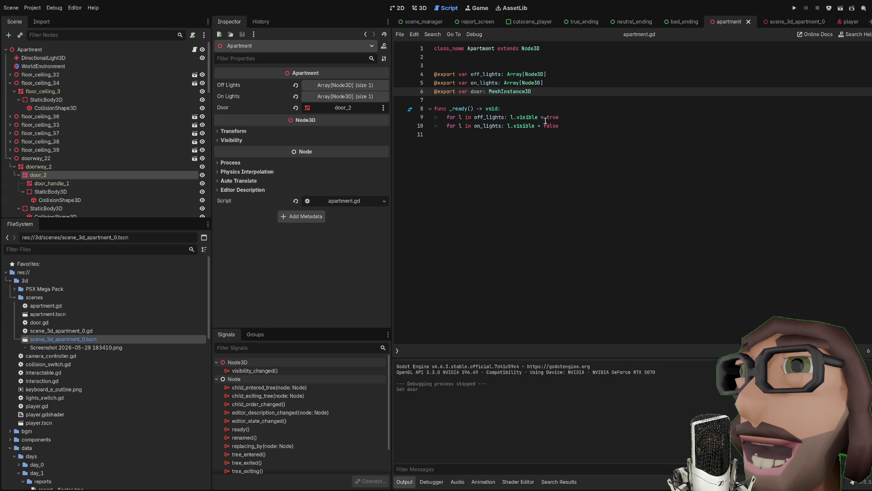
{"action": "left_click", "coordinate": [601, 127]}
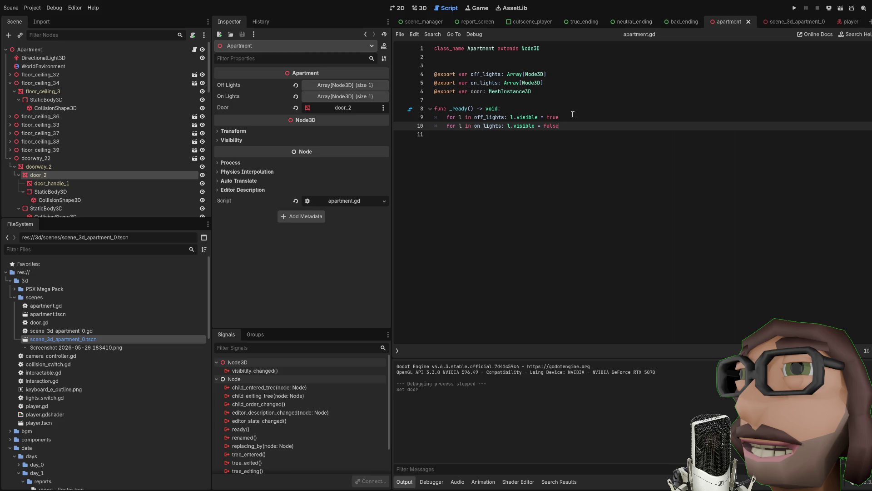
{"action": "scroll", "coordinate": [63, 187], "scroll_direction": "down", "scroll_amount": 1}
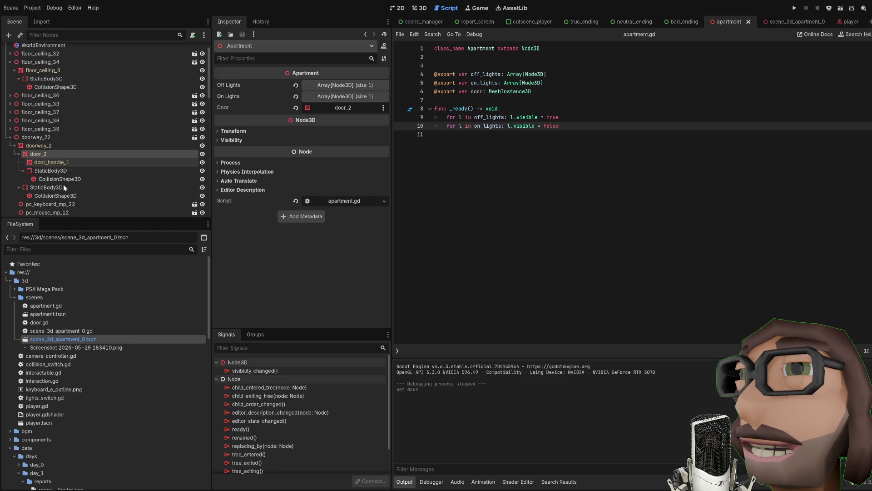
{"action": "scroll", "coordinate": [80, 184], "scroll_direction": "down", "scroll_amount": 3}
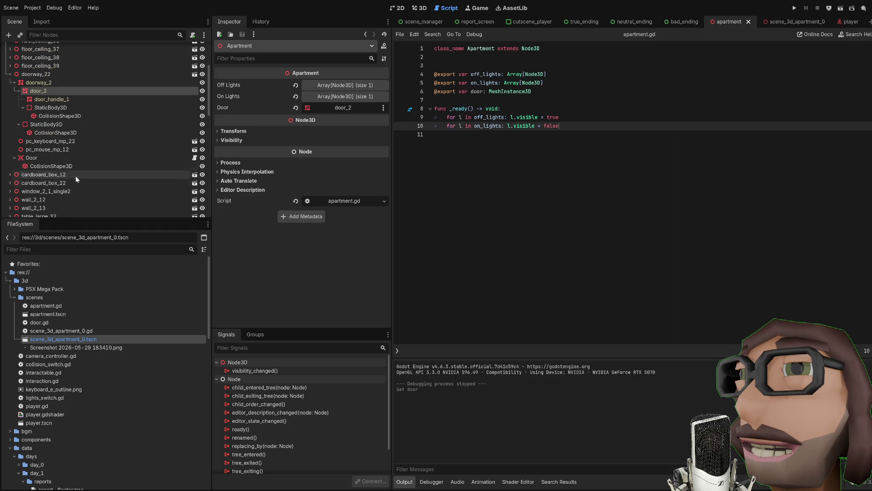
{"action": "left_click", "coordinate": [45, 156]}
{"action": "left_click", "coordinate": [565, 92]}
{"action": "key", "text": "Return"}
{"action": "type", "text": "@export var inte"}
{"action": "key", "text": "BackSpace"}
{"action": "key", "text": "BackSpace"}
{"action": "key", "text": "BackSpace"}
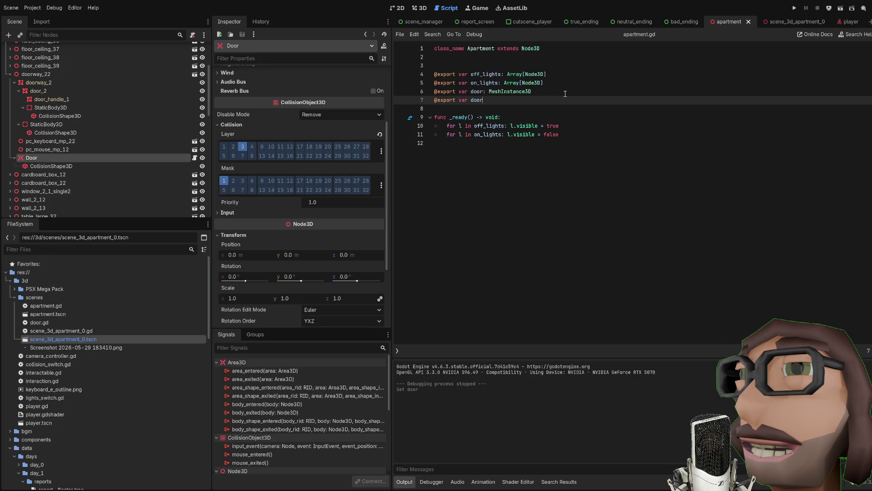
{"action": "type", "text": "ctable: Inter"}
{"action": "key", "text": "Return"}
{"action": "mouse_move", "coordinate": [30, 162]}
{"action": "left_mouse_down"}
{"action": "mouse_move", "coordinate": [43, 167]}
{"action": "mouse_move", "coordinate": [39, 157]}
{"action": "mouse_move", "coordinate": [72, 121]}
{"action": "left_mouse_up"}
Assign the Door node to Door Interactable, save apartment.gd, and open scene_3d_apartment_0's script.
{"action": "scroll", "coordinate": [73, 121], "scroll_direction": "up", "scroll_amount": 2}
{"action": "scroll", "coordinate": [254, 116], "scroll_direction": "up", "scroll_amount": 5}
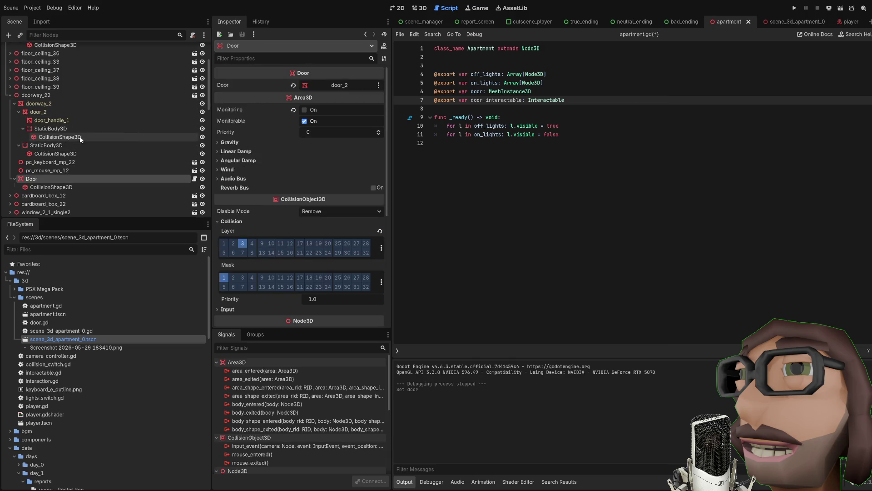
{"action": "scroll", "coordinate": [64, 119], "scroll_direction": "up", "scroll_amount": 6}
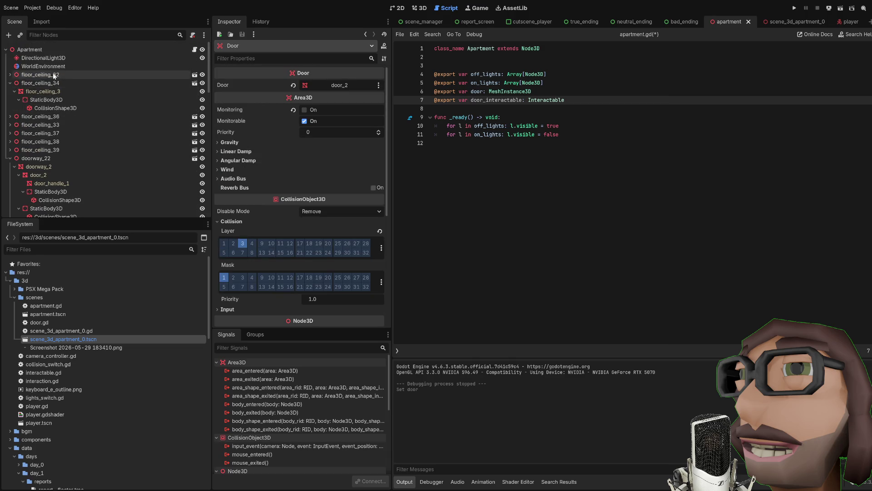
{"action": "left_click", "coordinate": [51, 50]}
{"action": "scroll", "coordinate": [89, 127], "scroll_direction": "down", "scroll_amount": 5}
{"action": "mouse_move", "coordinate": [50, 136]}
{"action": "left_mouse_down"}
{"action": "mouse_move", "coordinate": [278, 109]}
{"action": "mouse_move", "coordinate": [357, 123]}
{"action": "left_mouse_up"}
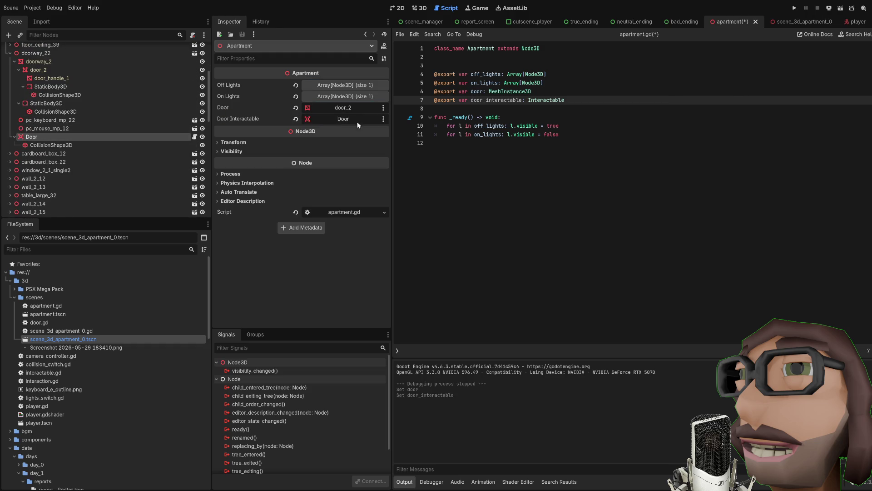
{"action": "left_click", "coordinate": [573, 108]}
{"action": "key", "text": "ctrl+s"}
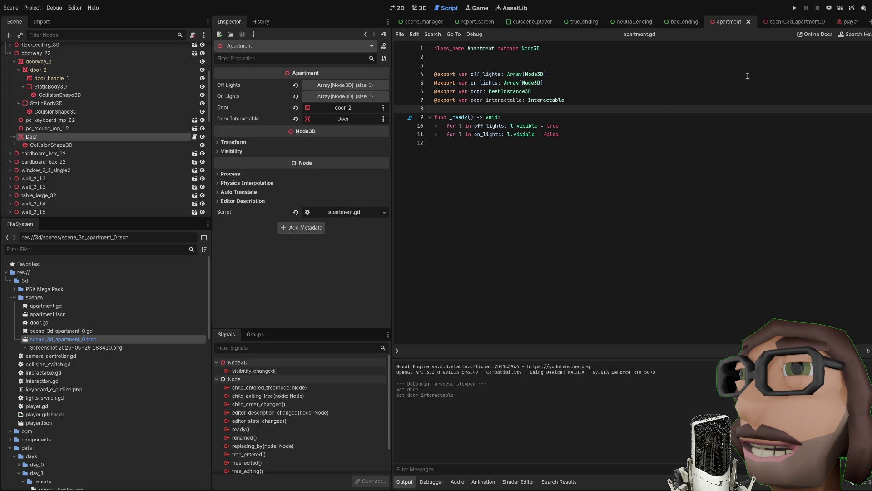
{"action": "left_click", "coordinate": [795, 21]}
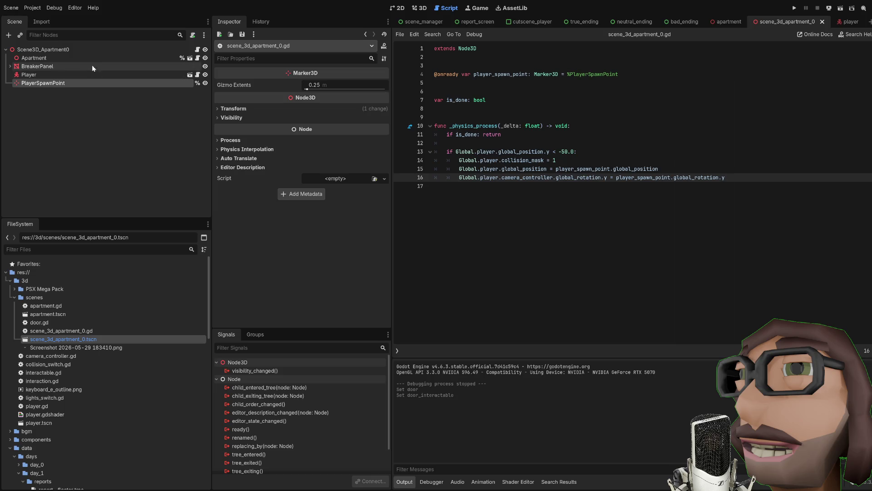
{"action": "left_click_drag", "start_coordinate": [87, 56], "coordinate": [509, 75]}
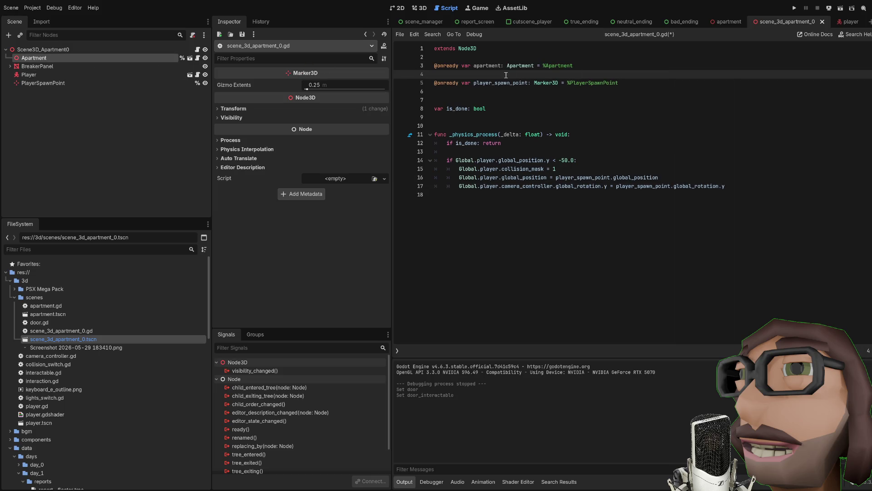
{"action": "key", "text": "BackSpace"}
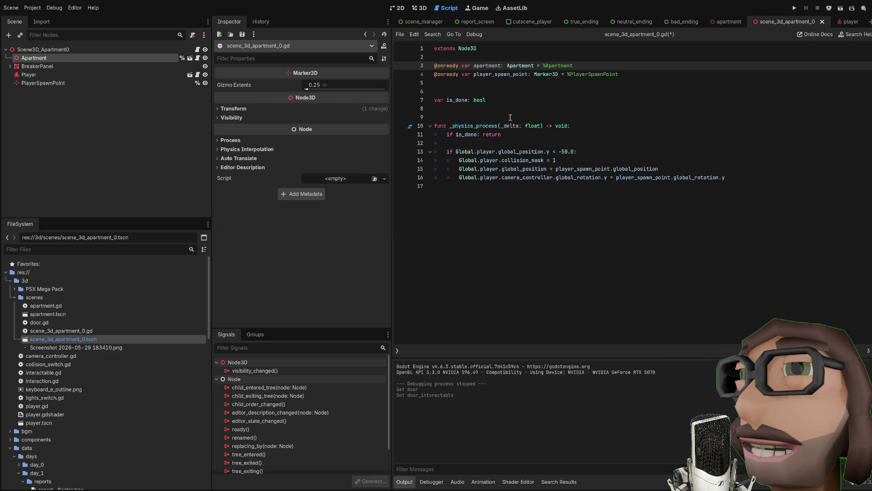
{"action": "left_click", "coordinate": [747, 176]}
{"action": "key", "text": "Return"}
{"action": "type", "text": "ap"}
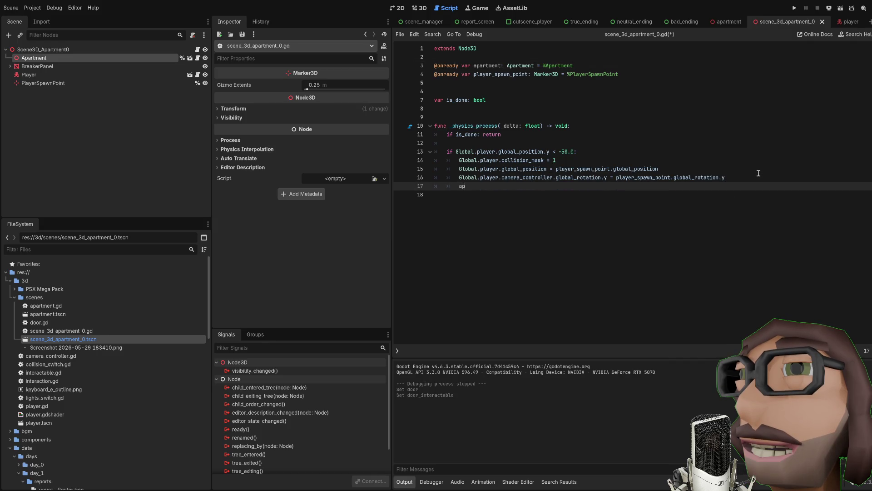
{"action": "key", "text": "Return"}
{"action": "type", "text": ".do"}
{"action": "key", "text": "Return"}
{"action": "type", "text": "."}
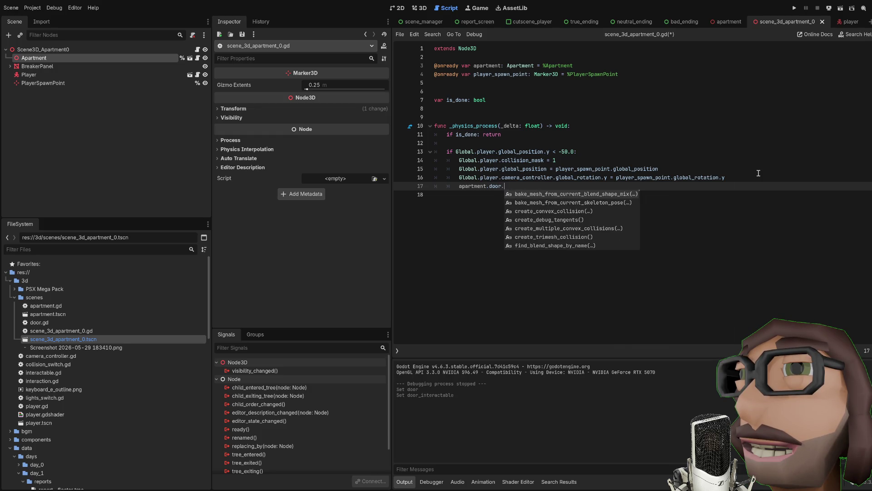
{"action": "type", "text": "ro"}
{"action": "key", "text": "Down"}
{"action": "key", "text": "Down"}
{"action": "key", "text": "Down"}
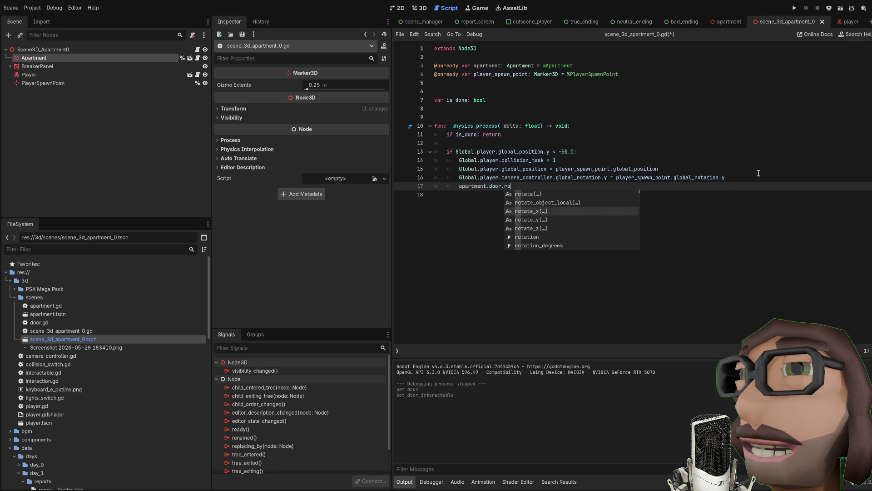
{"action": "key", "text": "Return"}
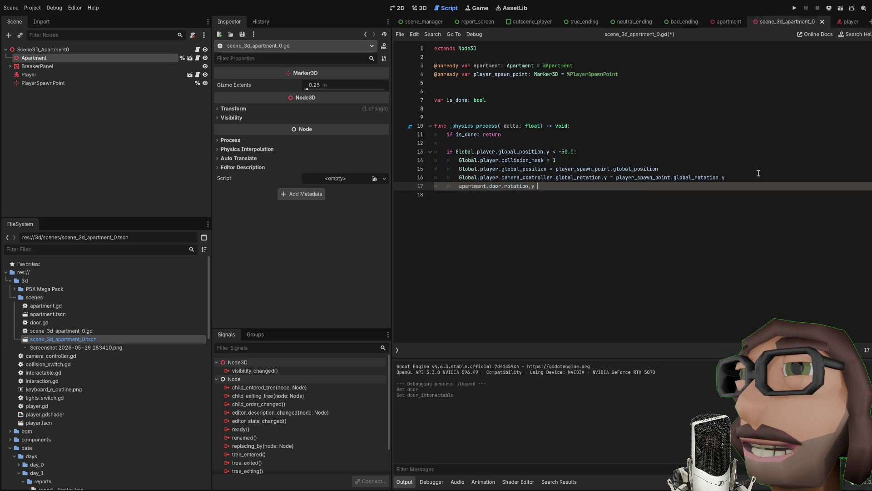
{"action": "key", "text": "BackSpace"}
{"action": "key", "text": "BackSpace"}
{"action": "key", "text": "BackSpace"}
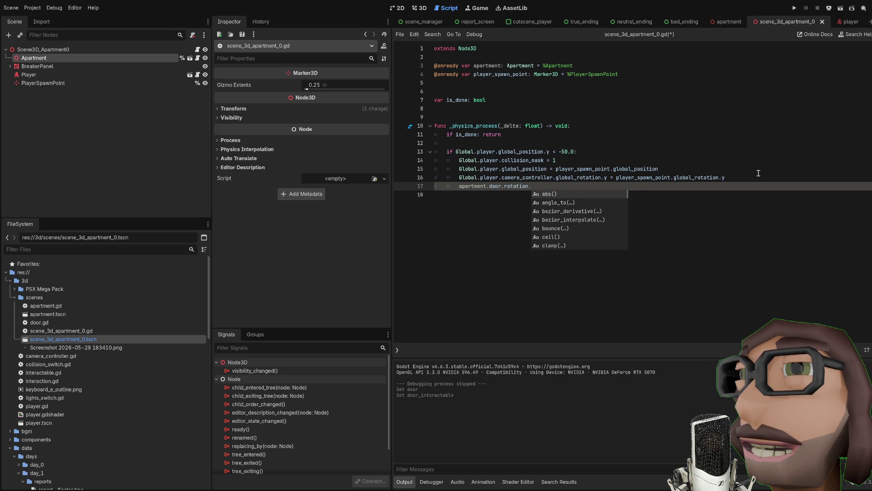
{"action": "type", "text": "y = 0.0"}
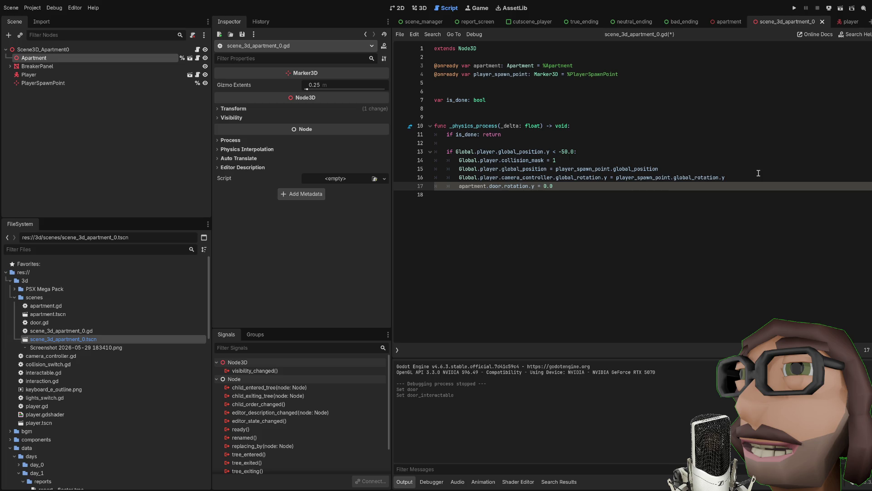
Add 'apartment.door_interactable.monitorable = false', save, and run the game.
{"action": "key", "text": "Return"}
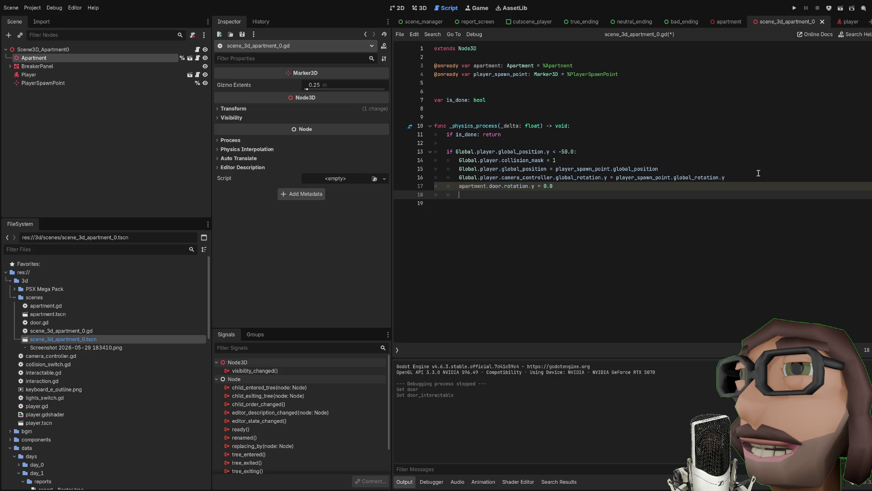
{"action": "type", "text": "apartment.foor"}
{"action": "key", "text": "BackSpace"}
{"action": "key", "text": "BackSpace"}
{"action": "key", "text": "BackSpace"}
{"action": "type", "text": "door."}
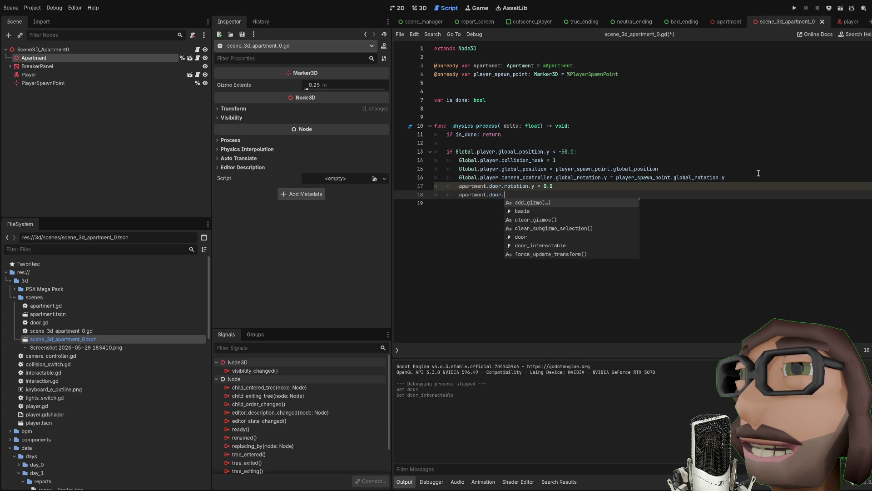
{"action": "key", "text": "BackSpace"}
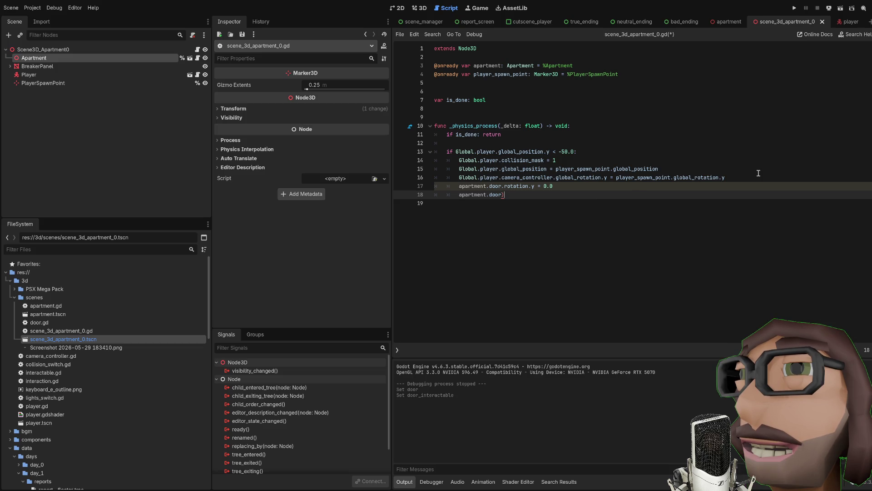
{"action": "type", "text": "i"}
{"action": "key", "text": "Return"}
{"action": "type", "text": ".mo"}
{"action": "key", "text": "Return"}
{"action": "type", "text": "false"}
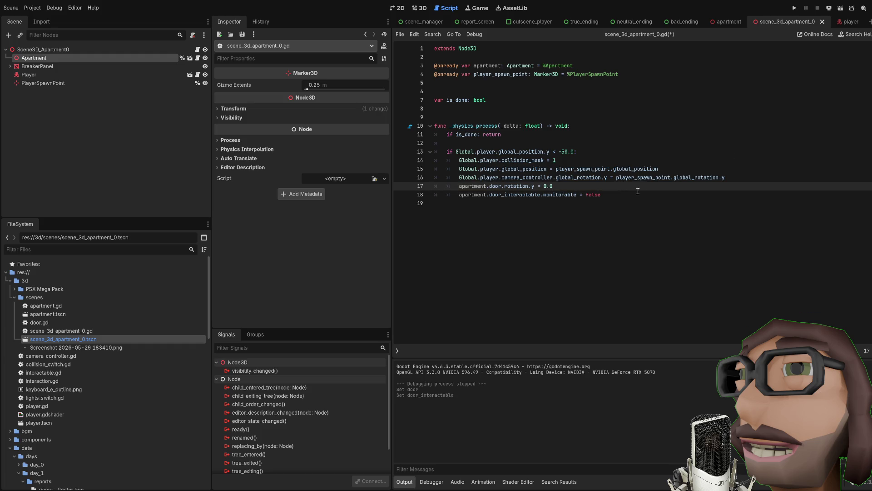
{"action": "key", "text": "ctrl+s"}
{"action": "key", "text": "F5"}
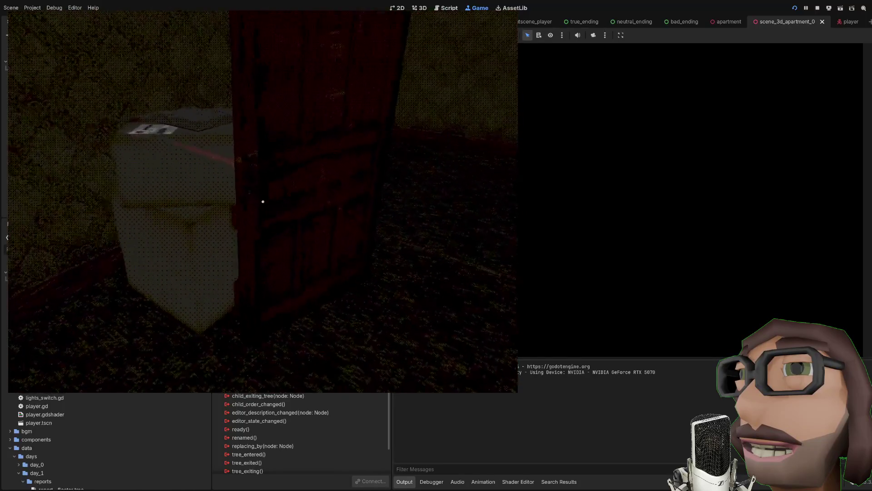
Walk to the light switch, toggle the lights, inspect the Crypt I.D. monitor, then stop the game.
{"action": "key", "text": "w"}
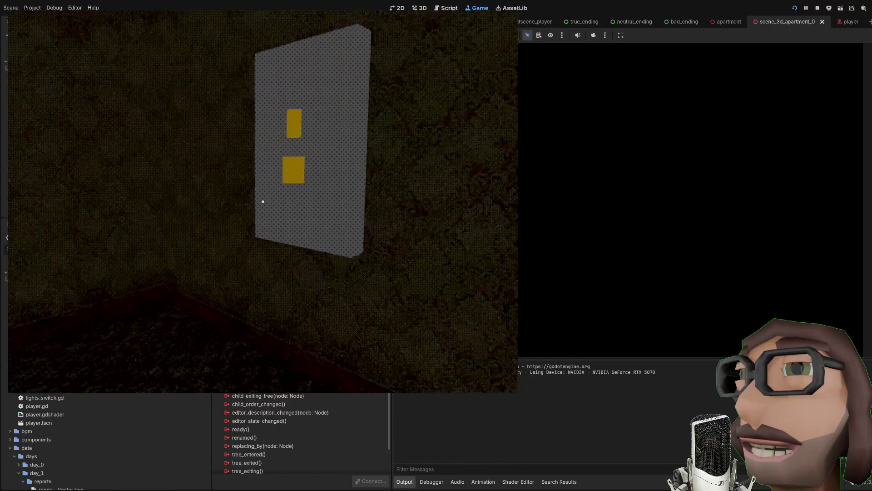
{"action": "left_click", "coordinate": [262, 201]}
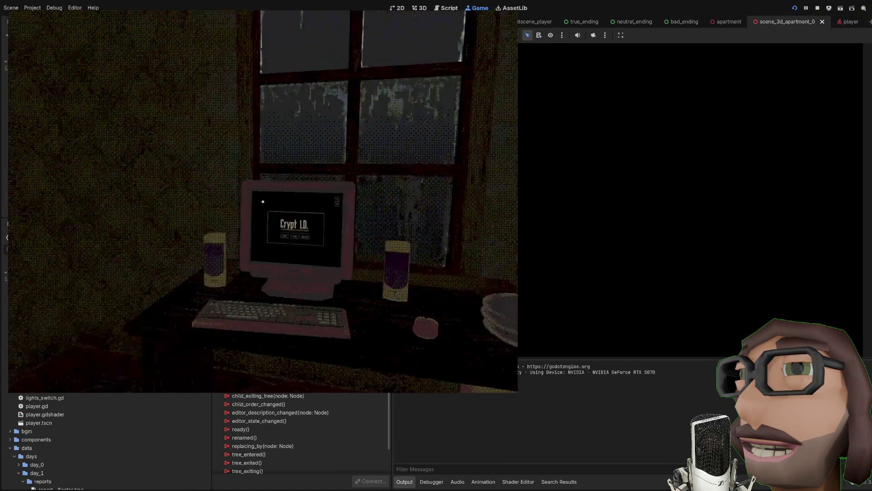
{"action": "key", "text": "w"}
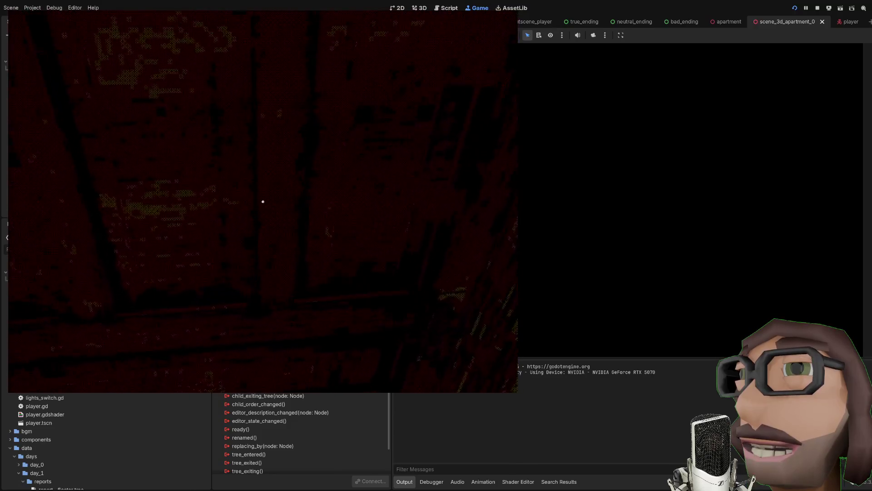
{"action": "left_click", "coordinate": [262, 201]}
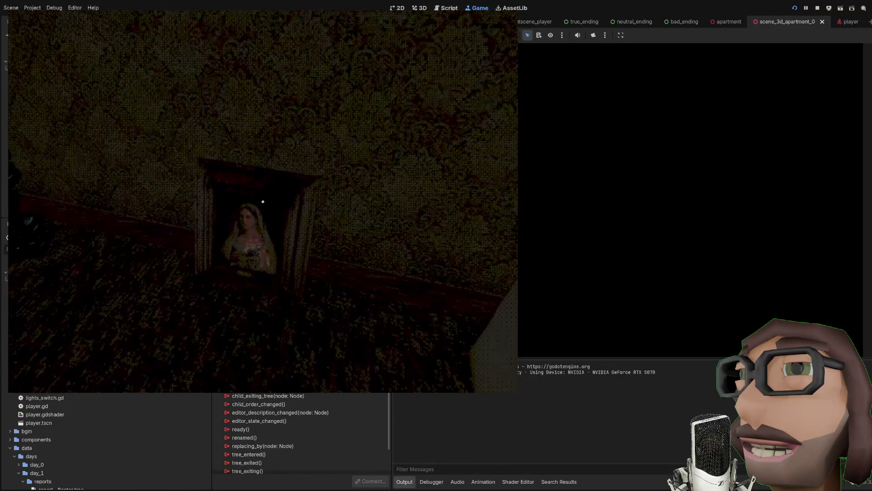
{"action": "key", "text": "F8"}
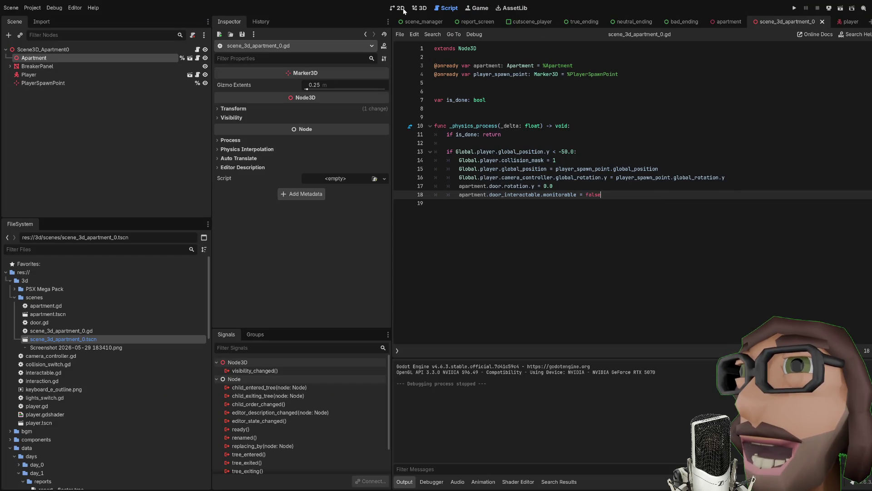
Switch to the apartment scene's 3D view and turn it to face the portrait.
{"action": "left_click", "coordinate": [419, 8]}
{"action": "scroll", "coordinate": [814, 204], "scroll_direction": "up", "scroll_amount": 5}
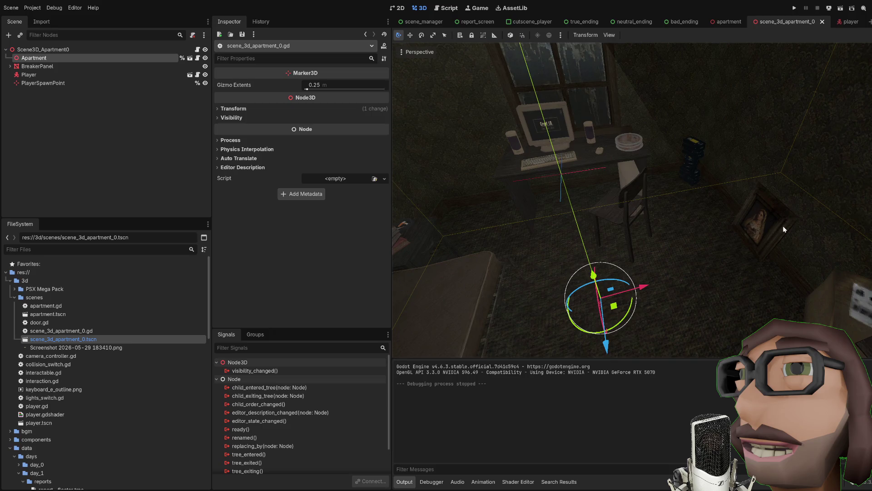
{"action": "scroll", "coordinate": [781, 218], "scroll_direction": "up", "scroll_amount": 8}
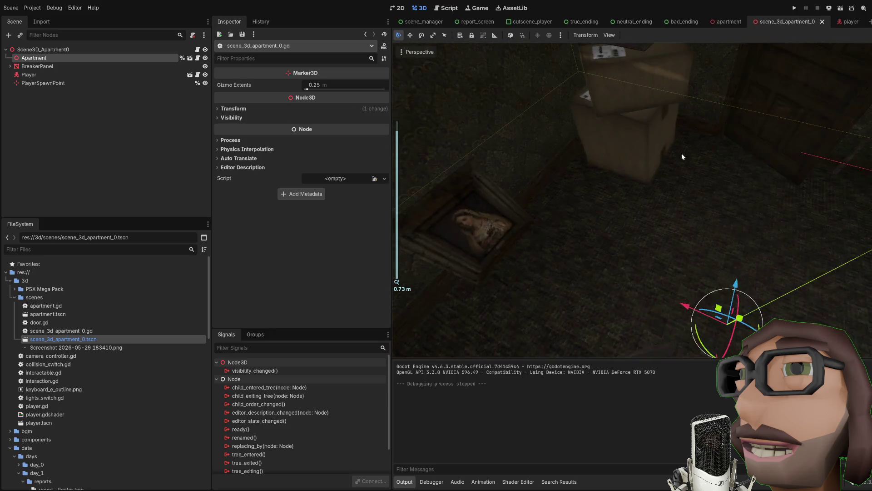
{"action": "left_click_drag", "start_coordinate": [681, 155], "coordinate": [566, 205]}
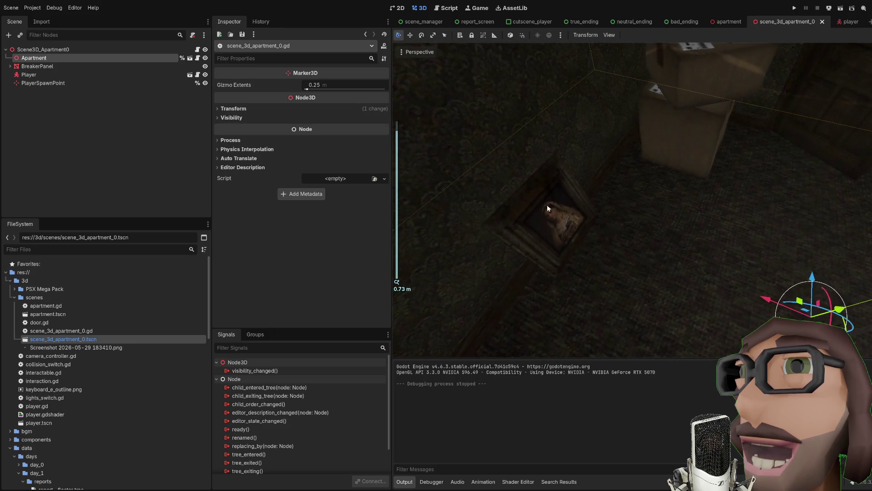
{"action": "left_click", "coordinate": [745, 19]}
{"action": "scroll", "coordinate": [674, 177], "scroll_direction": "down", "scroll_amount": 10}
{"action": "scroll", "coordinate": [613, 185], "scroll_direction": "up", "scroll_amount": 10}
{"action": "left_click_drag", "start_coordinate": [613, 185], "coordinate": [659, 211]}
{"action": "left_click", "coordinate": [732, 188]}
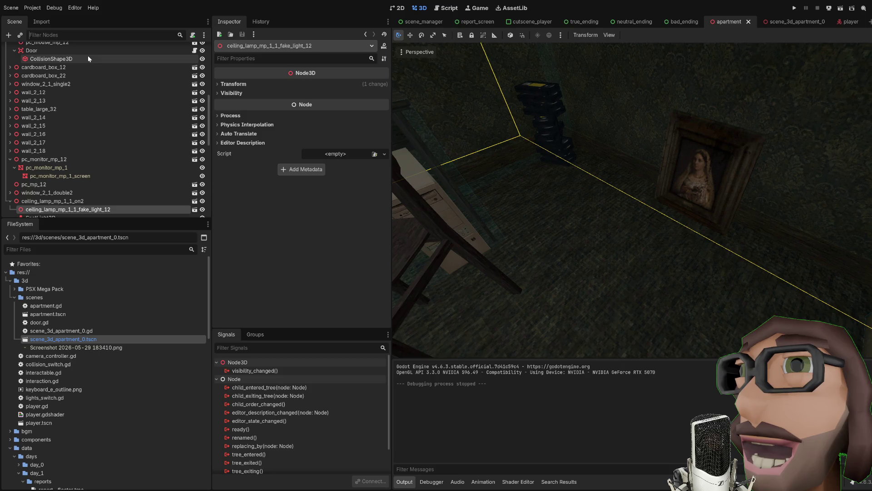
Filter for 'paint', rotate painting_12 180°, nudge it along the wall, and save.
{"action": "key", "text": "ctrl+f"}
{"action": "type", "text": "paint"}
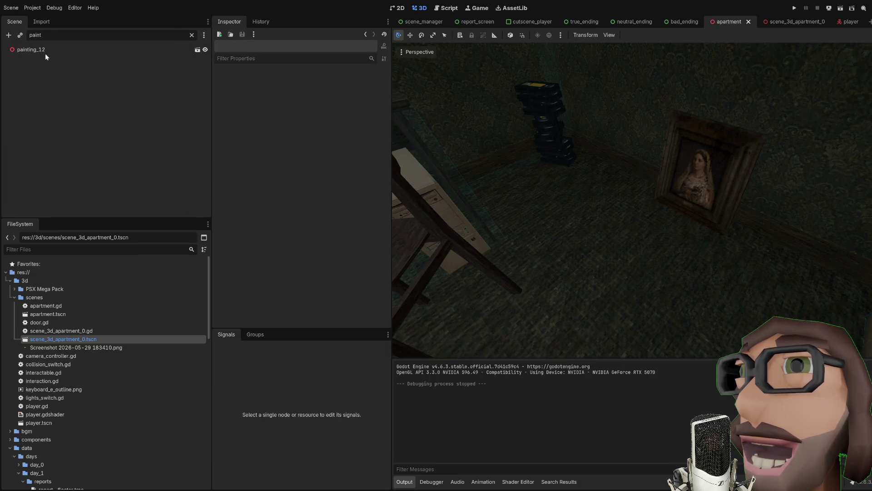
{"action": "left_click", "coordinate": [45, 50]}
{"action": "key", "text": "f"}
{"action": "scroll", "coordinate": [695, 131], "scroll_direction": "down", "scroll_amount": 4}
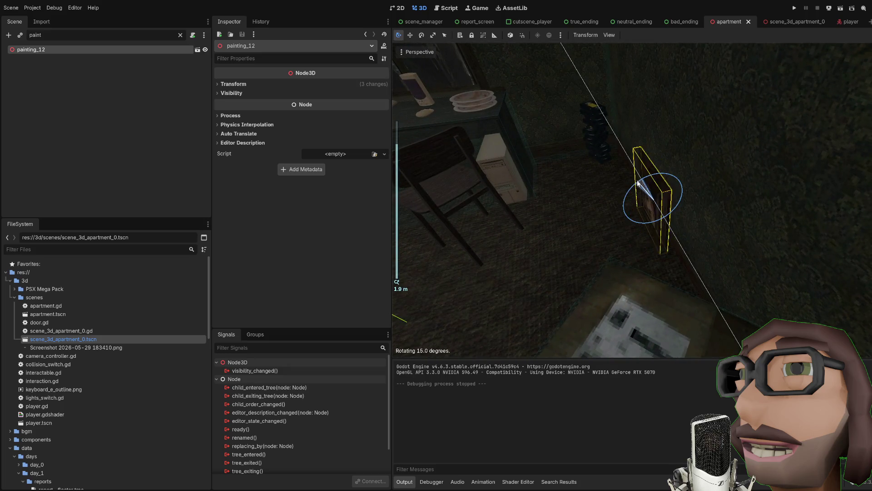
{"action": "left_click_drag", "start_coordinate": [676, 217], "coordinate": [623, 205]}
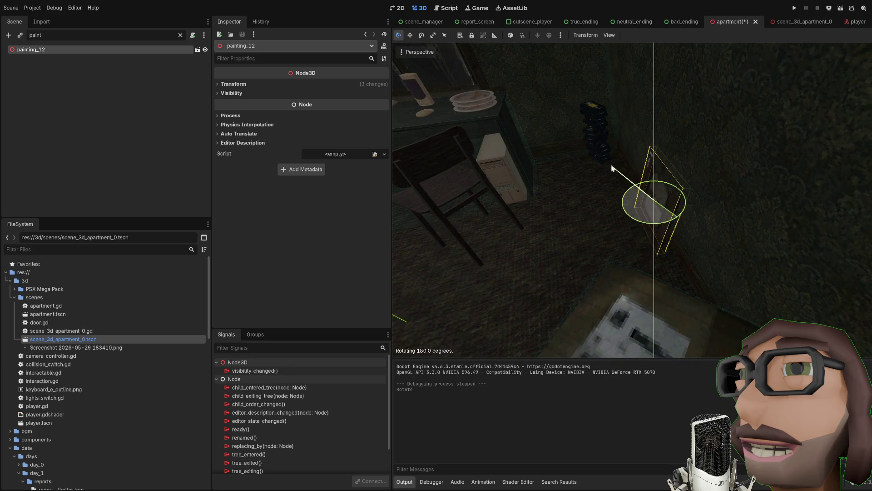
{"action": "left_click_drag", "start_coordinate": [693, 192], "coordinate": [688, 195]}
{"action": "scroll", "coordinate": [695, 192], "scroll_direction": "up", "scroll_amount": 3}
{"action": "key", "text": "ctrl+s"}
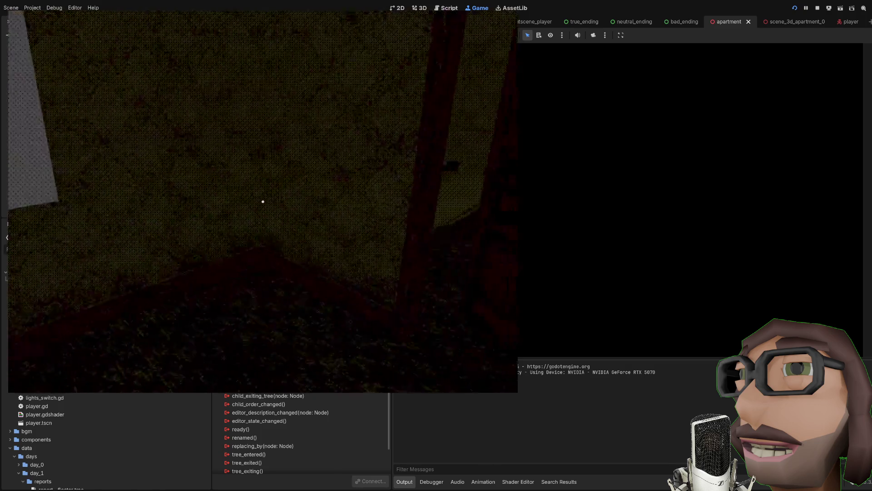
In the running game, open the door and walk in to view painting_12, then stop.
{"action": "key", "text": "e"}
{"action": "key", "text": "w"}
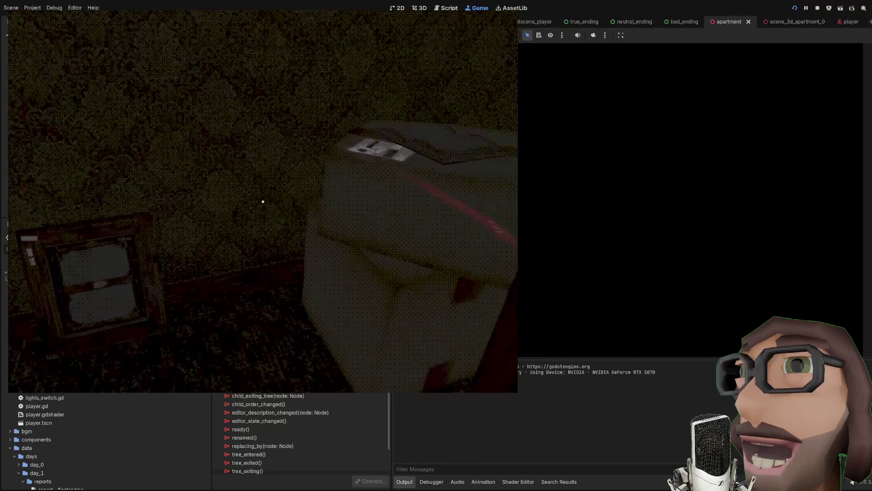
{"action": "key", "text": "F8"}
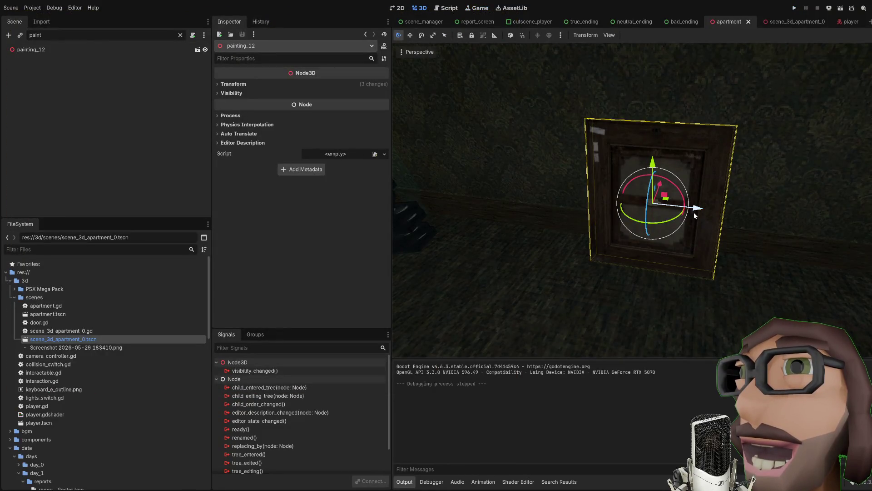
Duplicate painting_12 as painting_13 and move it beside the original along X.
{"action": "key", "text": "ctrl+d"}
{"action": "mouse_move", "coordinate": [696, 215]}
{"action": "left_mouse_down"}
{"action": "mouse_move", "coordinate": [779, 219]}
{"action": "mouse_move", "coordinate": [761, 239]}
{"action": "mouse_move", "coordinate": [728, 205]}
{"action": "left_mouse_up"}
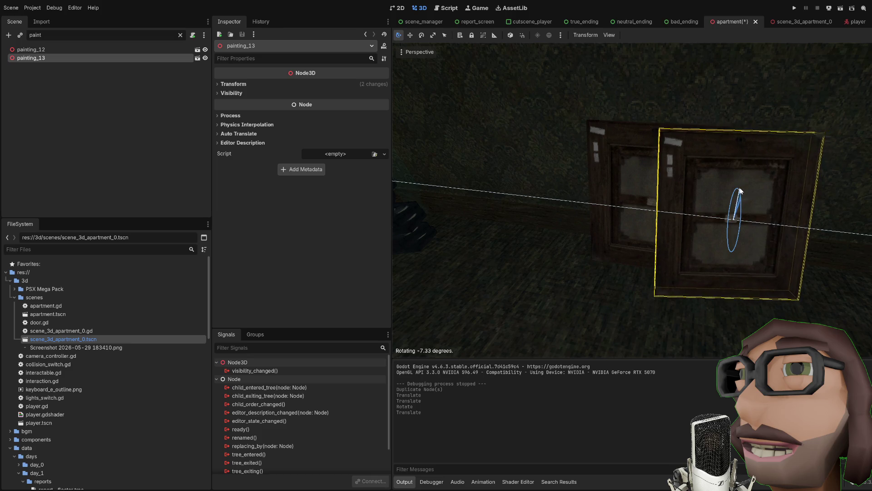
{"action": "left_click_drag", "start_coordinate": [732, 203], "coordinate": [732, 206]}
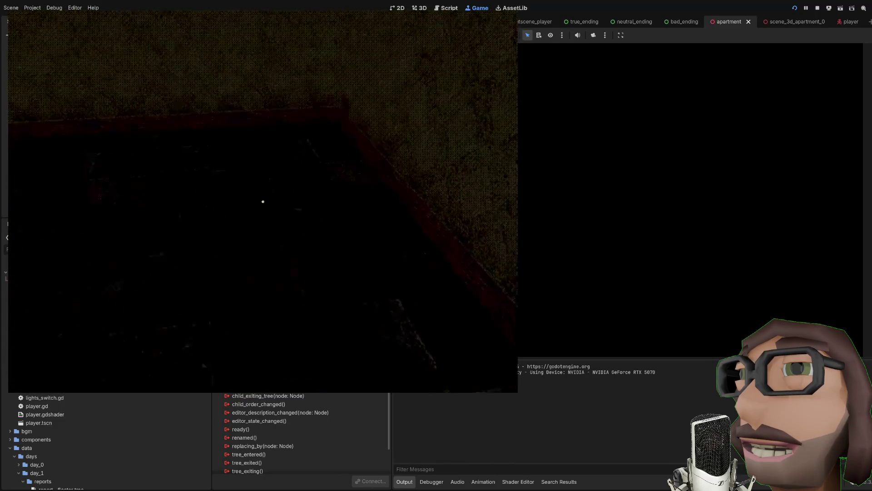
{"action": "key", "text": "F8"}
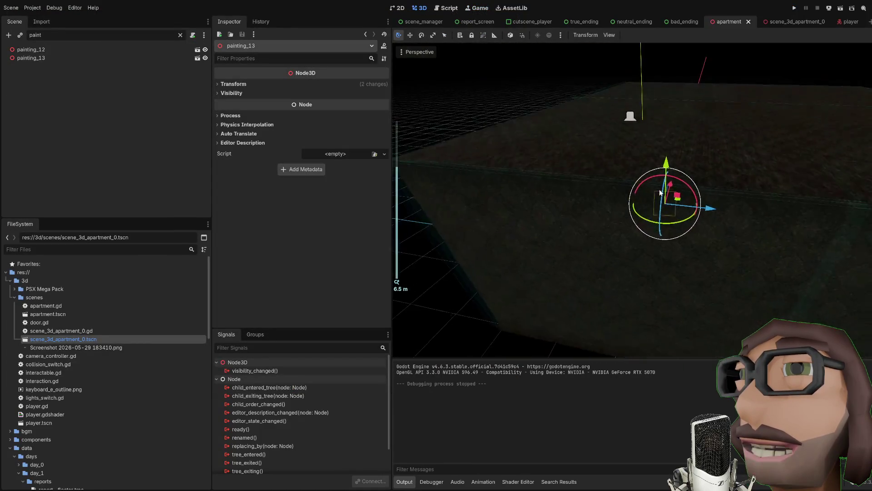
Zoom around the room to inspect painting_13's placement, then launch another playtest.
{"action": "scroll", "coordinate": [434, 252], "scroll_direction": "up", "scroll_amount": 5}
{"action": "scroll", "coordinate": [434, 252], "scroll_direction": "down", "scroll_amount": 5}
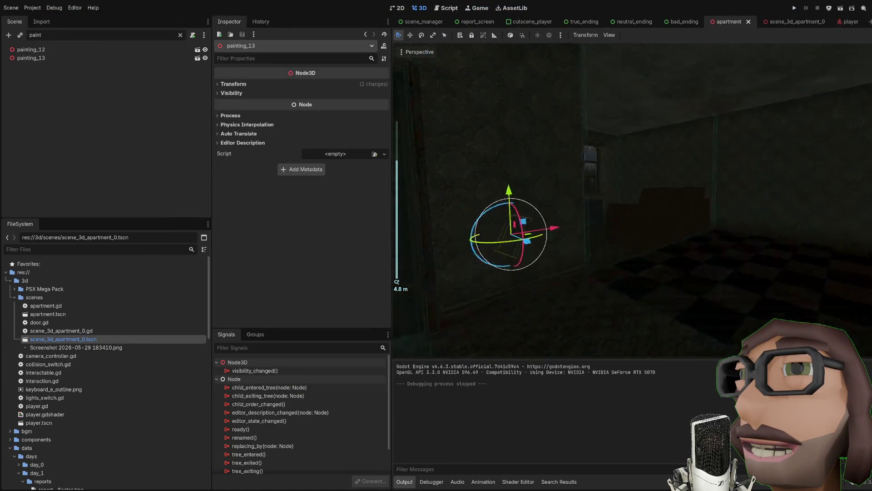
{"action": "scroll", "coordinate": [632, 200], "scroll_direction": "down", "scroll_amount": 5}
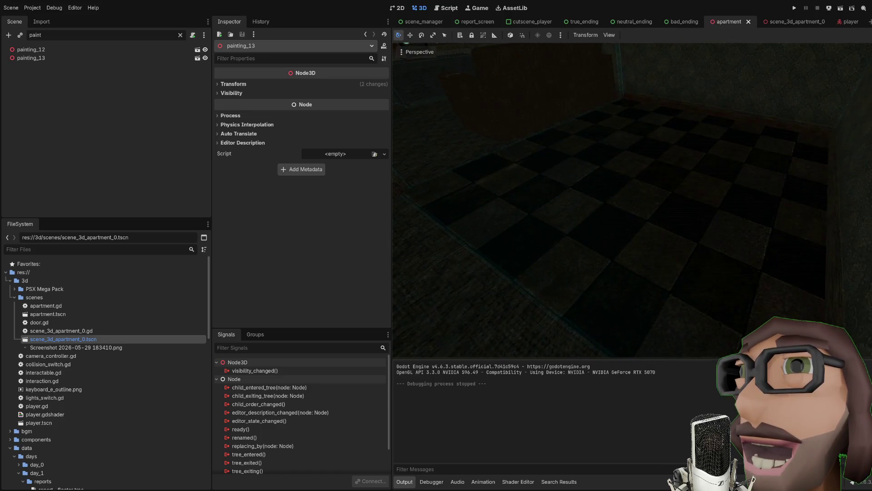
{"action": "scroll", "coordinate": [632, 199], "scroll_direction": "up", "scroll_amount": 5}
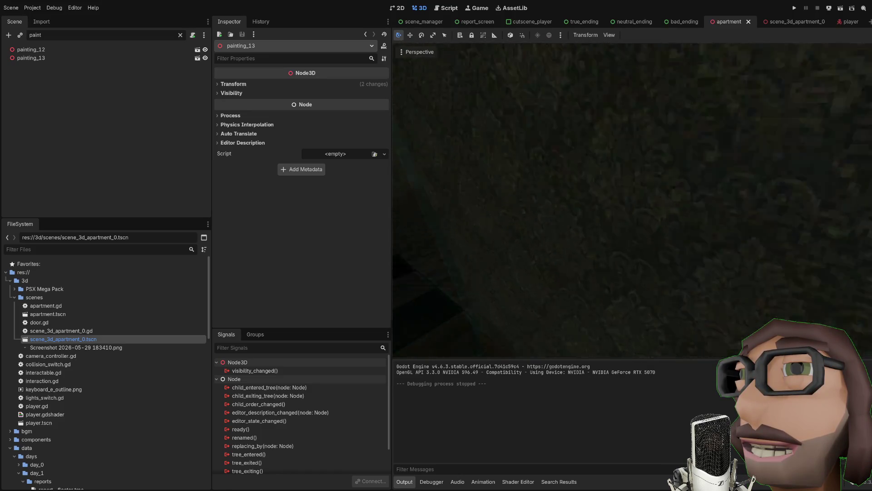
{"action": "scroll", "coordinate": [633, 199], "scroll_direction": "up", "scroll_amount": 2}
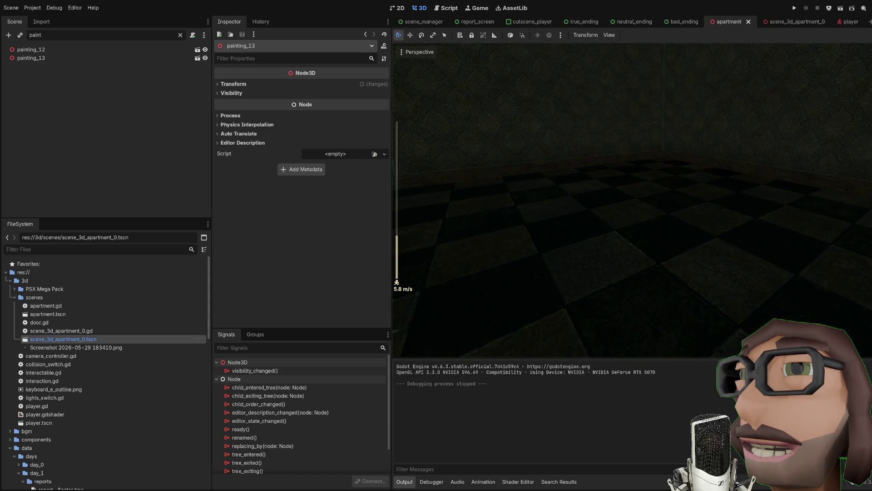
{"action": "scroll", "coordinate": [632, 200], "scroll_direction": "up", "scroll_amount": 3}
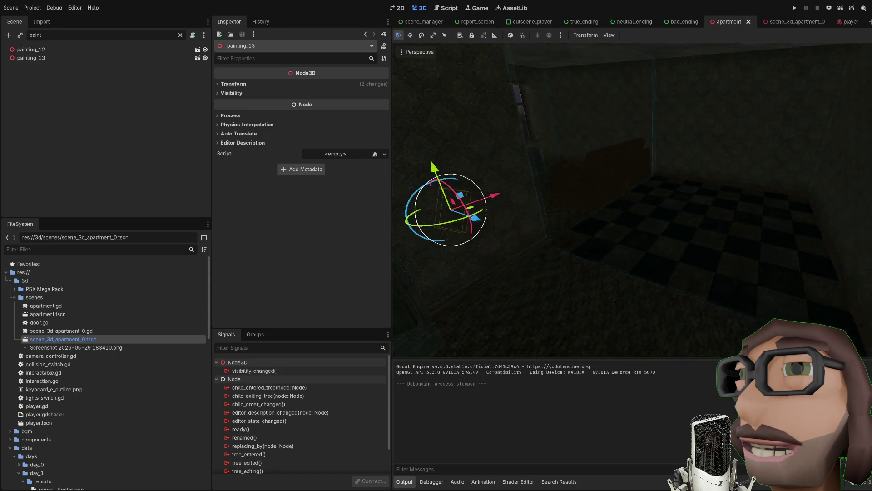
{"action": "scroll", "coordinate": [632, 200], "scroll_direction": "up", "scroll_amount": 3}
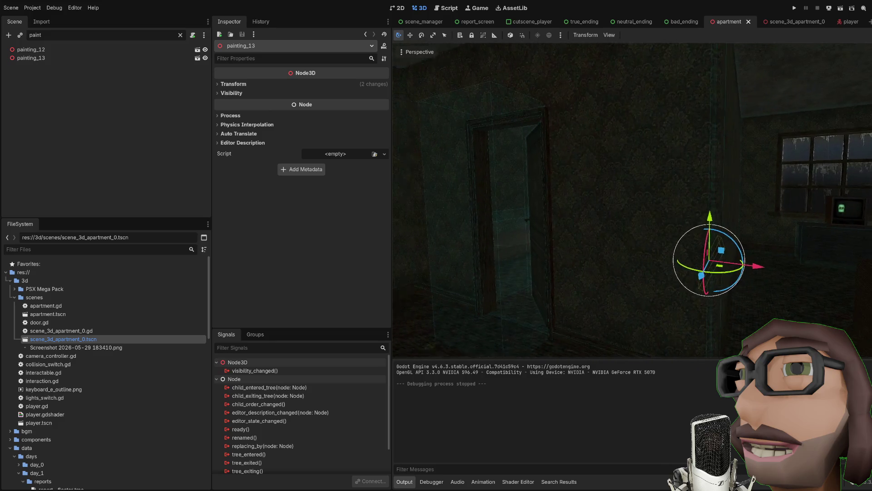
{"action": "scroll", "coordinate": [632, 200], "scroll_direction": "up", "scroll_amount": 3}
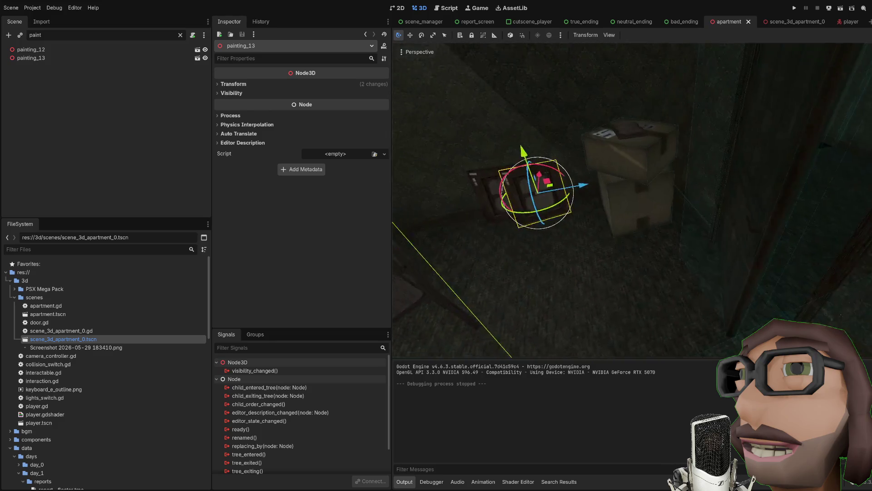
{"action": "scroll", "coordinate": [633, 199], "scroll_direction": "up", "scroll_amount": 5}
{"action": "scroll", "coordinate": [632, 200], "scroll_direction": "up", "scroll_amount": 5}
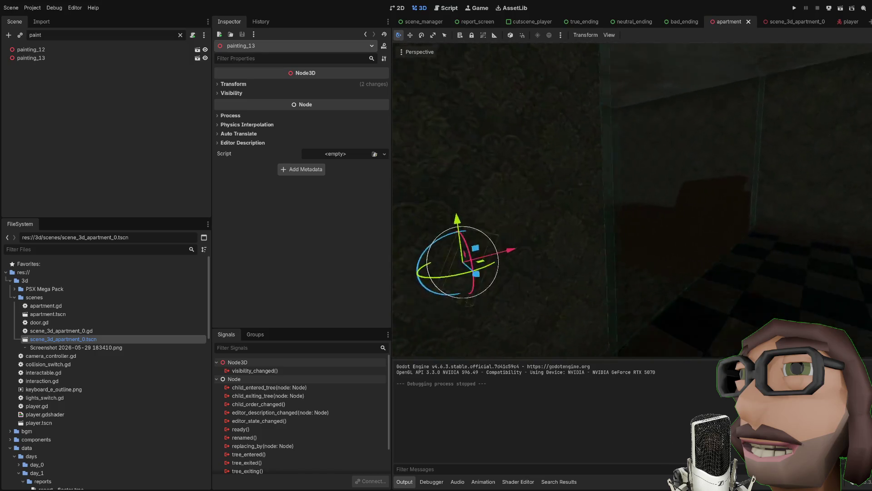
{"action": "scroll", "coordinate": [632, 200], "scroll_direction": "up", "scroll_amount": 2}
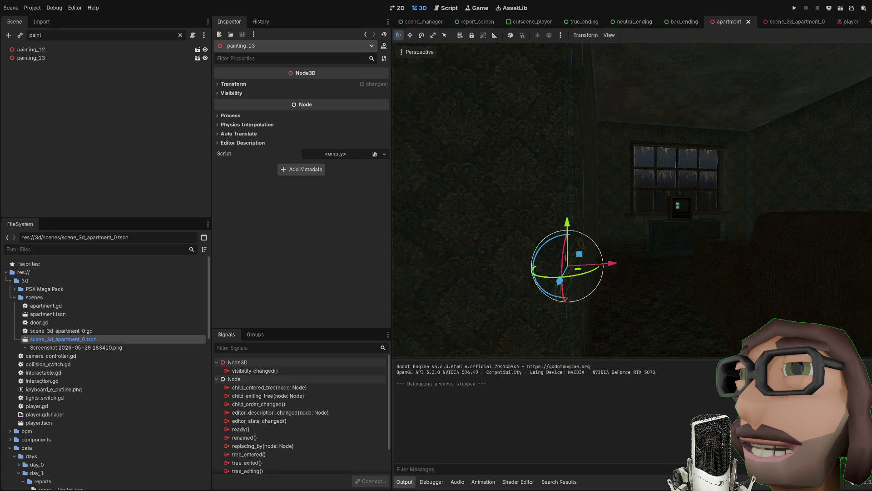
{"action": "scroll", "coordinate": [717, 203], "scroll_direction": "up", "scroll_amount": 5}
{"action": "scroll", "coordinate": [632, 200], "scroll_direction": "up", "scroll_amount": 5}
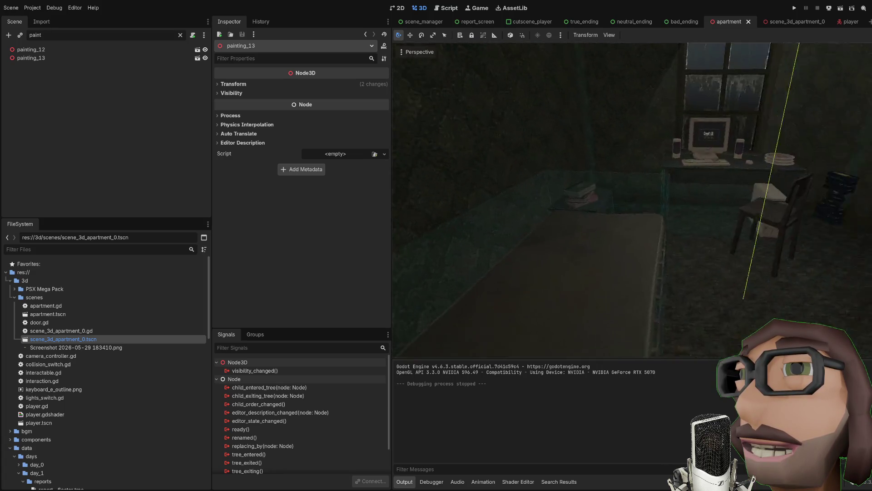
{"action": "scroll", "coordinate": [632, 200], "scroll_direction": "up", "scroll_amount": 5}
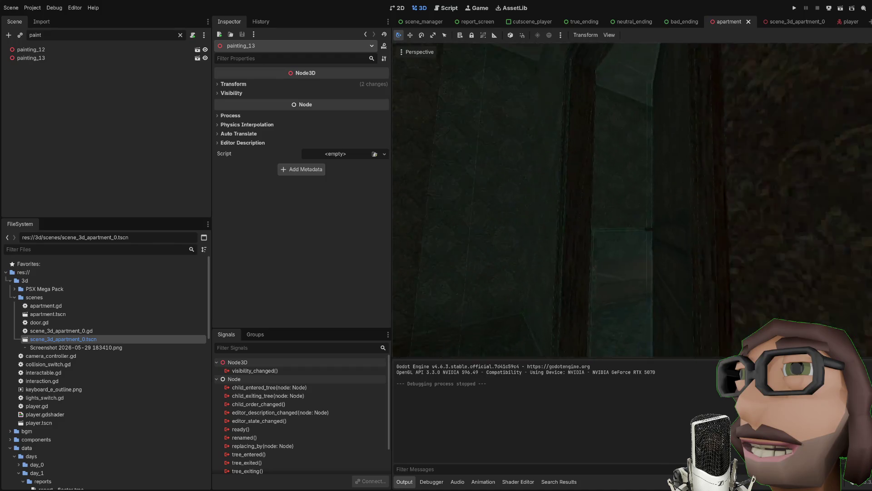
{"action": "scroll", "coordinate": [632, 199], "scroll_direction": "up", "scroll_amount": 3}
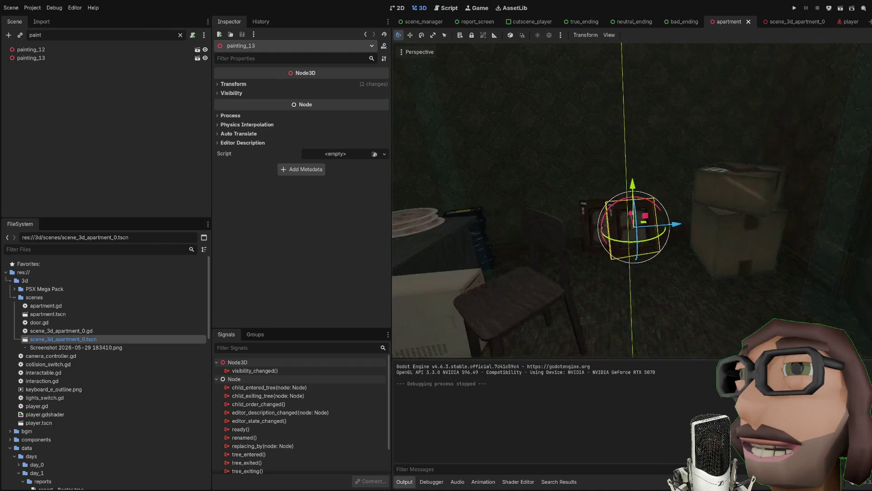
{"action": "key", "text": "F6"}
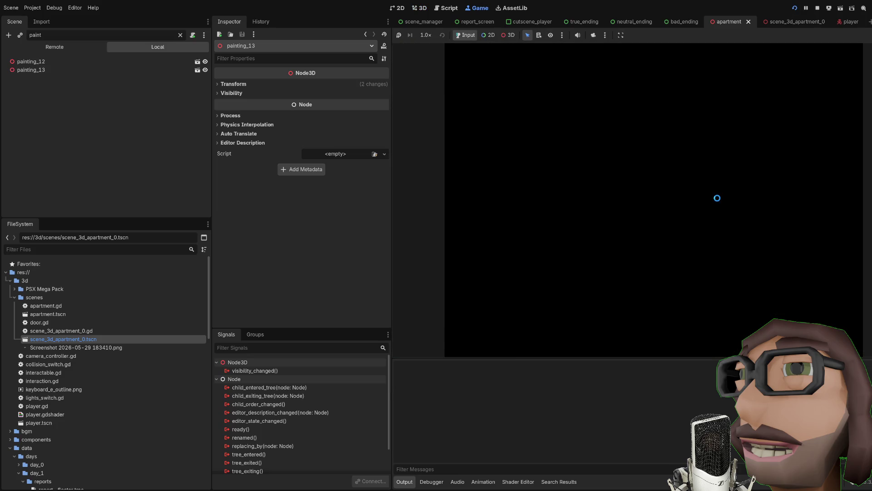
Walk from the door to the PC desk in the running game, then stop it with F8.
{"action": "mouse_move", "coordinate": [263, 201]}
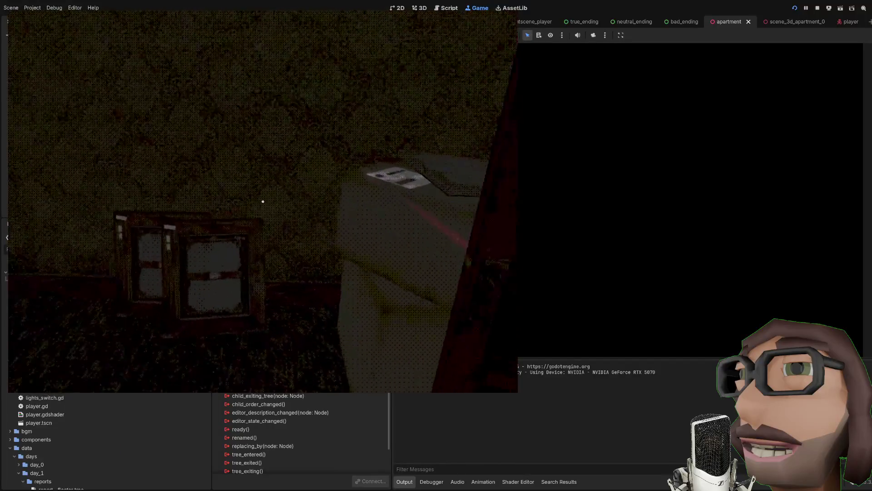
{"action": "key", "text": "w"}
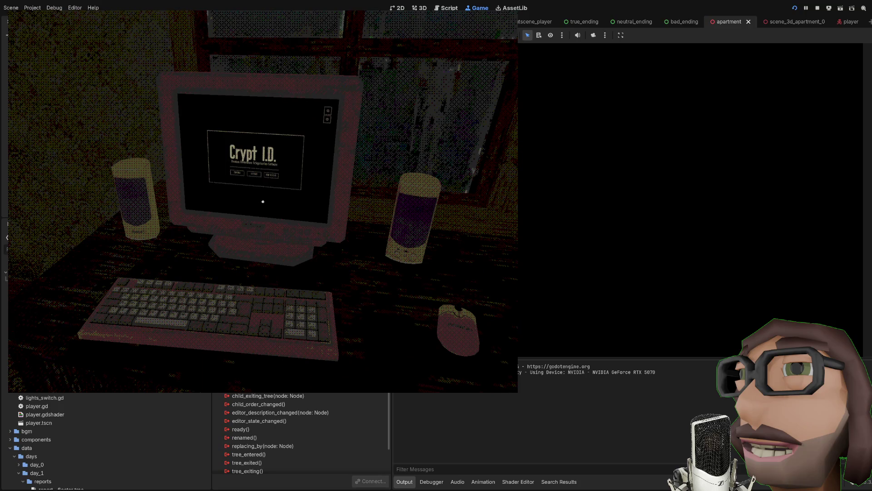
{"action": "key", "text": "F8"}
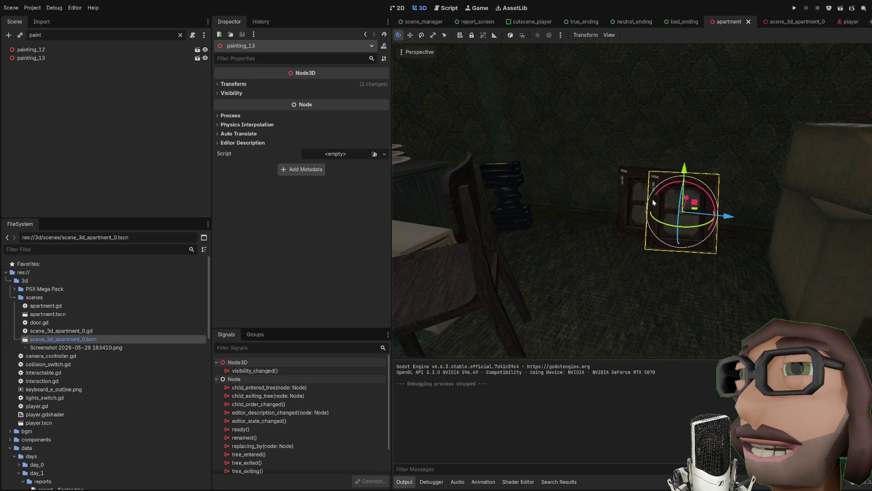
Show the Audio bus panel, orbit the apartment view toward the PC monitor, and clear the 'paint' filter.
{"action": "left_click", "coordinate": [458, 482]}
{"action": "scroll", "coordinate": [667, 396], "scroll_direction": "right", "scroll_amount": 3}
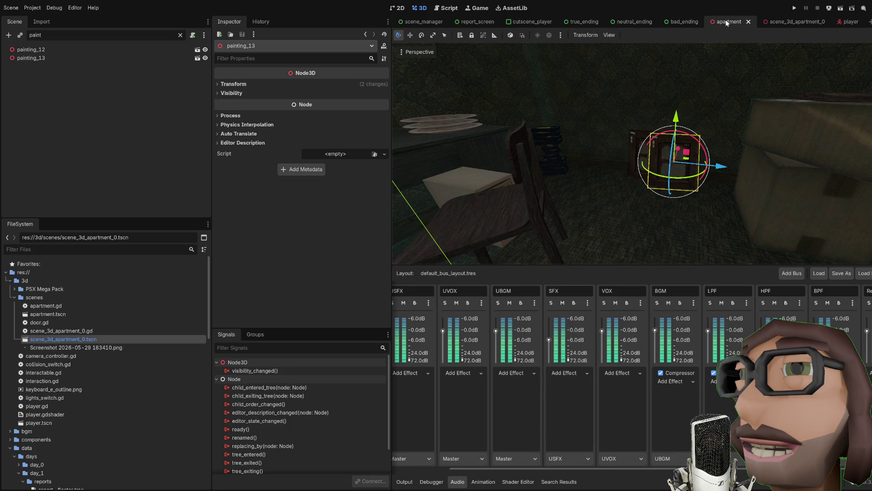
{"action": "left_click", "coordinate": [783, 20]}
{"action": "left_click", "coordinate": [723, 22]}
{"action": "mouse_move", "coordinate": [716, 127]}
{"action": "left_mouse_down"}
{"action": "mouse_move", "coordinate": [660, 137]}
{"action": "mouse_move", "coordinate": [634, 159]}
{"action": "left_mouse_up"}
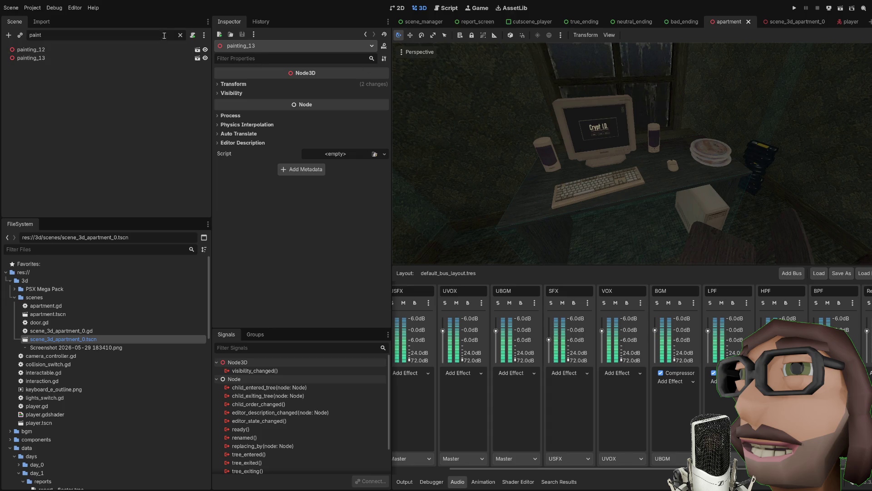
{"action": "left_click", "coordinate": [180, 35]}
Filter for 'pc' and add an AudioStreamPlayer3D child to pc_monitor_mp_12.
{"action": "left_click", "coordinate": [466, 119]}
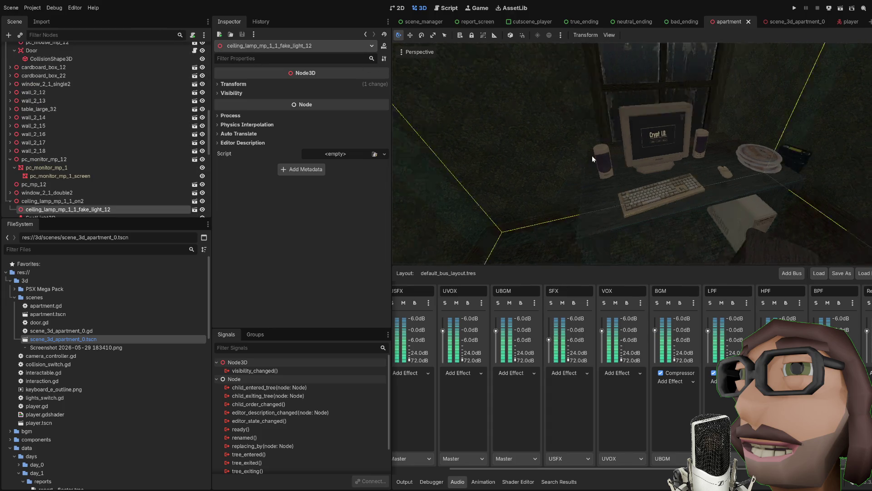
{"action": "scroll", "coordinate": [128, 150], "scroll_direction": "up", "scroll_amount": 1}
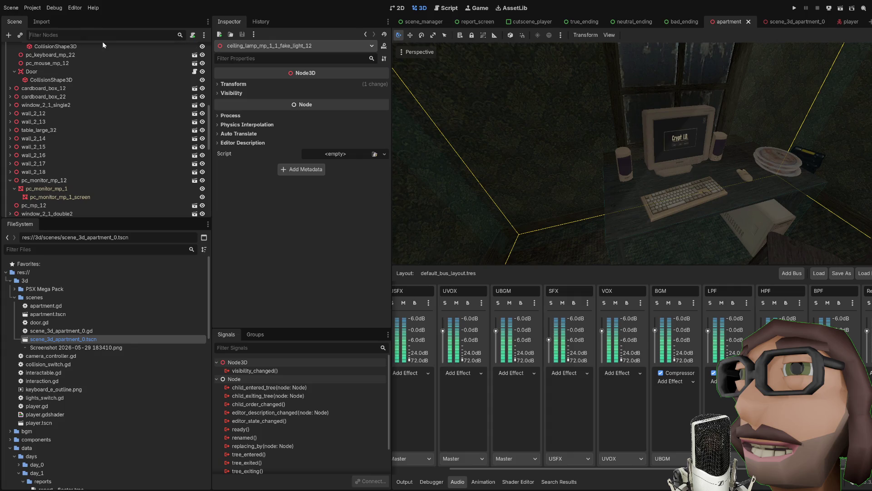
{"action": "type", "text": "pc"}
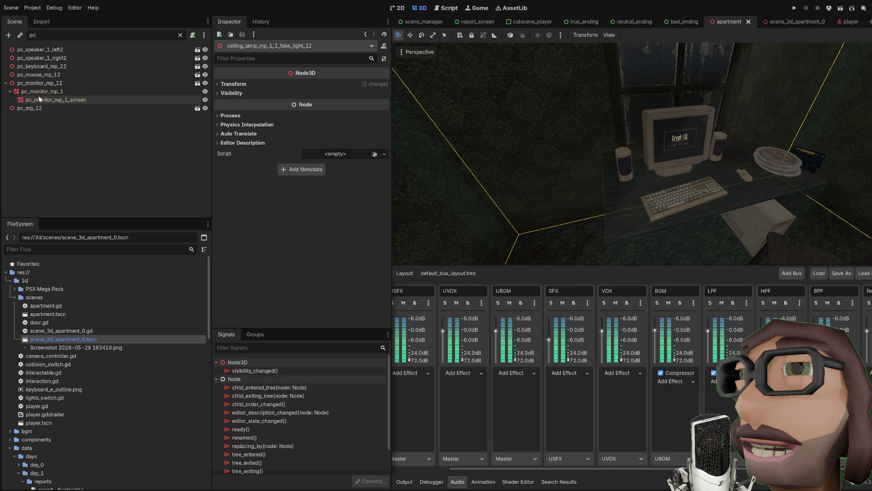
{"action": "left_click", "coordinate": [36, 50]}
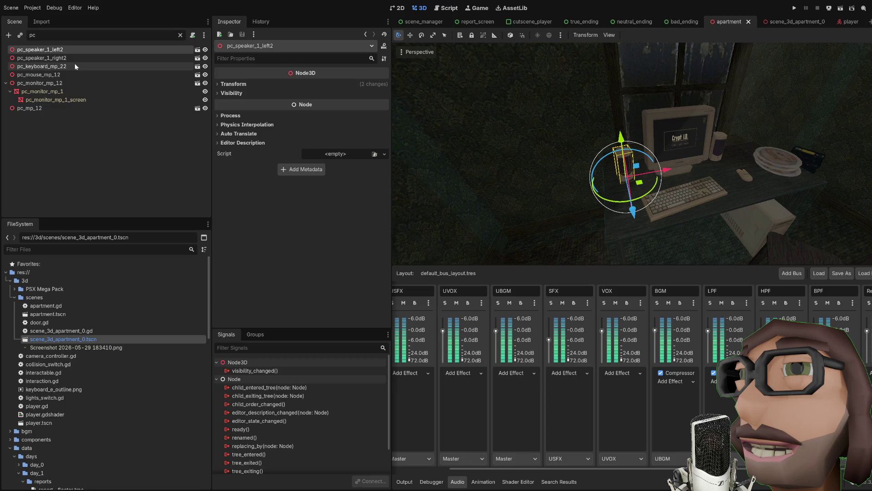
{"action": "left_click", "coordinate": [52, 83]}
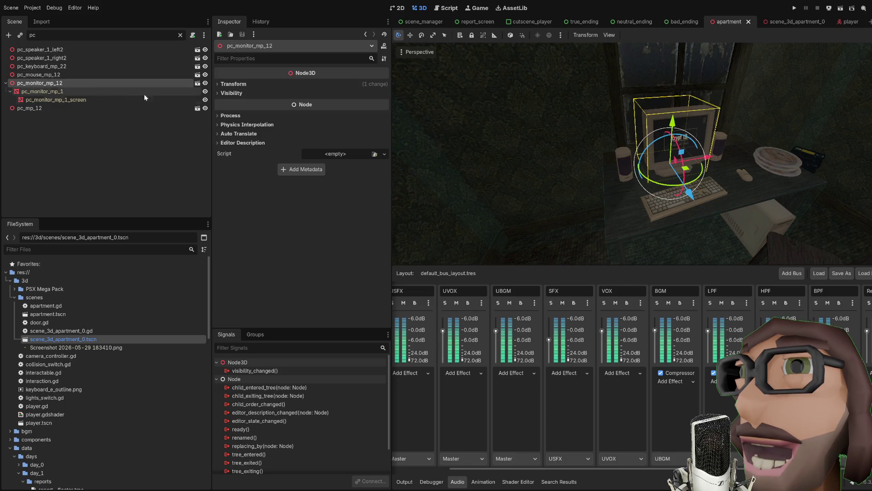
{"action": "left_click", "coordinate": [61, 90]}
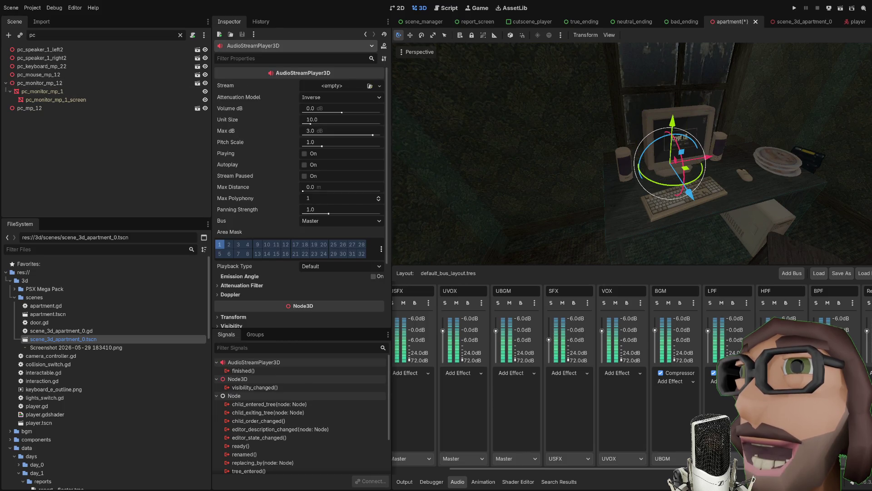
Move the audio player up in front of the monitor screen.
{"action": "scroll", "coordinate": [615, 123], "scroll_direction": "up", "scroll_amount": 2}
{"action": "left_click_drag", "start_coordinate": [631, 118], "coordinate": [751, 151]}
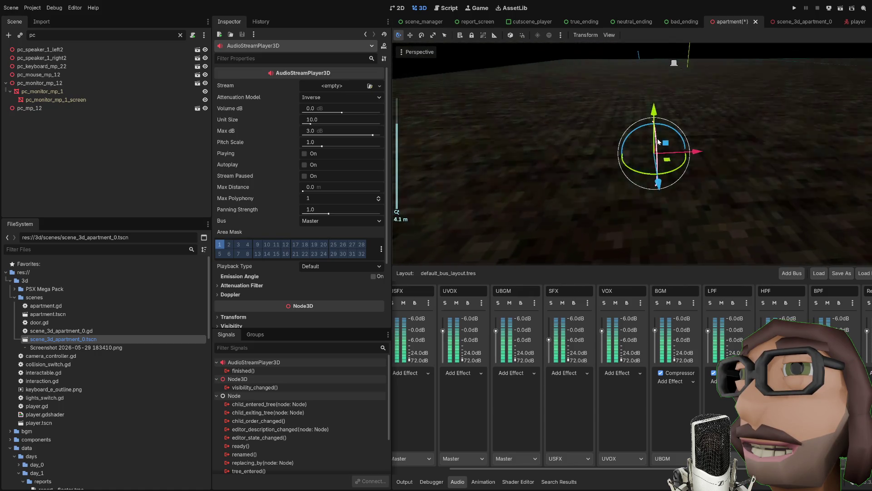
{"action": "mouse_move", "coordinate": [707, 166]}
{"action": "left_mouse_down"}
{"action": "mouse_move", "coordinate": [741, 108]}
{"action": "mouse_move", "coordinate": [718, 100]}
{"action": "left_mouse_up"}
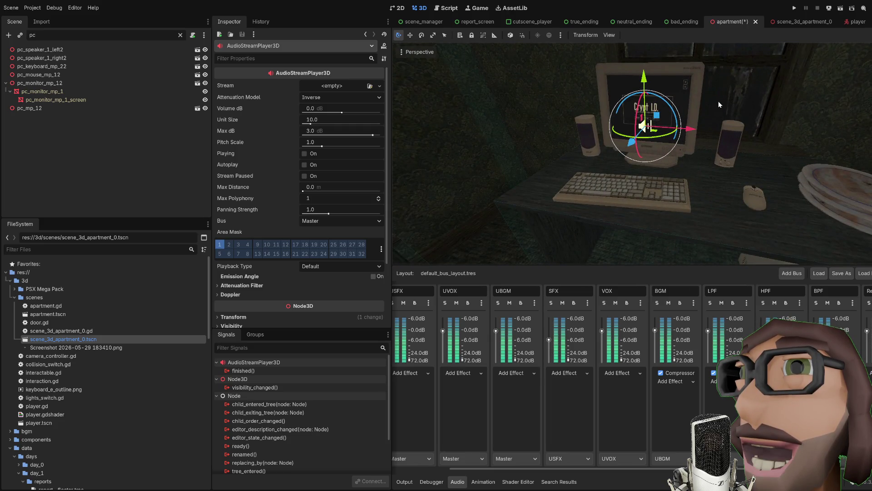
{"action": "scroll", "coordinate": [718, 101], "scroll_direction": "up", "scroll_amount": 5}
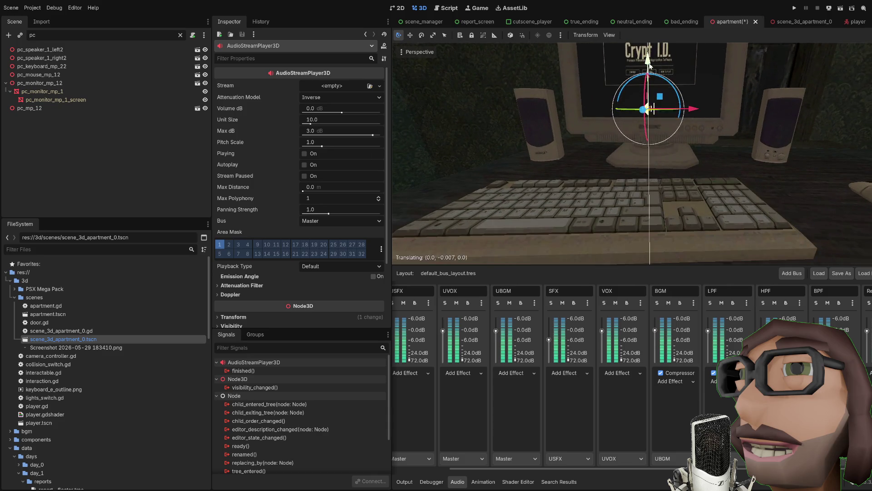
{"action": "scroll", "coordinate": [727, 128], "scroll_direction": "down", "scroll_amount": 4}
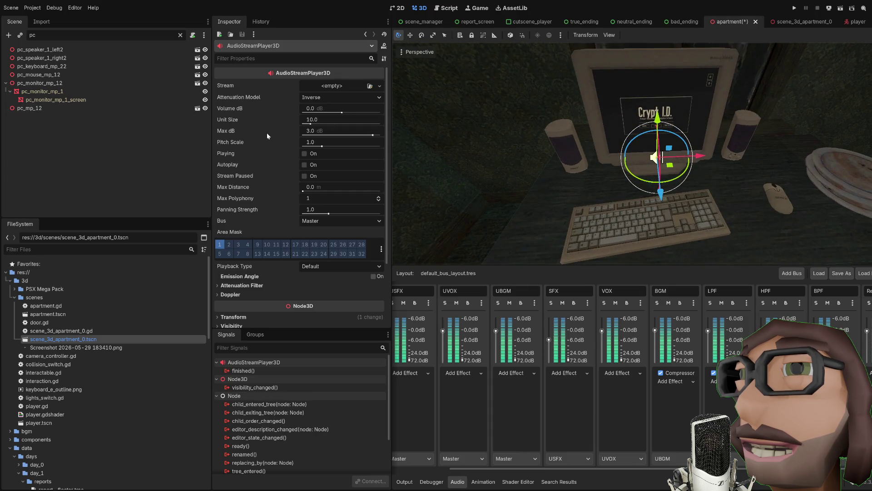
{"action": "left_click", "coordinate": [180, 35]}
{"action": "scroll", "coordinate": [135, 139], "scroll_direction": "down", "scroll_amount": 3}
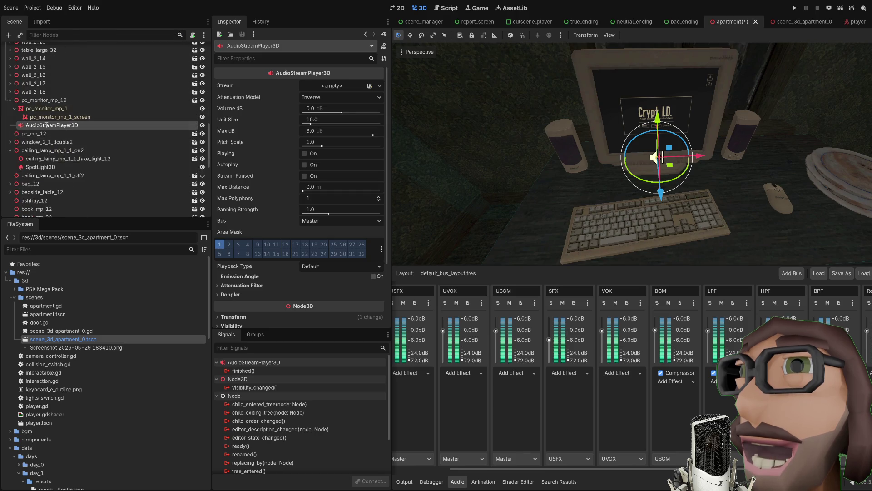
Rename the AudioStreamPlayer3D to BGMLoFi.
{"action": "type", "text": "BGM"}
{"action": "key", "text": "Return"}
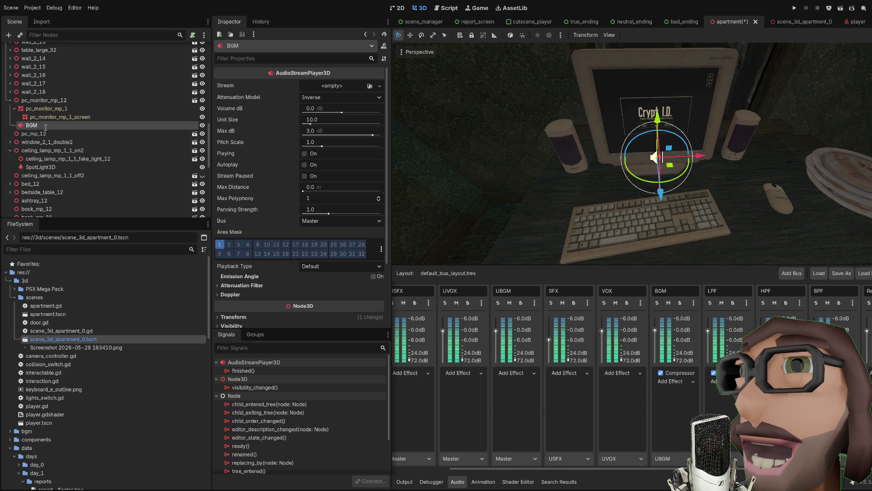
{"action": "type", "text": "Lofi"}
{"action": "key", "text": "Return"}
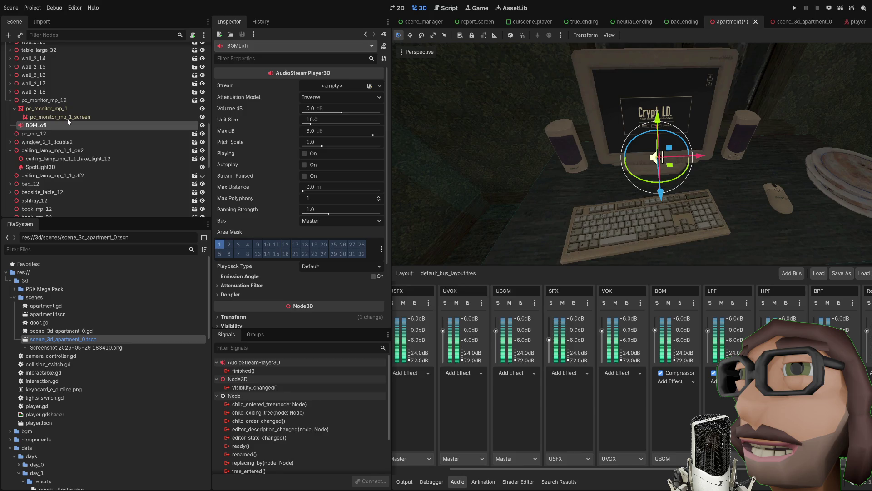
{"action": "key", "text": "F2"}
{"action": "type", "text": "BGMLoFi"}
{"action": "key", "text": "Return"}
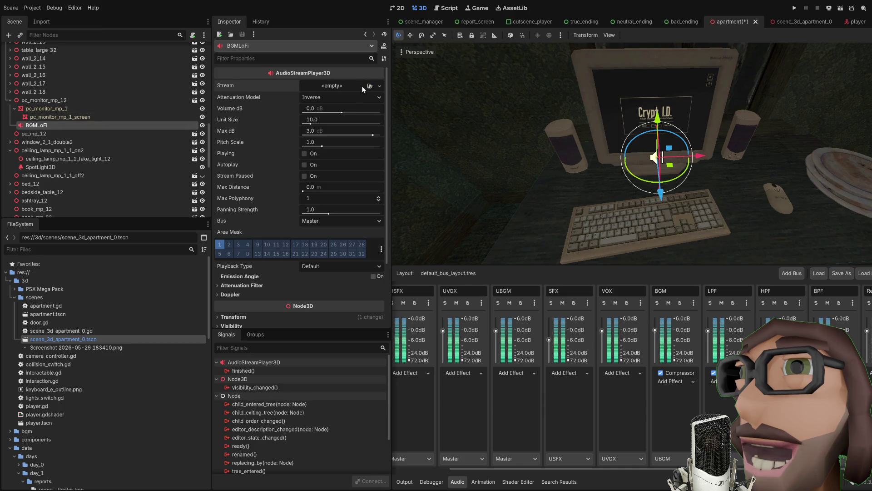
Give BGMLoFi the CryptID title-screen BGM as its stream and add a new audio bus.
{"action": "key", "text": "ctrl+z"}
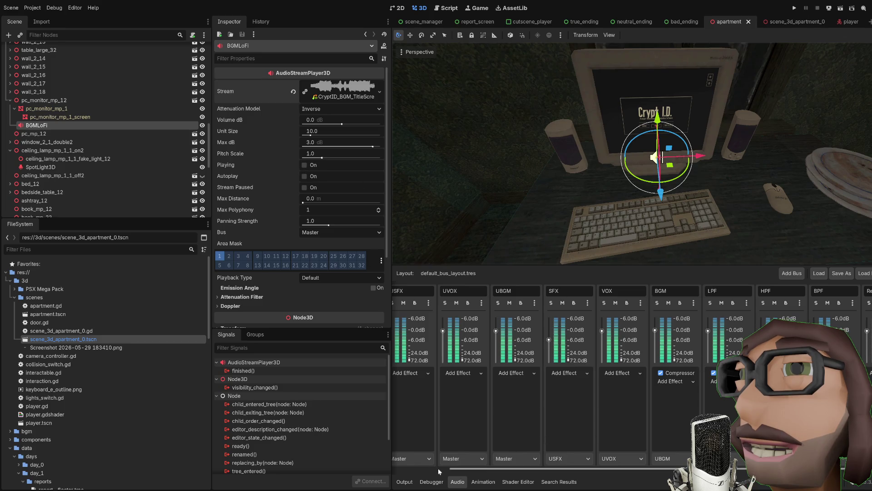
{"action": "left_click", "coordinate": [789, 275]}
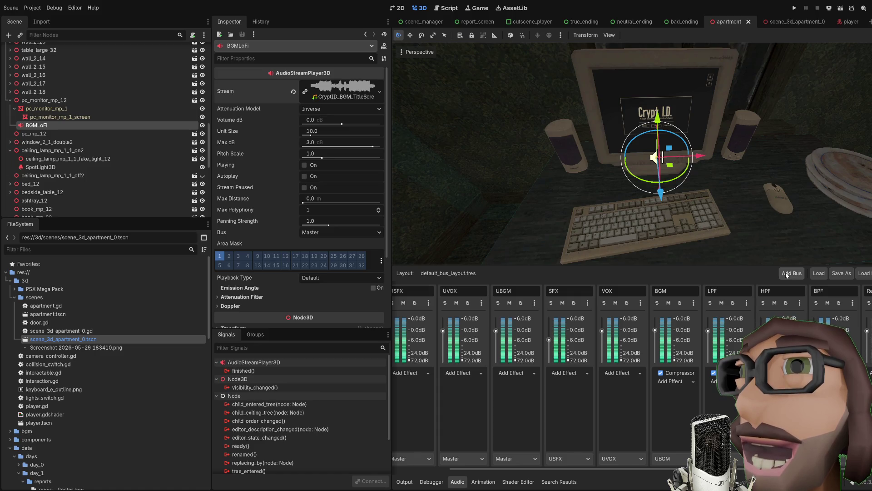
{"action": "scroll", "coordinate": [330, 238], "scroll_direction": "down", "scroll_amount": 3}
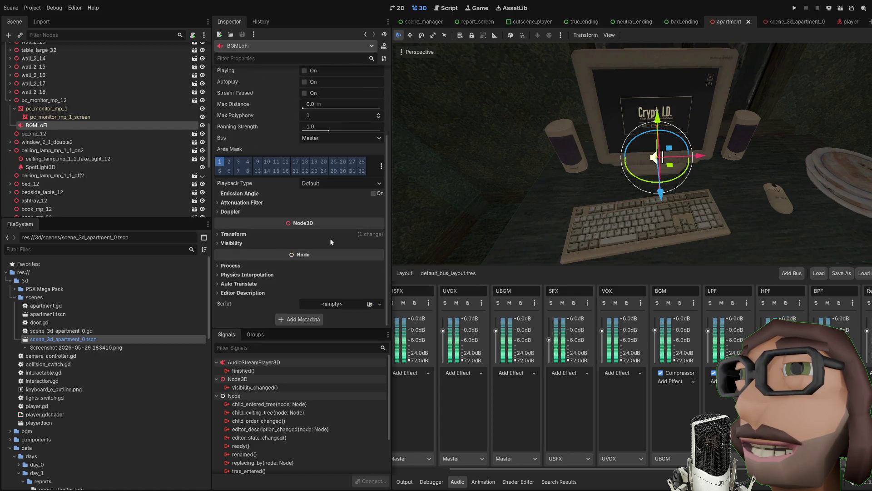
{"action": "scroll", "coordinate": [329, 238], "scroll_direction": "up", "scroll_amount": 3}
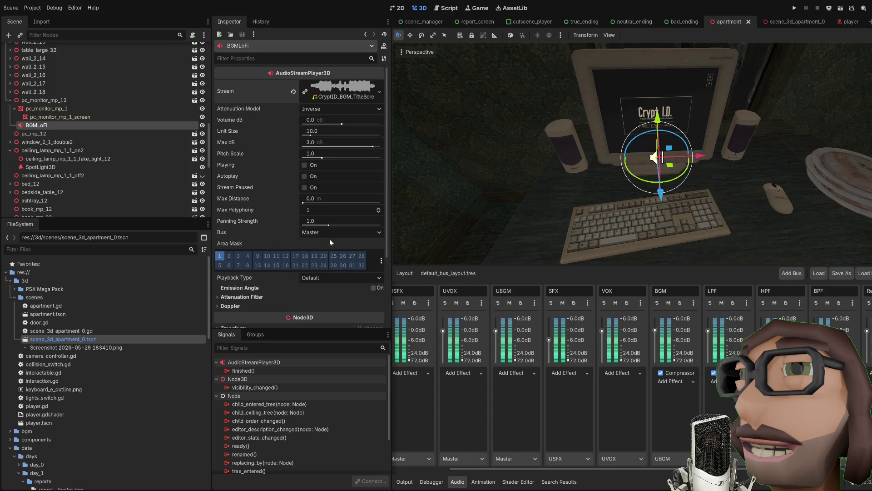
Lower BGMLoFi's Unit Size from 10.0 to 5.0.
{"action": "left_click", "coordinate": [310, 133]}
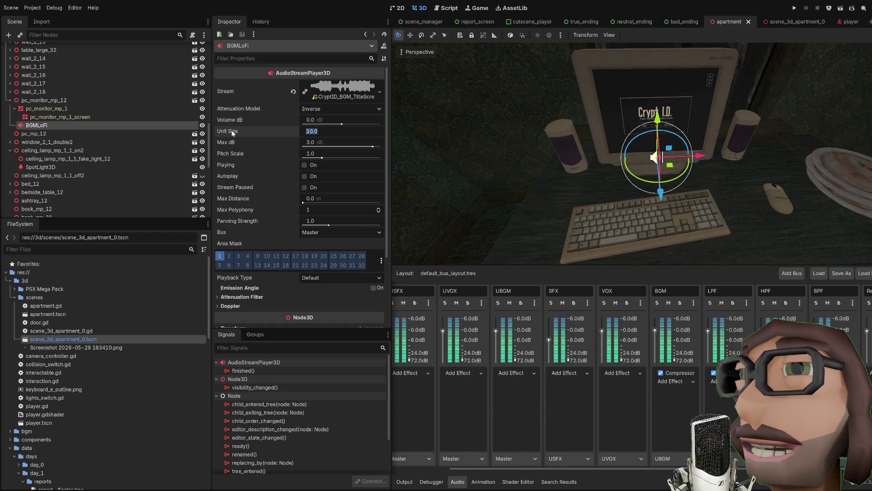
{"action": "type", "text": "5"}
{"action": "key", "text": "Return"}
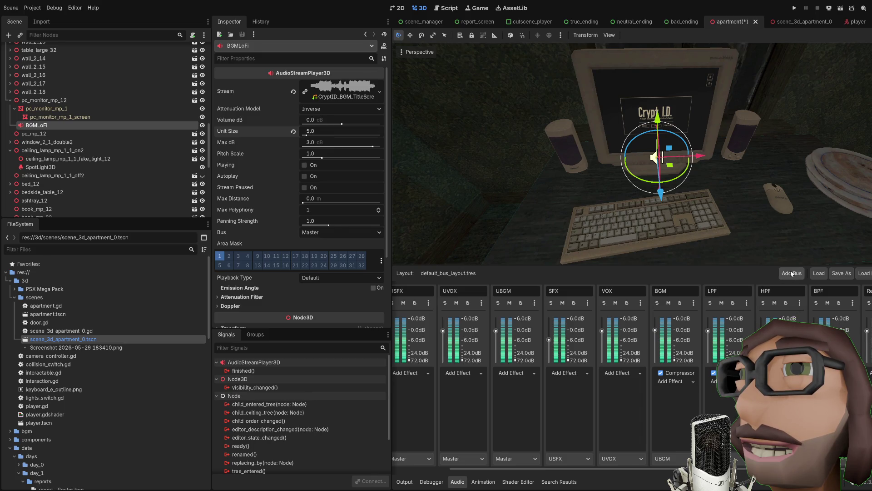
Rename the new audio bus to LOFI.
{"action": "scroll", "coordinate": [869, 299], "scroll_direction": "right", "scroll_amount": 1}
{"action": "type", "text": "LC"}
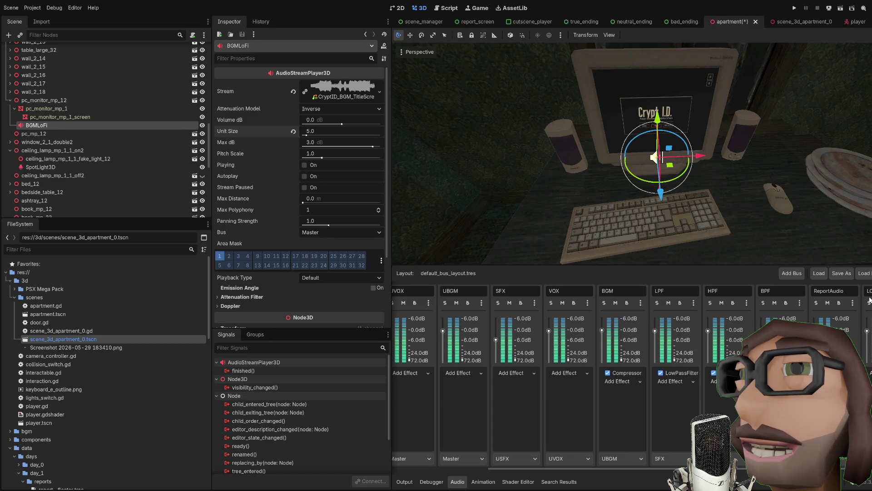
{"action": "key", "text": "Return"}
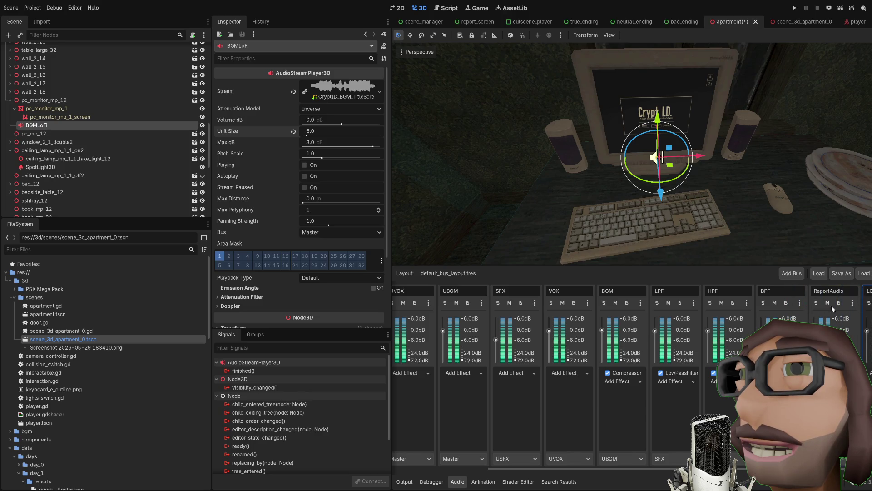
Move the LOFI bus right after BPF and raise the BandPassFilter resonance from 0.5 to 0.6.
{"action": "left_click_drag", "start_coordinate": [826, 308], "coordinate": [808, 305]}
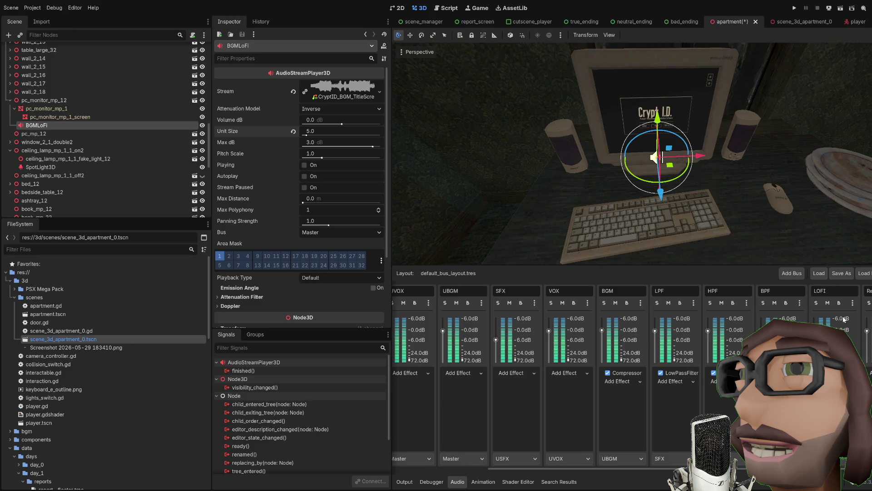
{"action": "left_click", "coordinate": [826, 373]}
{"action": "left_click_drag", "start_coordinate": [346, 100], "coordinate": [353, 101]}
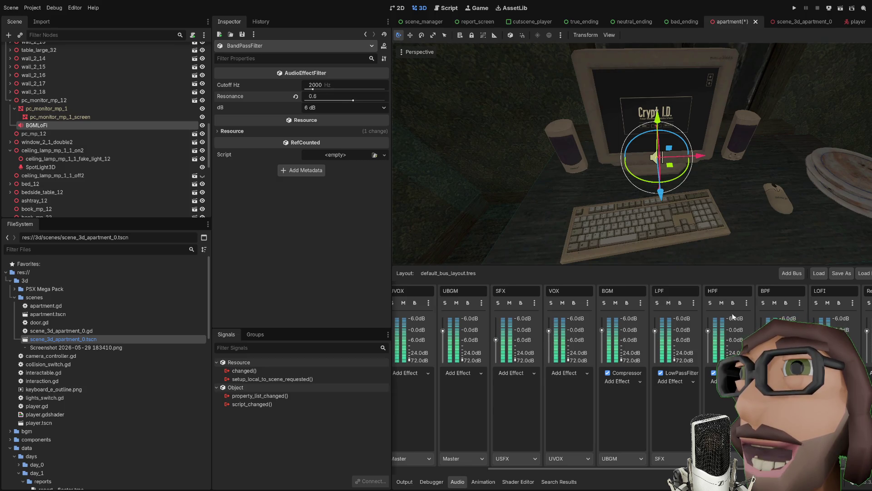
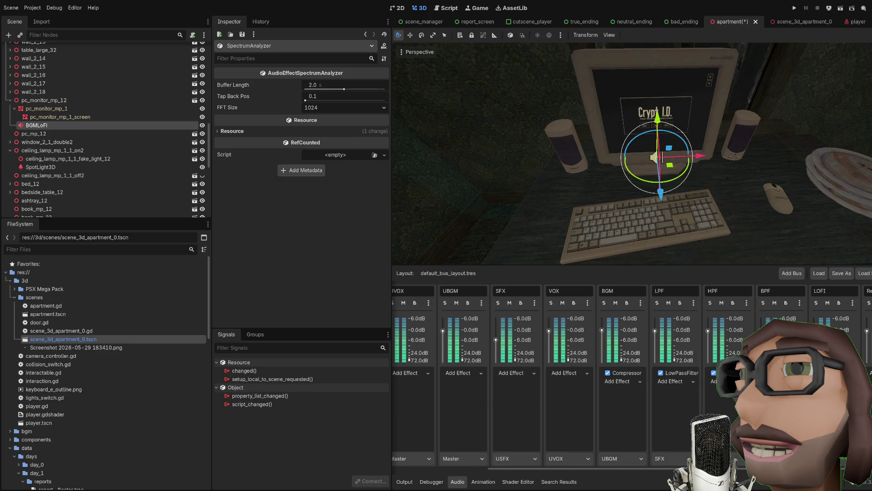
Set the LPF bus LowPassFilter cutoff to 3000 Hz.
{"action": "left_click", "coordinate": [679, 372]}
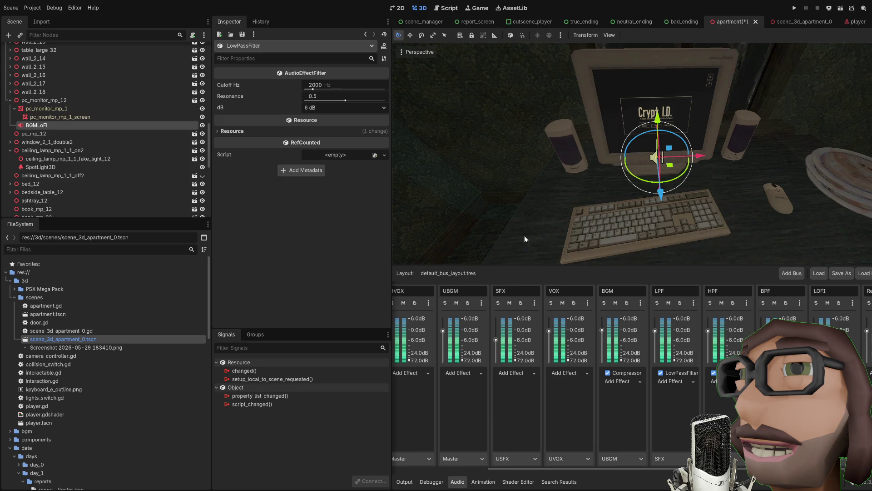
{"action": "left_click", "coordinate": [333, 84]}
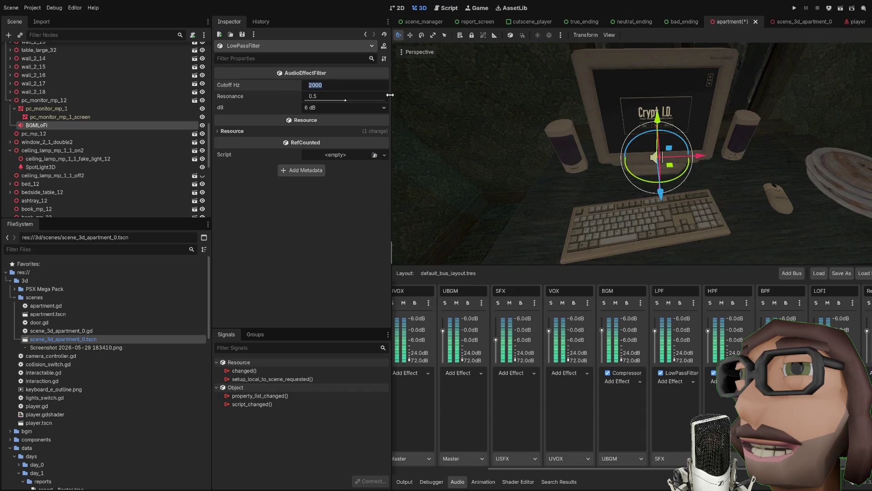
{"action": "type", "text": "3000"}
{"action": "key", "text": "Return"}
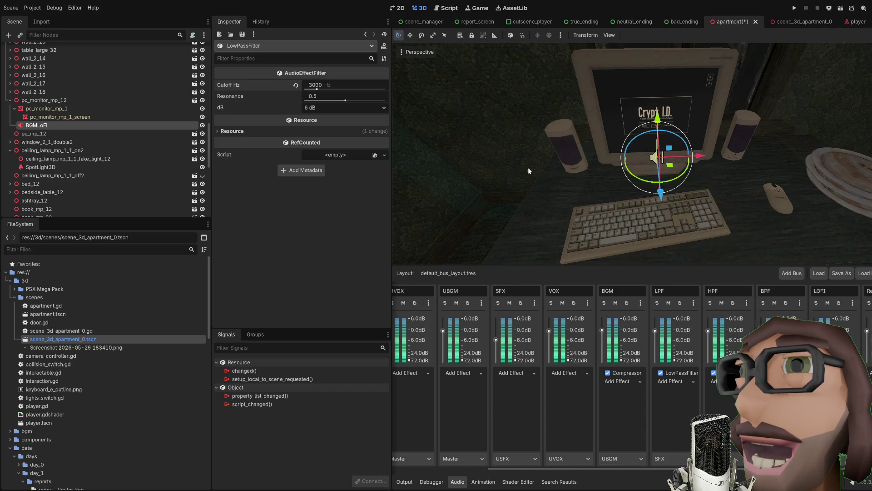
Set the HighPassFilter cutoff to 3500 Hz, save the scene, and select the BGMLoFi node.
{"action": "left_click", "coordinate": [727, 373]}
{"action": "left_click", "coordinate": [337, 82]}
{"action": "type", "text": "3500"}
{"action": "key", "text": "Return"}
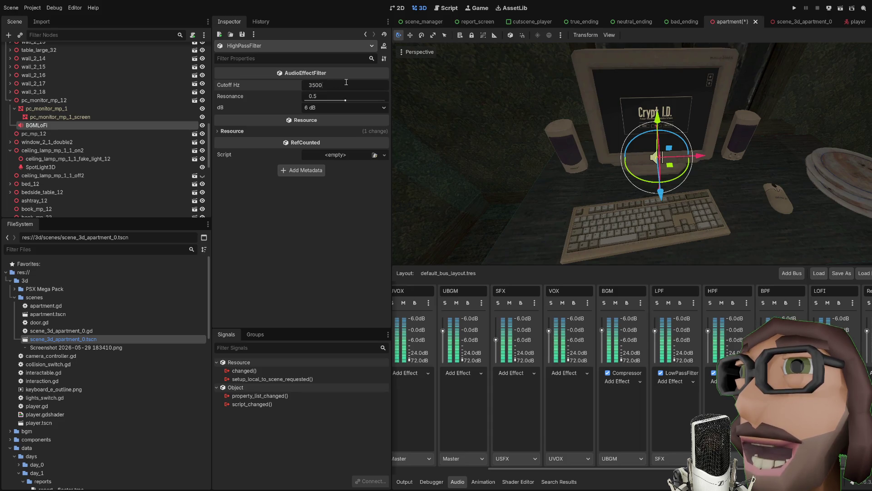
{"action": "key", "text": "ctrl+s"}
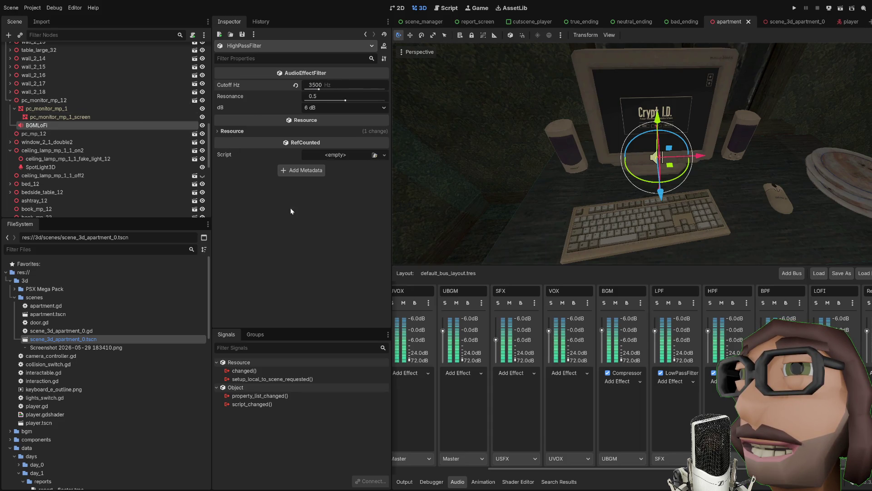
{"action": "left_click", "coordinate": [88, 117]}
{"action": "left_click", "coordinate": [68, 125]}
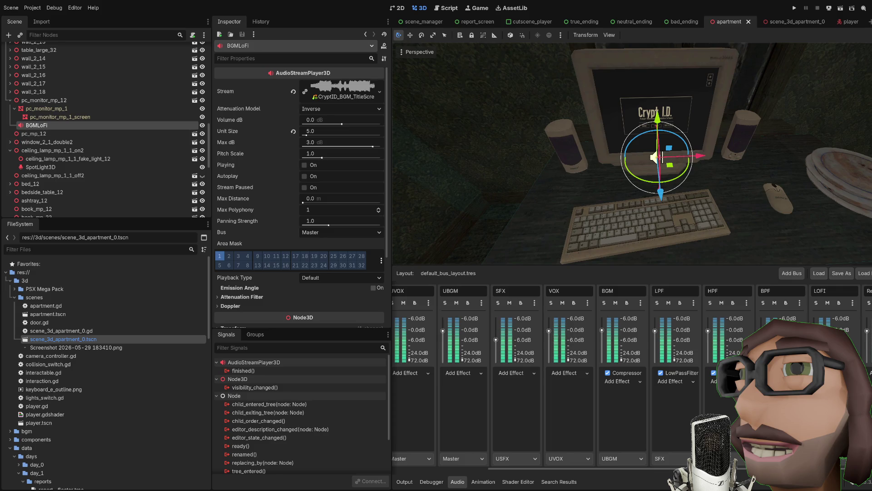
Route BGMLoFi to the LOFI bus, enable Autoplay, save, and run the game.
{"action": "left_click", "coordinate": [330, 333]}
{"action": "key", "text": "ctrl+s"}
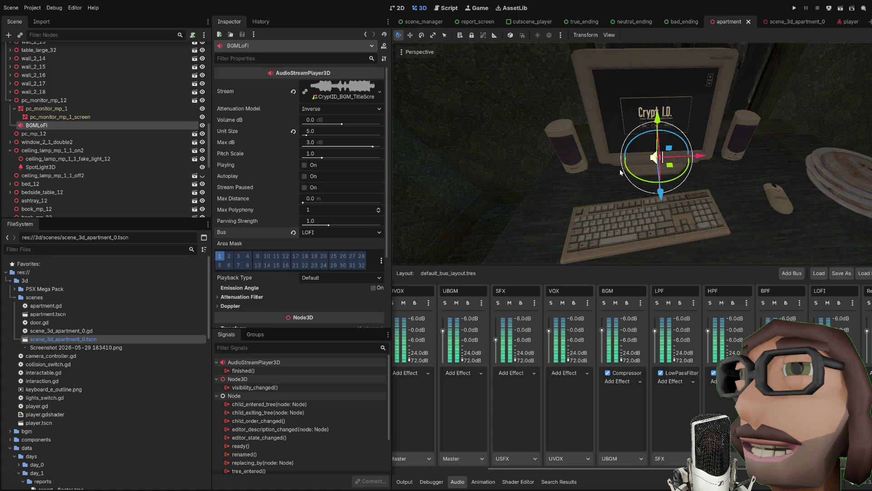
{"action": "left_click", "coordinate": [304, 176]}
{"action": "key", "text": "ctrl+s"}
{"action": "key", "text": "F5"}
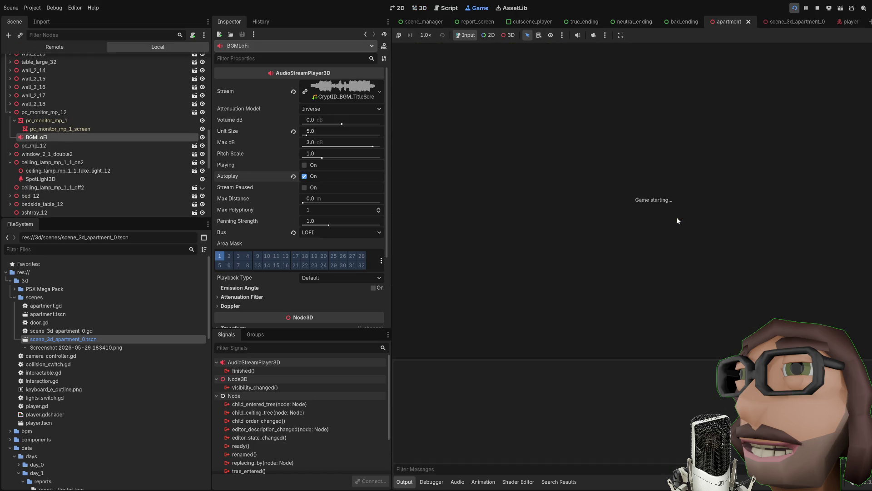
In-game, open the apartment door and walk toward the desk PC, then stop the game.
{"action": "key", "text": "e"}
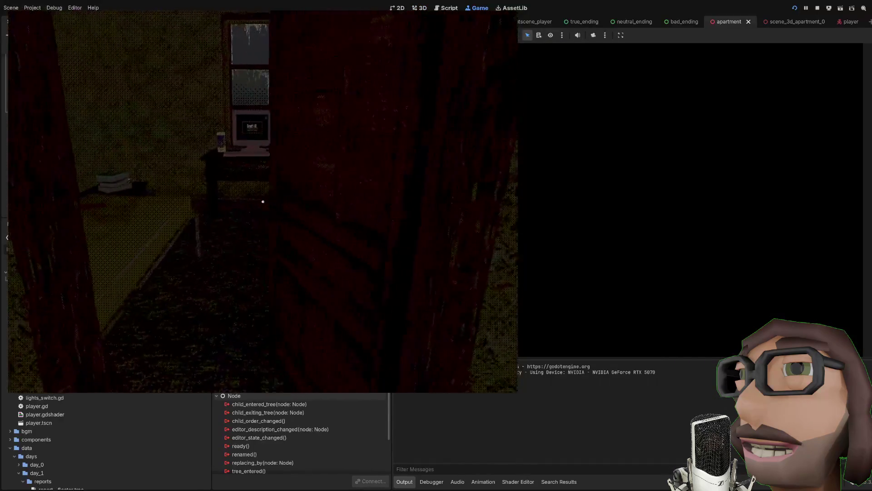
{"action": "key", "text": "w"}
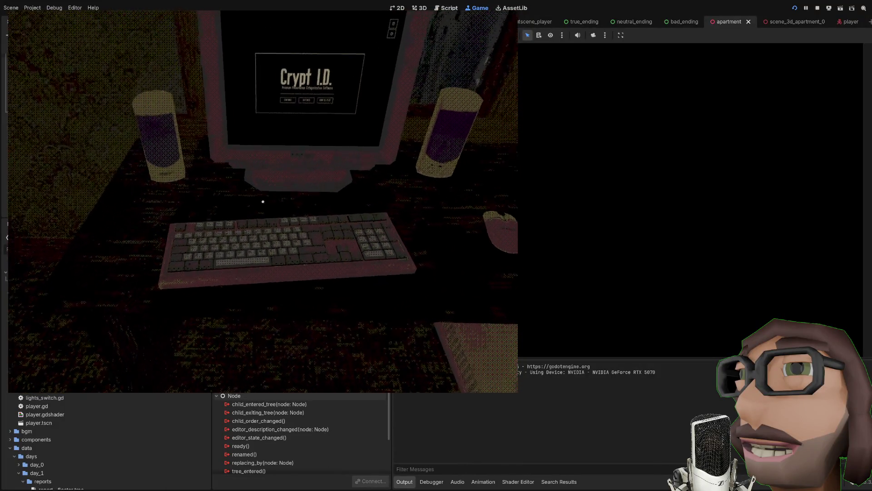
{"action": "key", "text": "F8"}
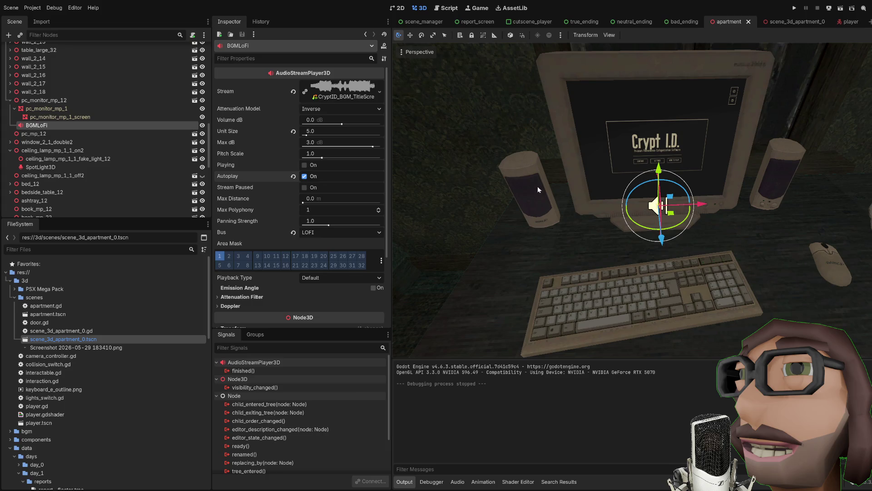
In the audio mixer, lower the LowPassFilter cutoff to 2500 Hz.
{"action": "left_click", "coordinate": [517, 481]}
{"action": "left_click", "coordinate": [560, 484]}
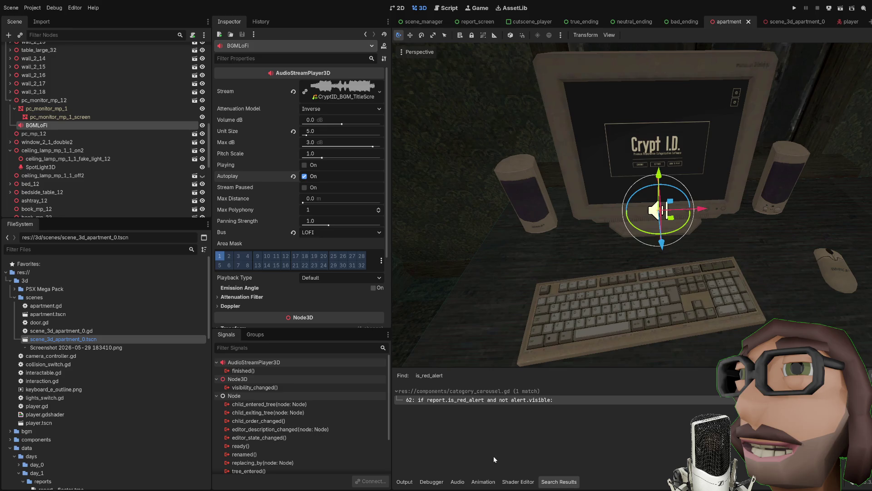
{"action": "left_click", "coordinate": [458, 482]}
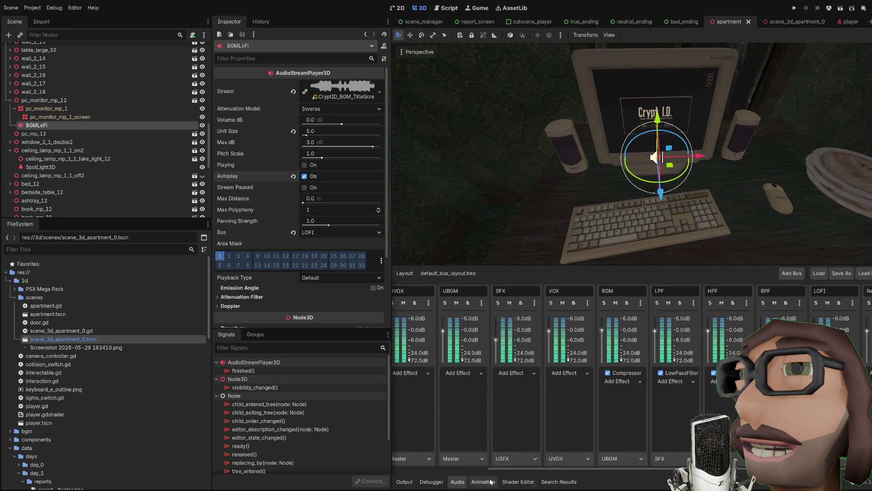
{"action": "left_click", "coordinate": [680, 372]}
{"action": "left_click", "coordinate": [337, 85]}
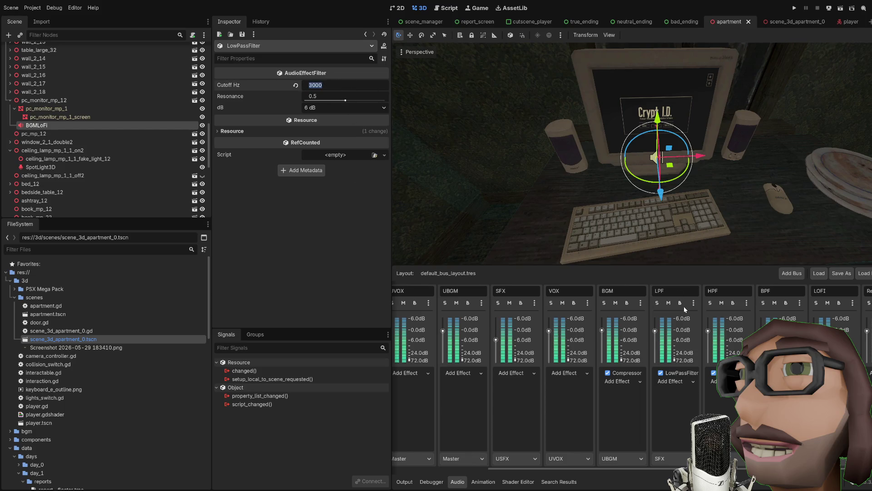
{"action": "type", "text": "2500 Hz"}
{"action": "key", "text": "Return"}
Briefly test the game, then undo to restore BGMLoFi's Unit Size to 10.
{"action": "key", "text": "F5"}
{"action": "key", "text": "F8"}
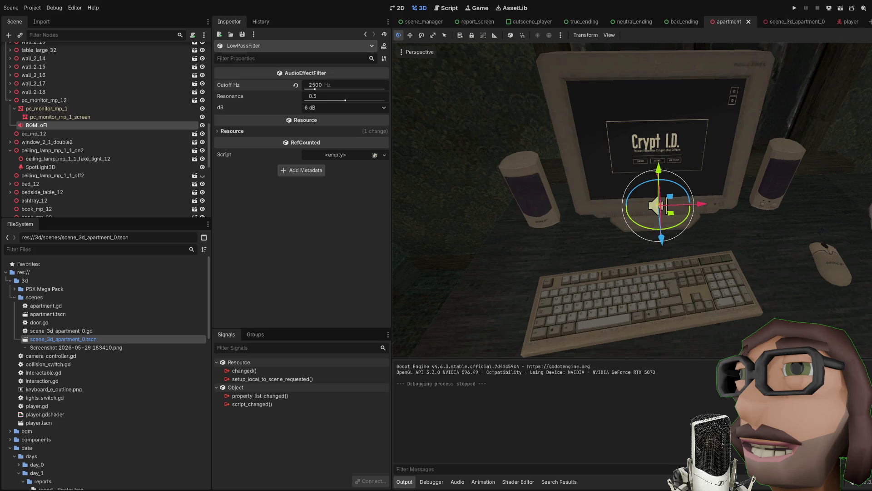
{"action": "key", "text": "ctrl+z"}
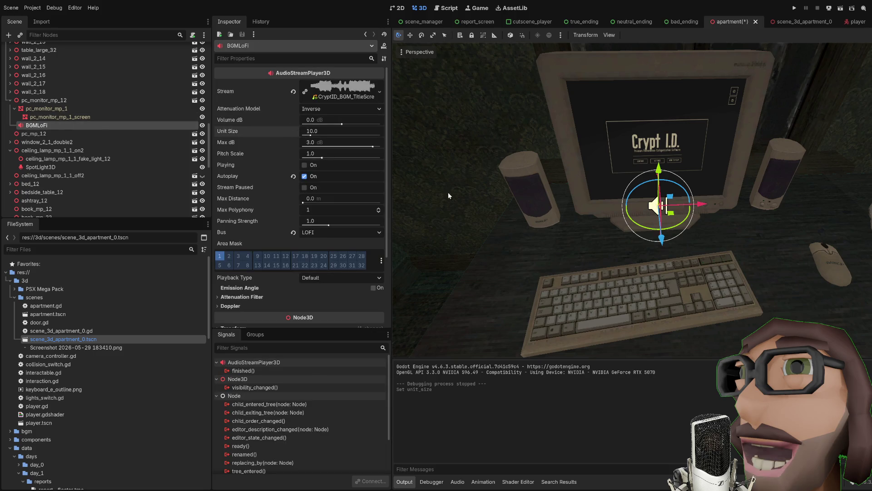
Playtest by opening the door, walking to the desk PC and sitting at the monitor, then stop.
{"action": "key", "text": "F5"}
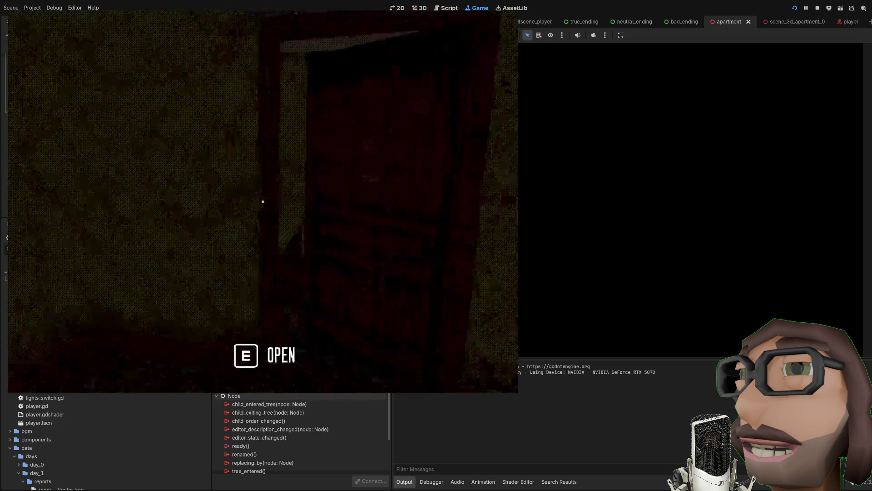
{"action": "key", "text": "e"}
{"action": "key", "text": "w"}
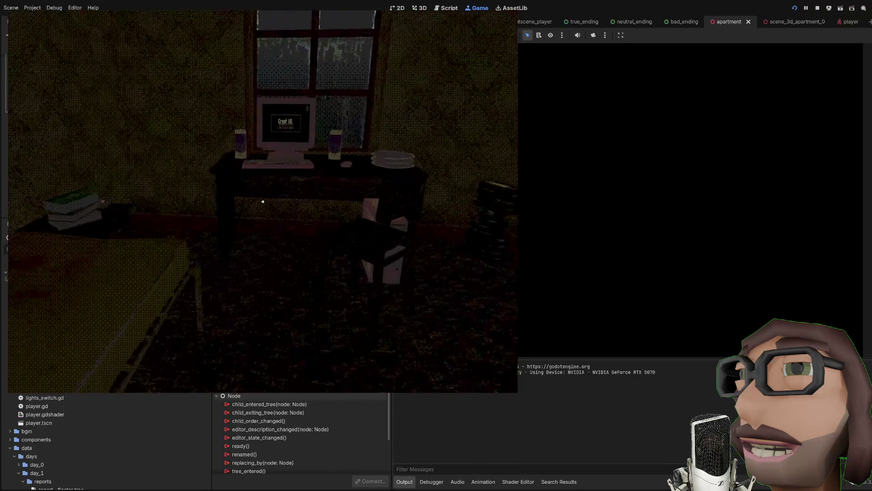
{"action": "key", "text": "w"}
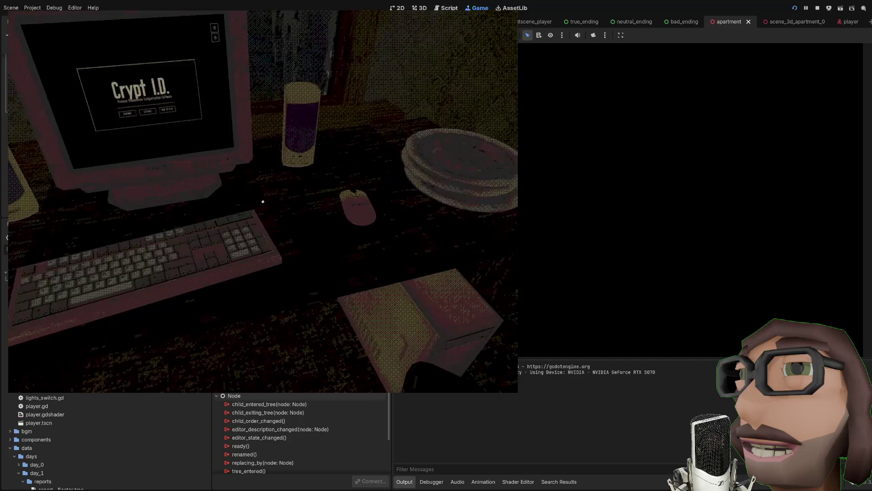
{"action": "key", "text": "e"}
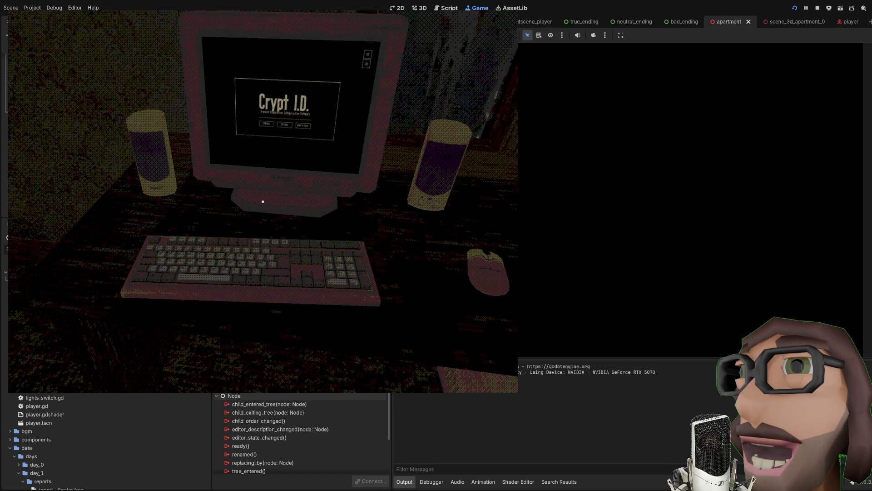
{"action": "key", "text": "F8"}
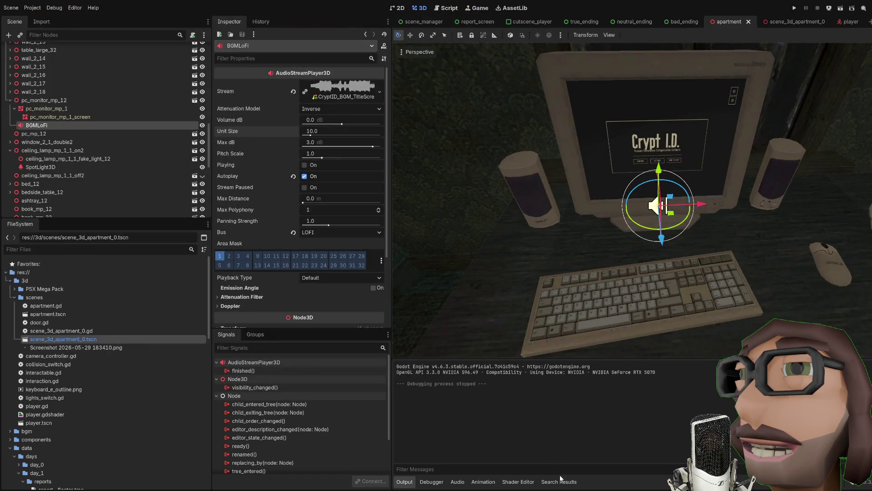
Set the LowPassFilter cutoff back to 3000 Hz and test it in a quick run.
{"action": "left_click", "coordinate": [559, 478]}
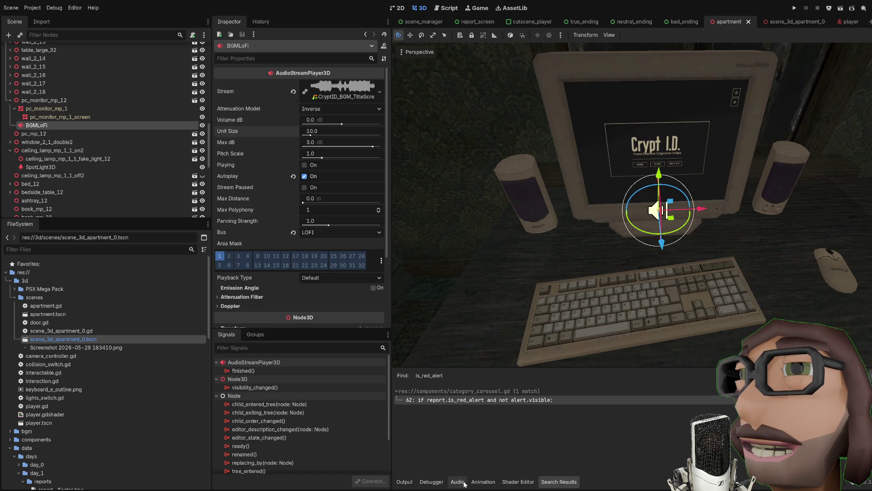
{"action": "left_click", "coordinate": [457, 481]}
{"action": "left_click", "coordinate": [681, 373]}
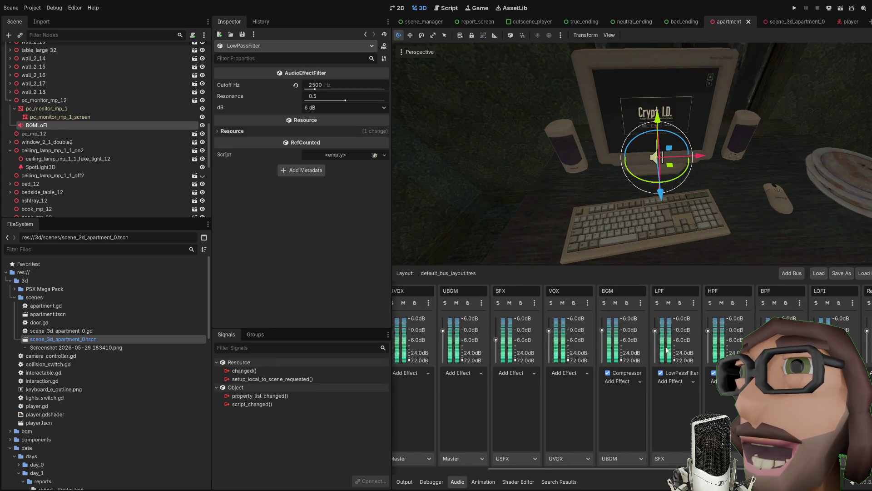
{"action": "left_click", "coordinate": [359, 85]}
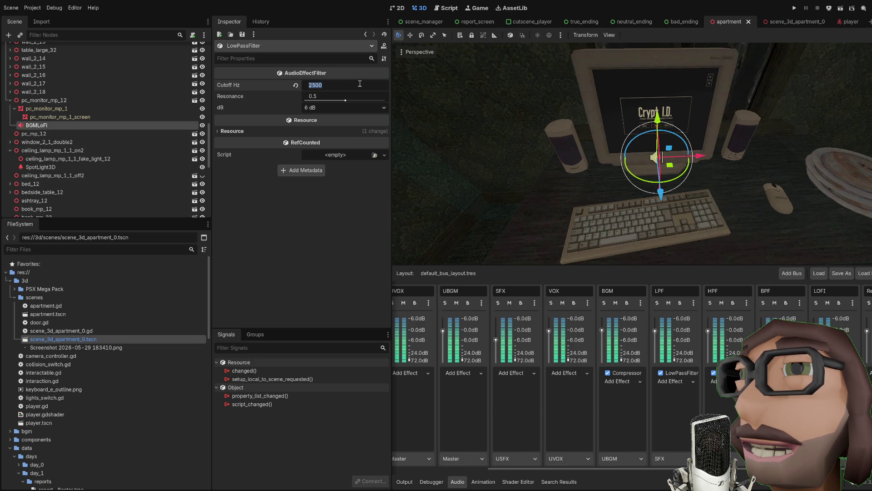
{"action": "type", "text": "3000"}
{"action": "key", "text": "Return"}
{"action": "key", "text": "F5"}
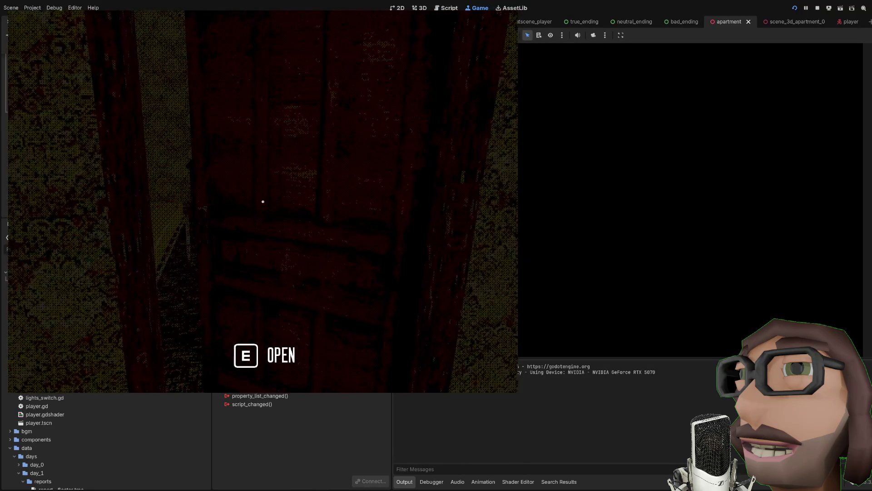
{"action": "key", "text": "F8"}
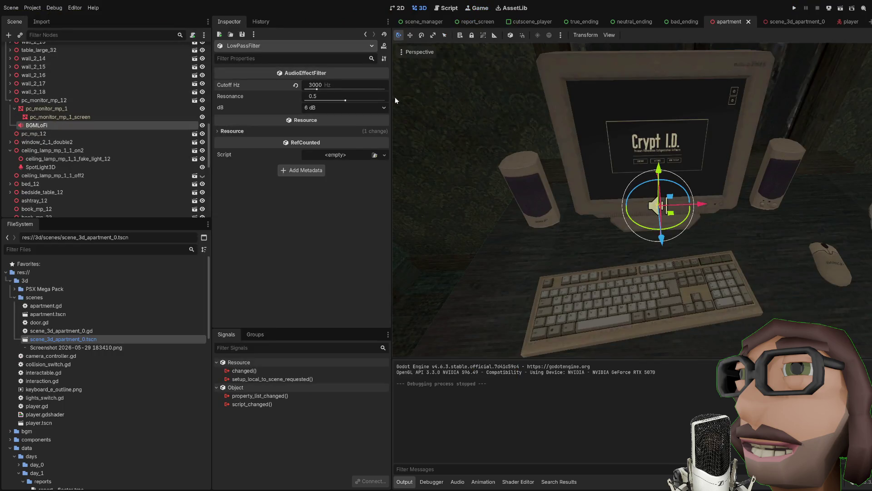
Change the HighPassFilter cutoff frequency, then save and playtest it twice.
{"action": "left_click", "coordinate": [526, 485]}
{"action": "left_click", "coordinate": [554, 486]}
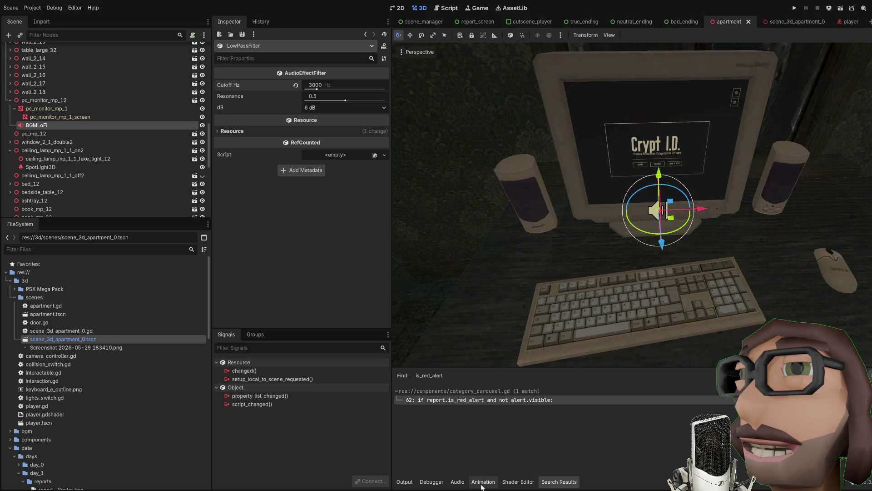
{"action": "left_click", "coordinate": [457, 483]}
{"action": "left_click", "coordinate": [727, 372]}
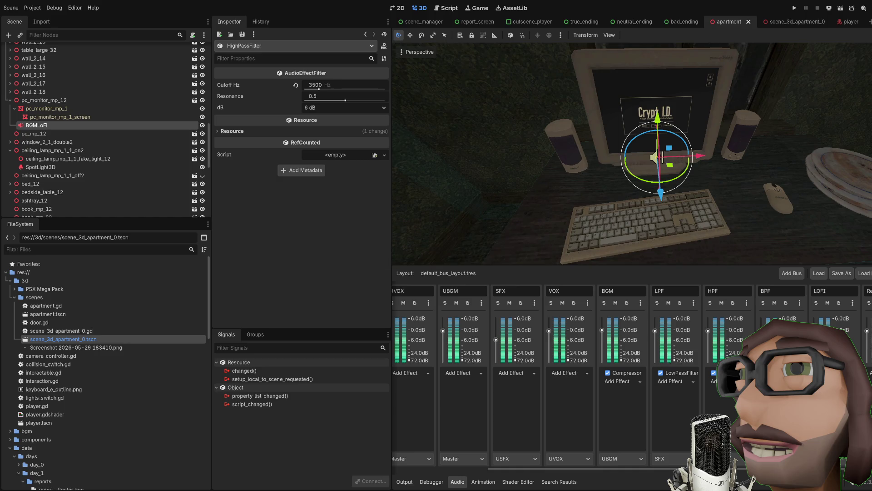
{"action": "left_click", "coordinate": [343, 85]}
{"action": "type", "text": "4000"}
{"action": "key", "text": "Return"}
{"action": "key", "text": "F5"}
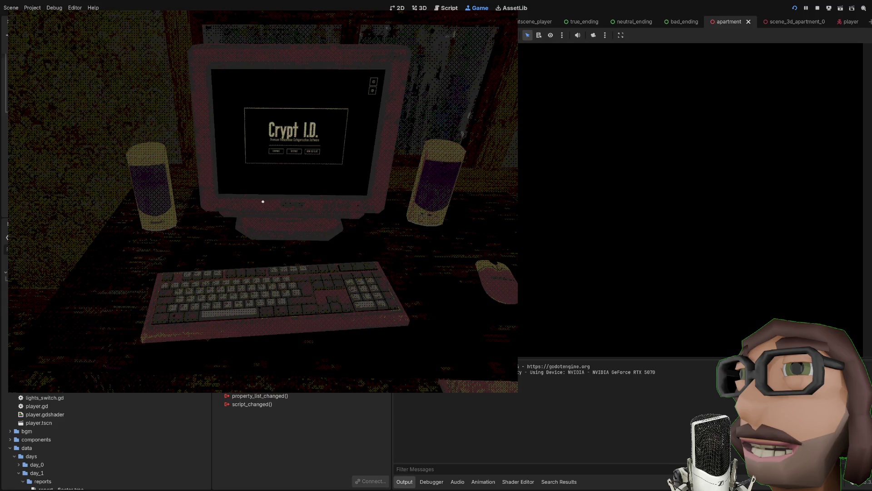
{"action": "key", "text": "F8"}
{"action": "key", "text": "F5"}
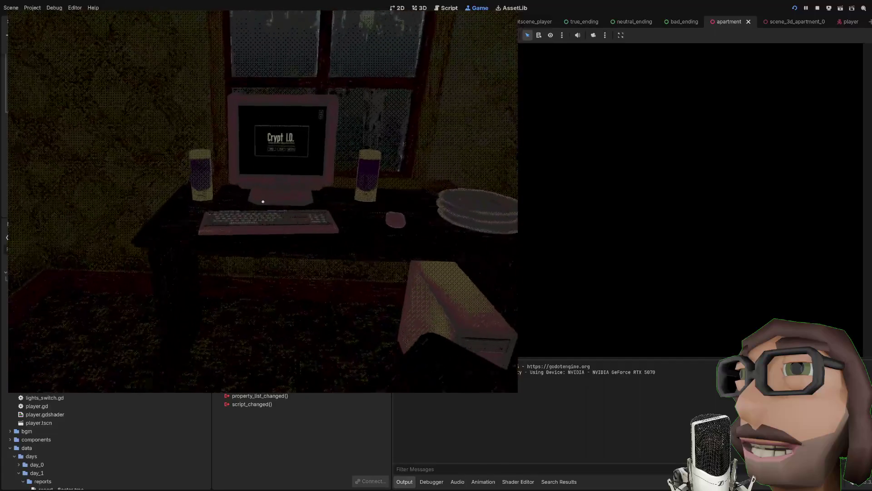
{"action": "key", "text": "F8"}
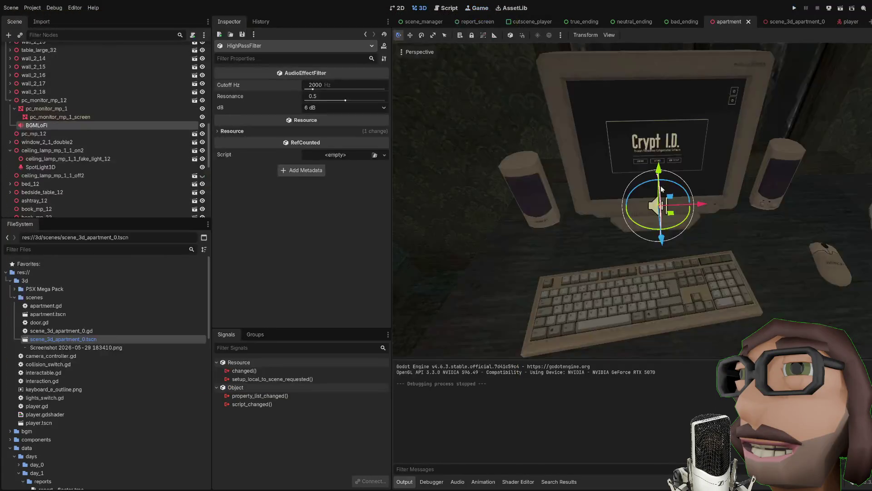
Move the BGMLoFi sound source next to the desk PC monitor.
{"action": "scroll", "coordinate": [668, 173], "scroll_direction": "down", "scroll_amount": 10}
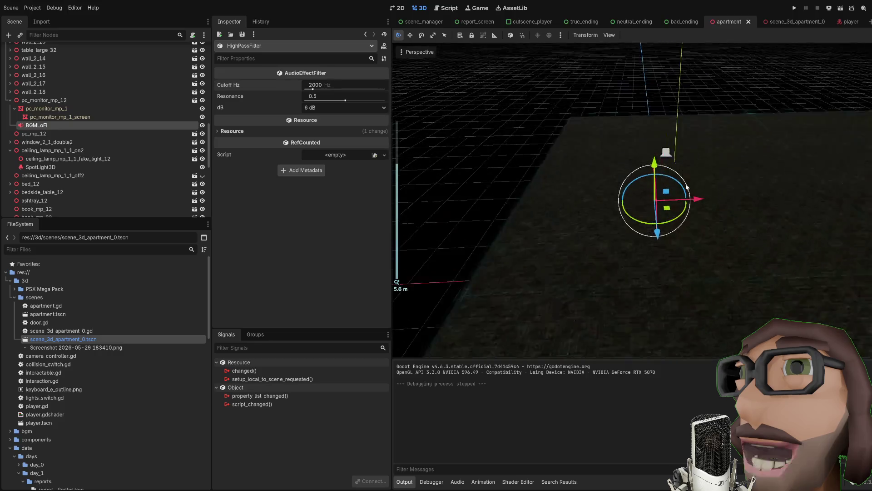
{"action": "scroll", "coordinate": [687, 186], "scroll_direction": "up", "scroll_amount": 10}
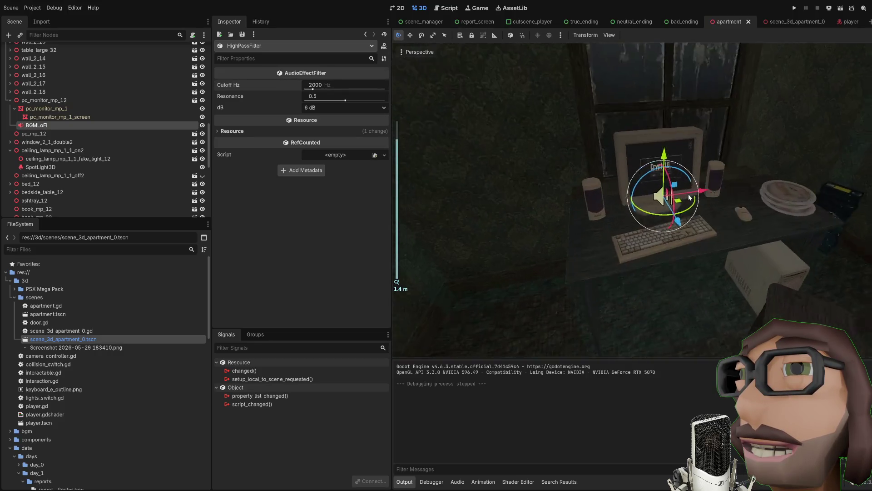
{"action": "mouse_move", "coordinate": [689, 198]}
{"action": "left_mouse_down"}
{"action": "mouse_move", "coordinate": [738, 205]}
{"action": "mouse_move", "coordinate": [579, 208]}
{"action": "mouse_move", "coordinate": [586, 218]}
{"action": "mouse_move", "coordinate": [592, 212]}
{"action": "left_mouse_up"}
{"action": "mouse_move", "coordinate": [599, 200]}
{"action": "left_mouse_down"}
{"action": "mouse_move", "coordinate": [675, 175]}
{"action": "mouse_move", "coordinate": [699, 183]}
{"action": "left_mouse_up"}
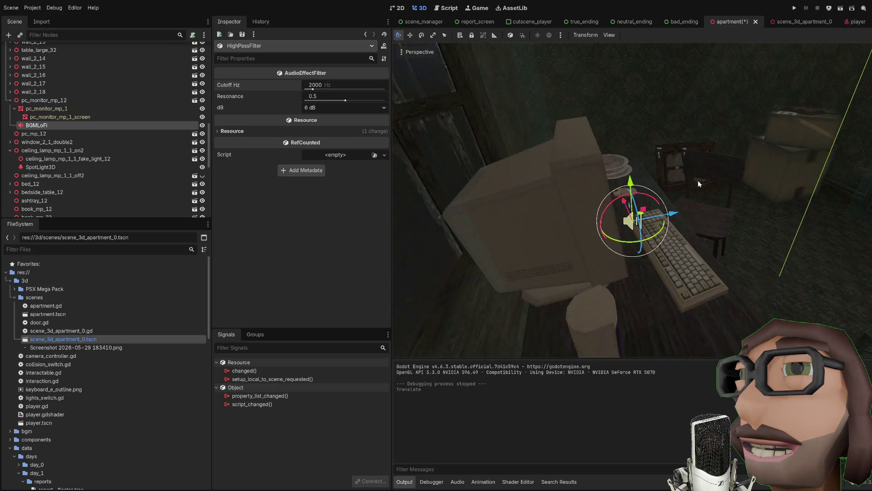
Playtest walking through the door to the desk monitor and back out, then stop.
{"action": "key", "text": "F5"}
{"action": "key", "text": "w"}
{"action": "key", "text": "e"}
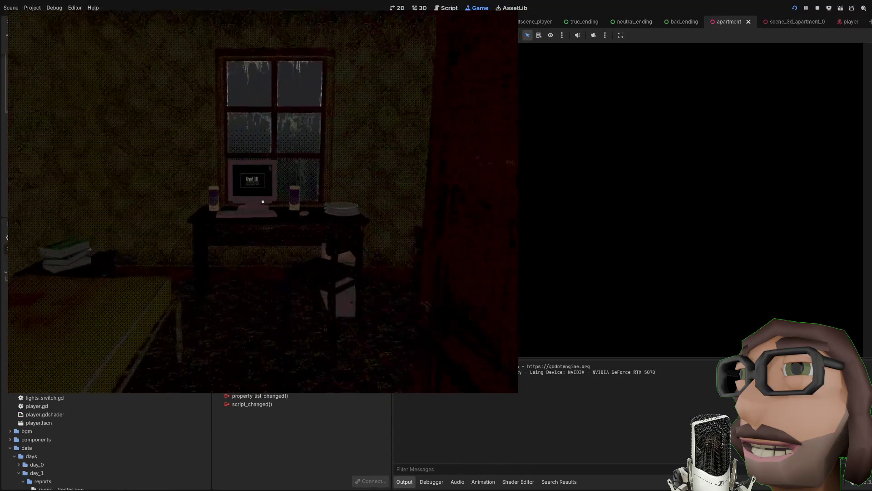
{"action": "key", "text": "w"}
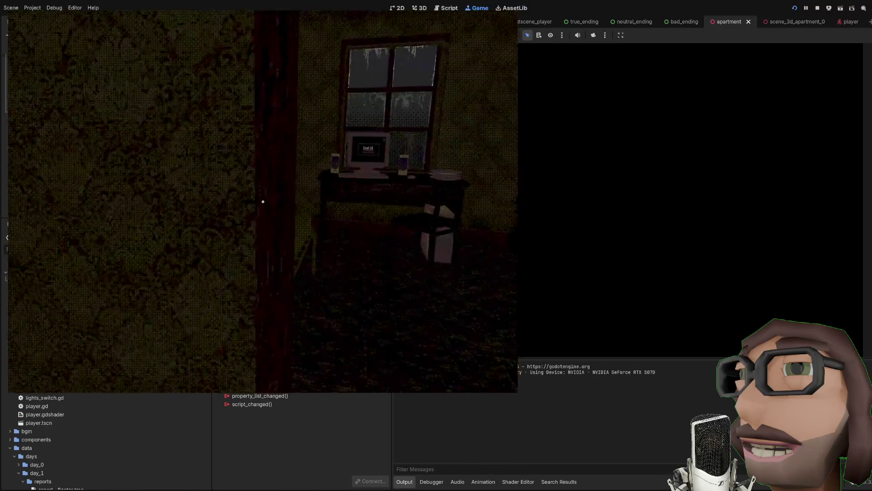
{"action": "key", "text": "w"}
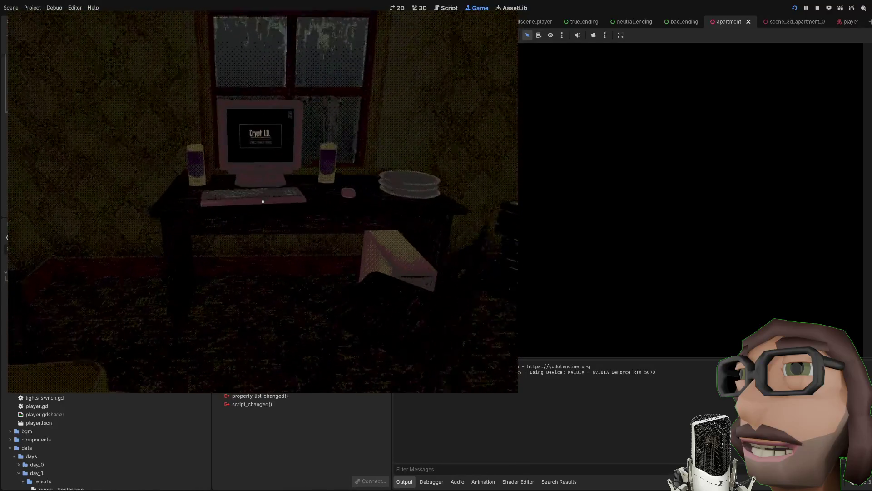
{"action": "key", "text": "e"}
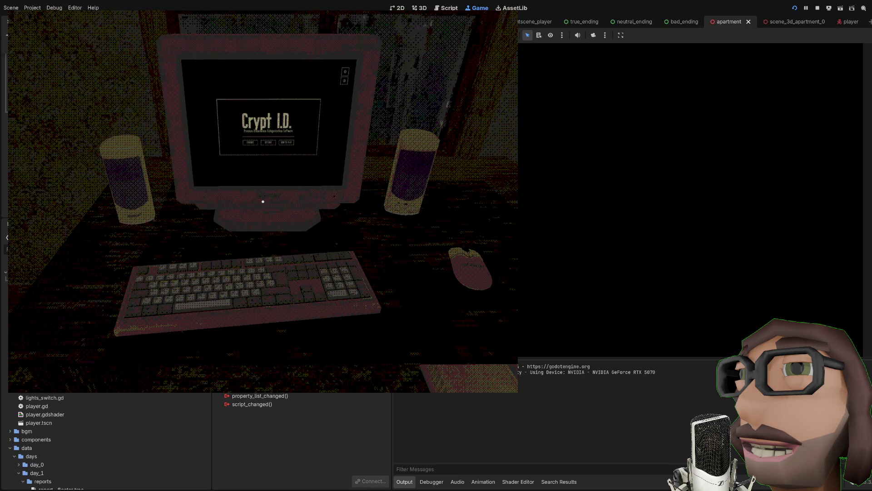
{"action": "key", "text": "s"}
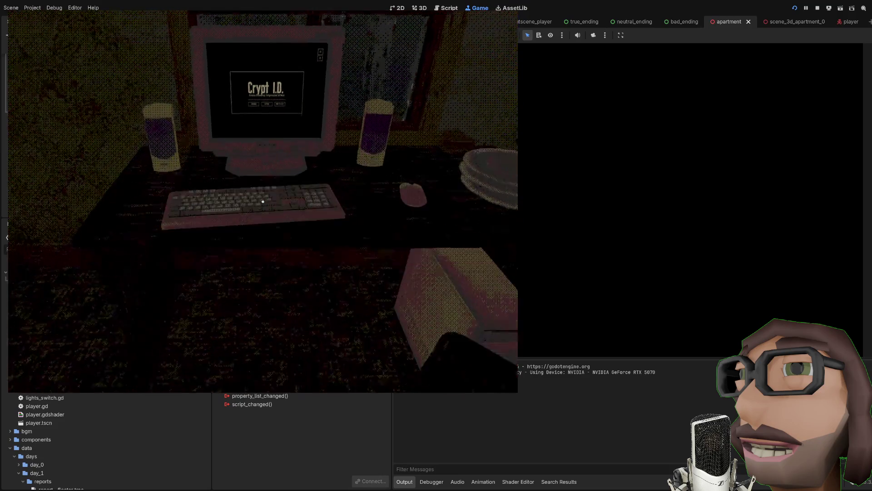
{"action": "key", "text": "s"}
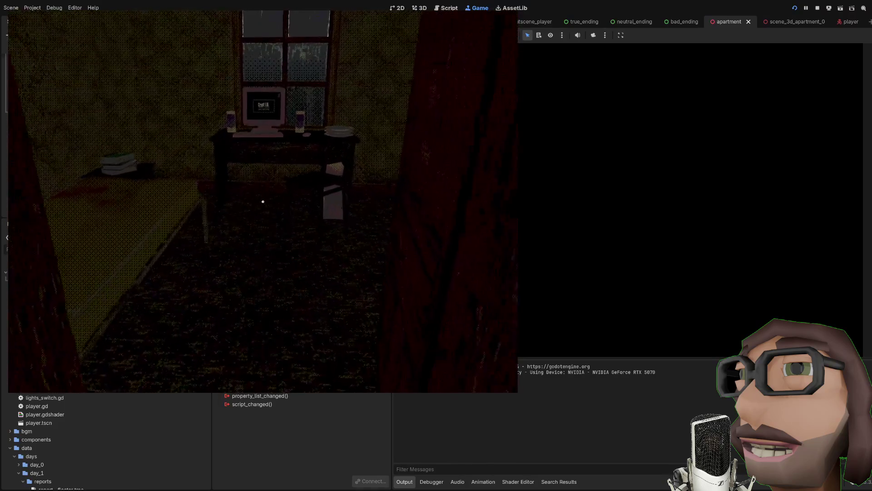
{"action": "key", "text": "s"}
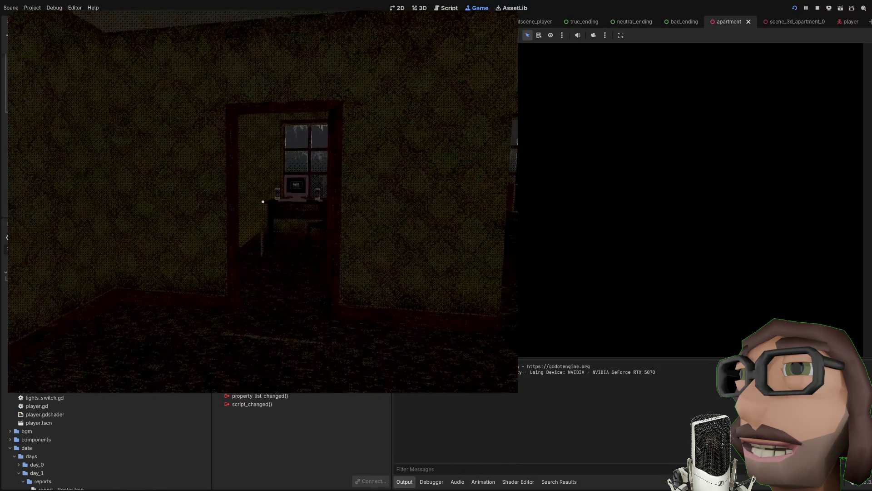
{"action": "key", "text": "F8"}
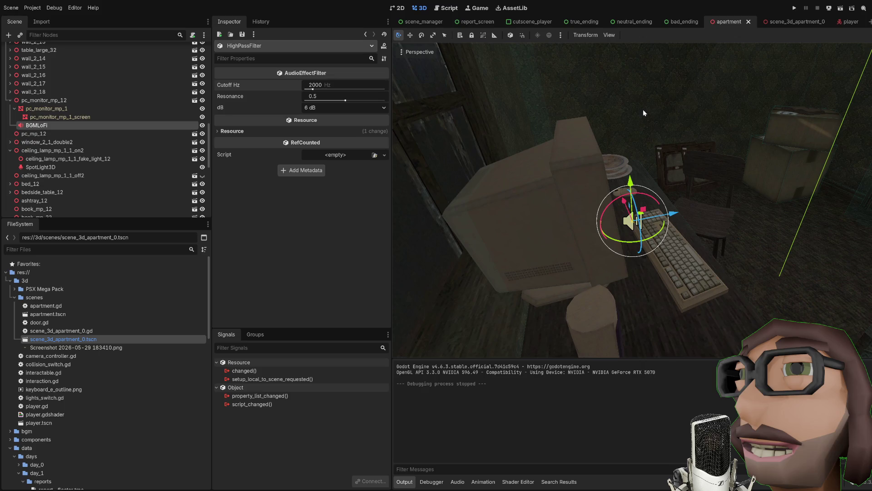
Orbit the view around the desk, then run the game again to reach the wall switch panel.
{"action": "mouse_move", "coordinate": [679, 151]}
{"action": "left_mouse_down"}
{"action": "mouse_move", "coordinate": [647, 173]}
{"action": "mouse_move", "coordinate": [658, 160]}
{"action": "left_mouse_up"}
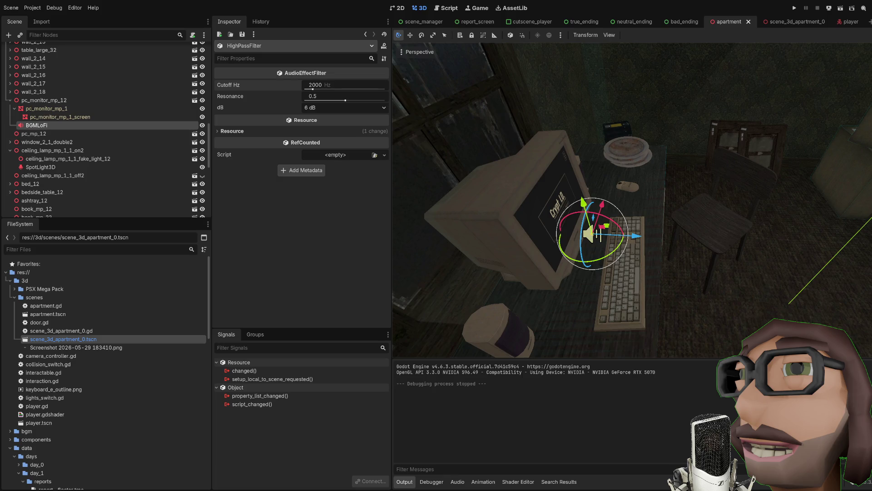
{"action": "key", "text": "F5"}
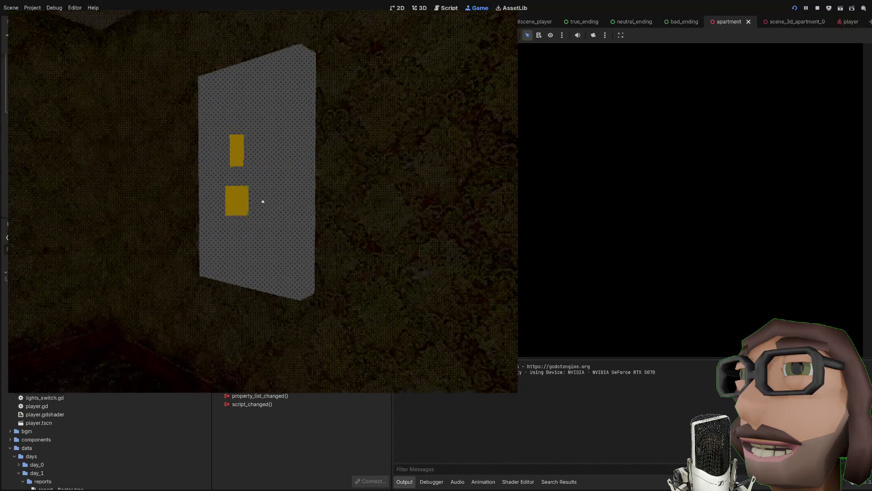
Flip the breaker in-game, stop, and set BGMLoFi's Unit Size to 2.0.
{"action": "left_click", "coordinate": [262, 202]}
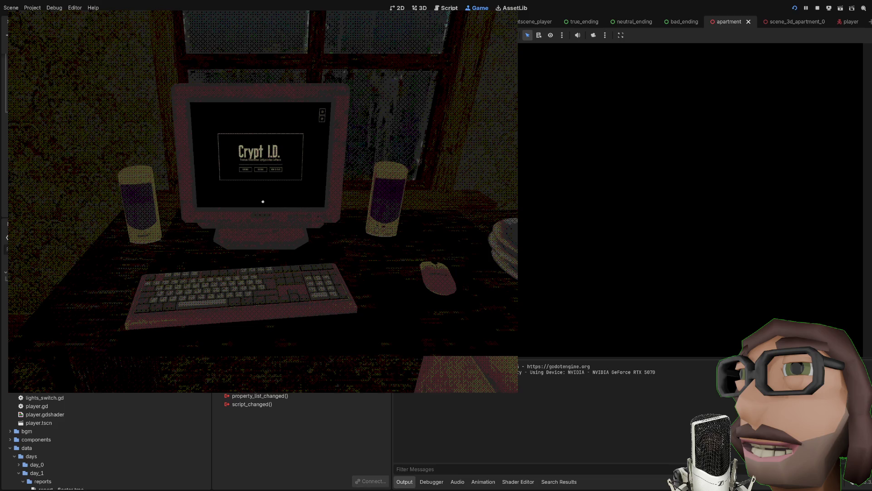
{"action": "key", "text": "F8"}
{"action": "left_click", "coordinate": [324, 132]}
Playtest the music by walking up to the PC monitor and back, then stop.
{"action": "key", "text": "F5"}
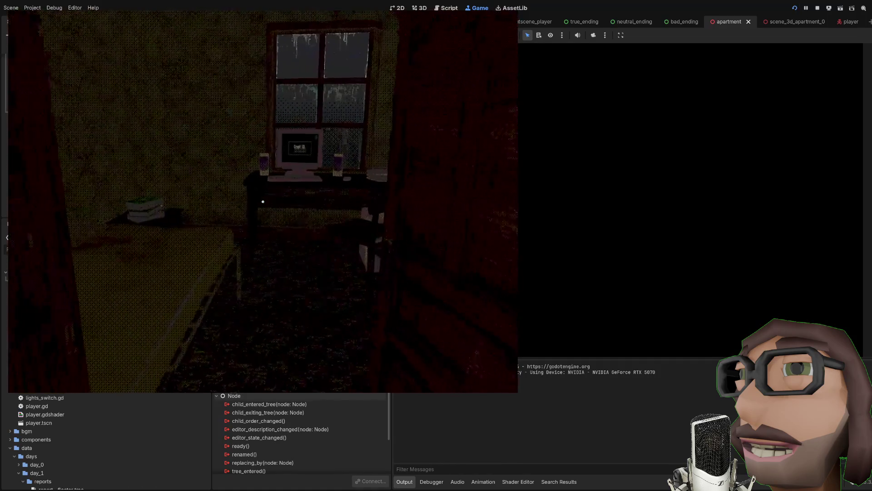
{"action": "key", "text": "e"}
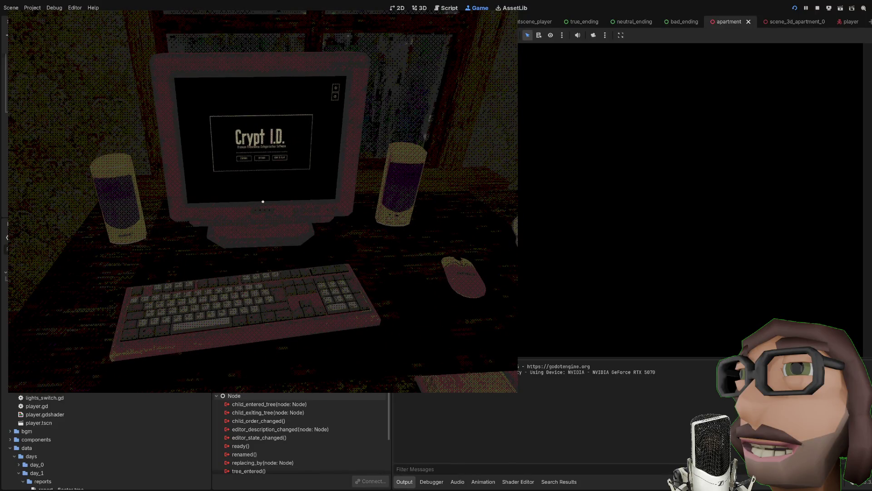
{"action": "key", "text": "e"}
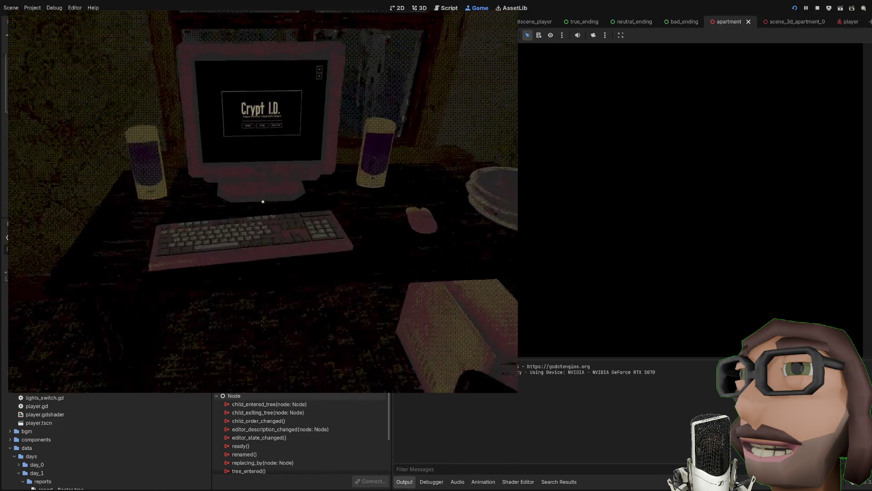
{"action": "key", "text": "F8"}
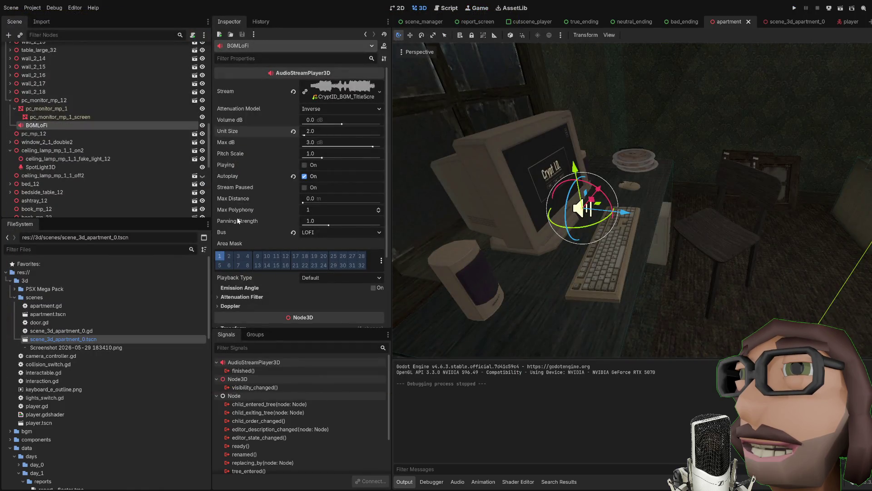
Set BGMLoFi's Panning Strength to 0.1 and playtest the apartment twice.
{"action": "left_click", "coordinate": [327, 221]}
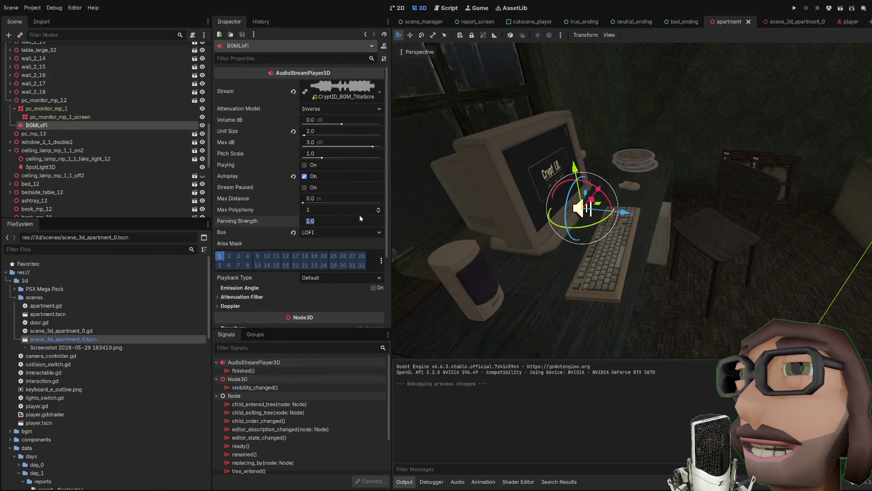
{"action": "type", "text": "0.1"}
{"action": "key", "text": "Return"}
{"action": "key", "text": "F5"}
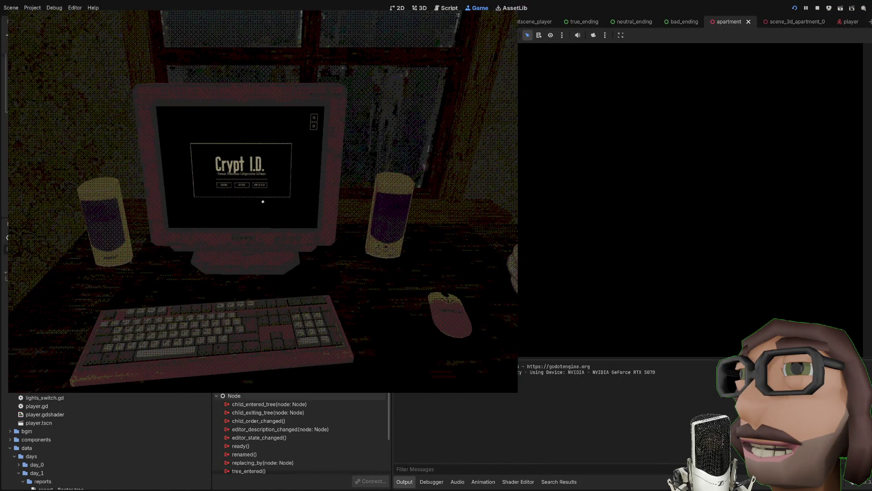
{"action": "key", "text": "F8"}
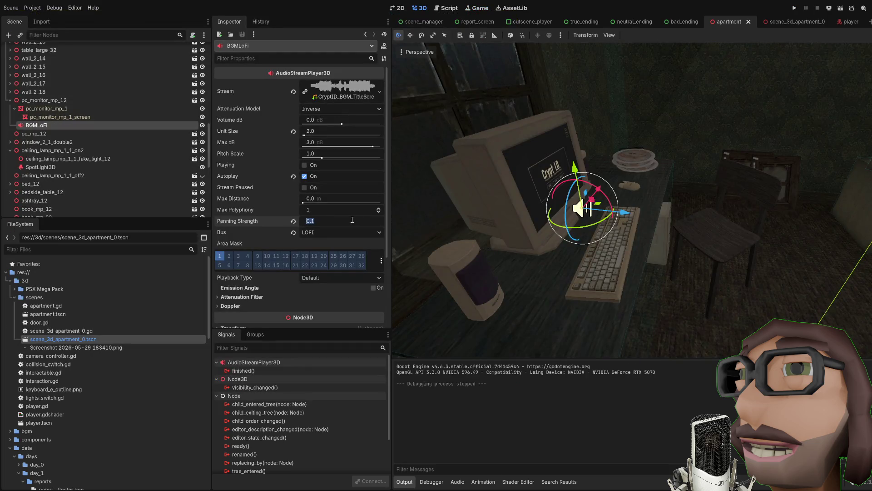
{"action": "key", "text": "F5"}
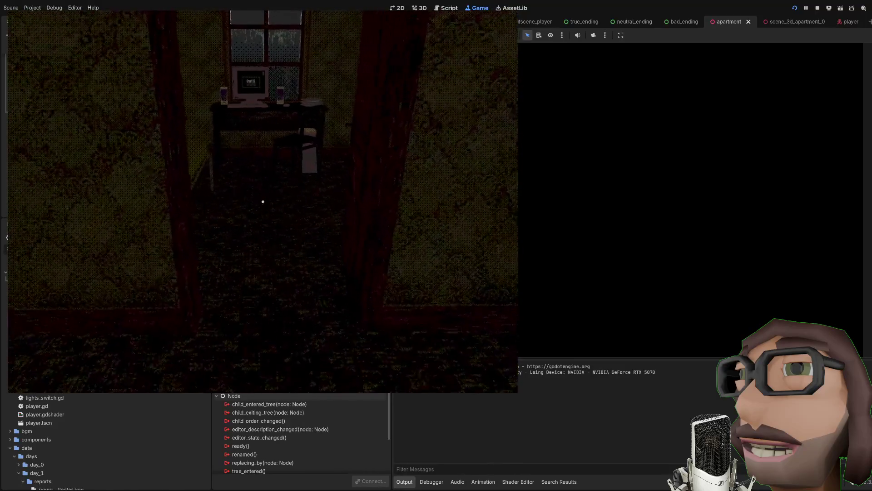
Stop the running game and set BGMLoFi's Unit Size to 1.0.
{"action": "key", "text": "F8"}
{"action": "left_click", "coordinate": [318, 131]}
{"action": "type", "text": "1"}
{"action": "key", "text": "Return"}
Play-test by interacting with the PC monitor to zoom in and back out, then stop the game.
{"action": "key", "text": "F5"}
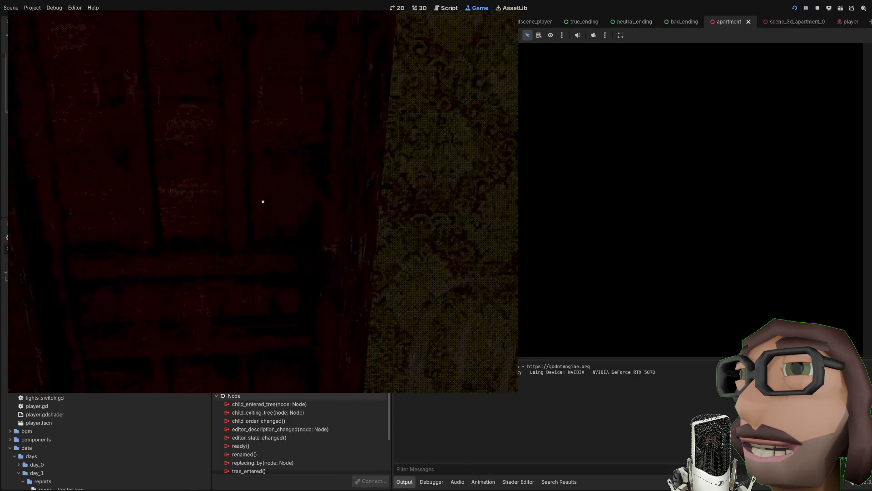
{"action": "left_click", "coordinate": [262, 201]}
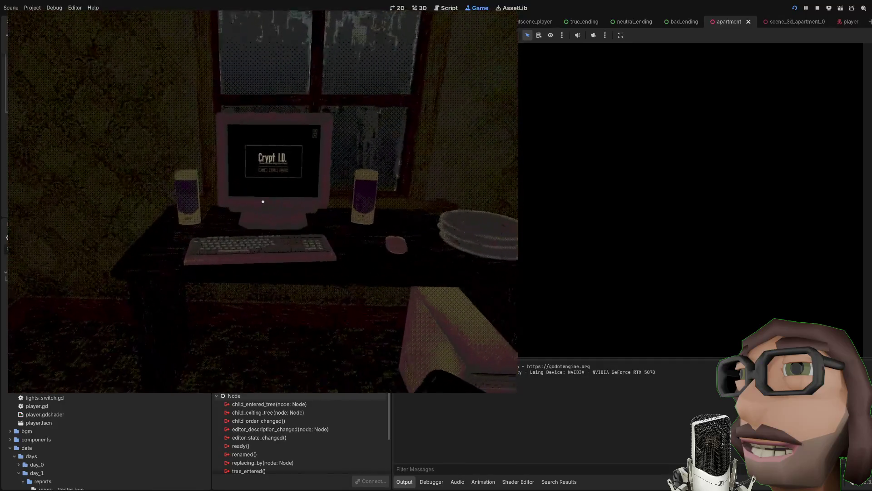
{"action": "key", "text": "Escape"}
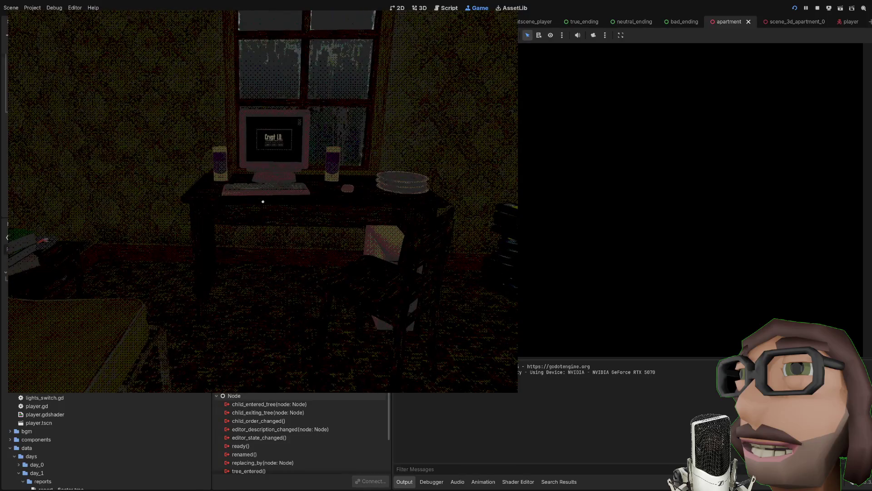
{"action": "left_click", "coordinate": [263, 202]}
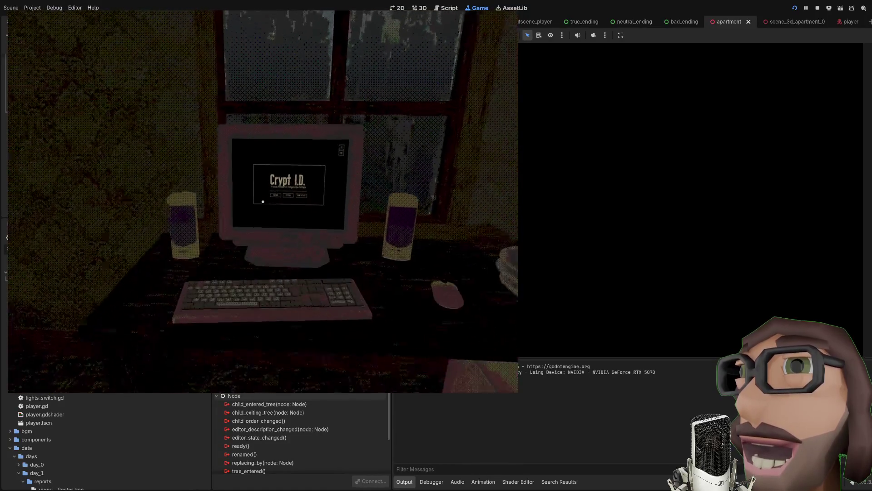
{"action": "key", "text": "F8"}
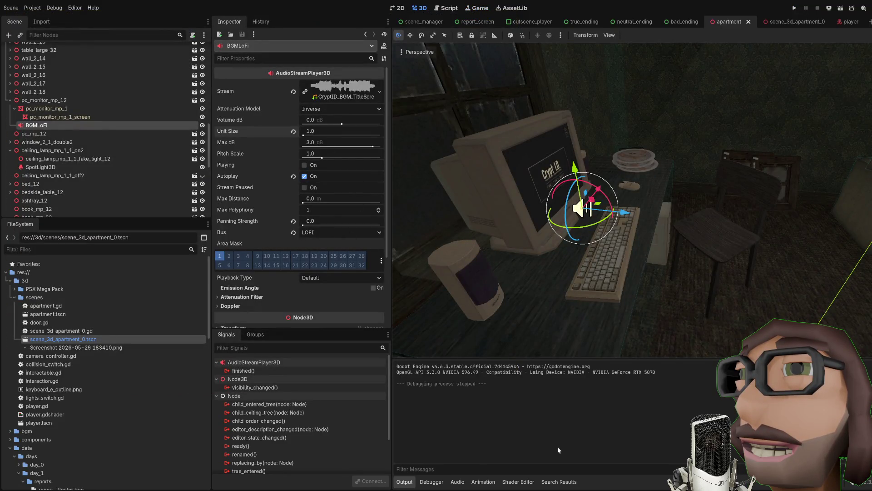
Switch the bottom panel to the Audio bus layout with the BGM, LPF, HPF and LOFI buses.
{"action": "left_click", "coordinate": [483, 481]}
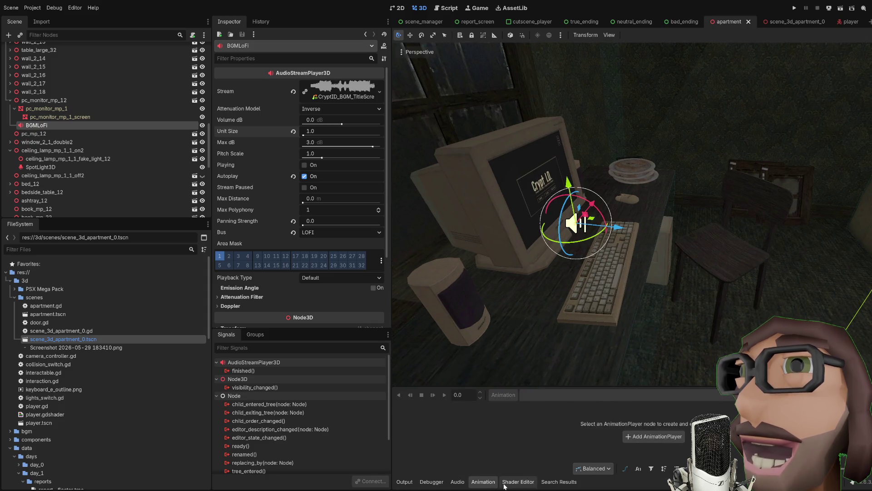
{"action": "left_click", "coordinate": [513, 481]}
{"action": "left_click", "coordinate": [457, 482]}
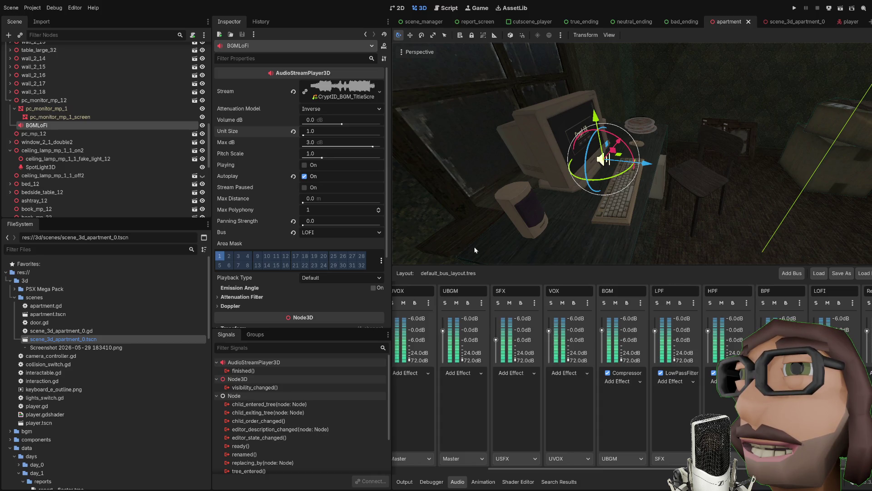
Set the HighPassFilter cutoff to 300 Hz after checking the LowPassFilter settings.
{"action": "left_click", "coordinate": [727, 373]}
{"action": "left_click", "coordinate": [354, 86]}
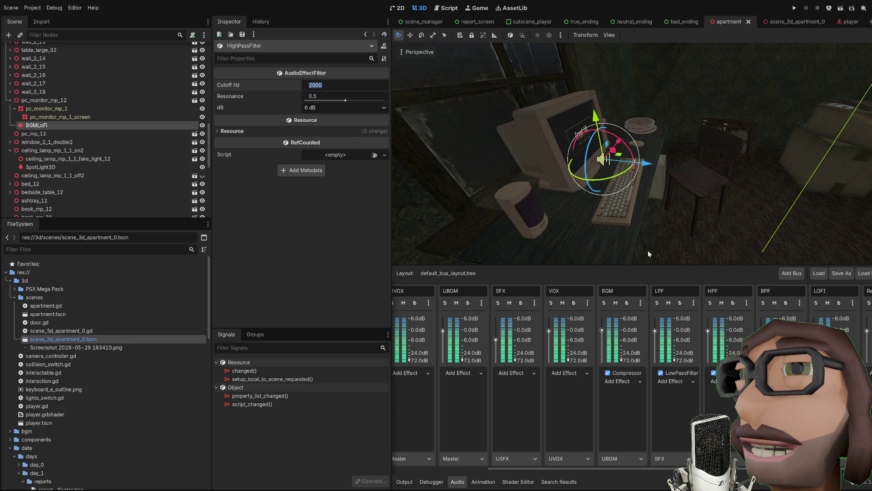
{"action": "key", "text": "Return"}
{"action": "left_click", "coordinate": [681, 373]}
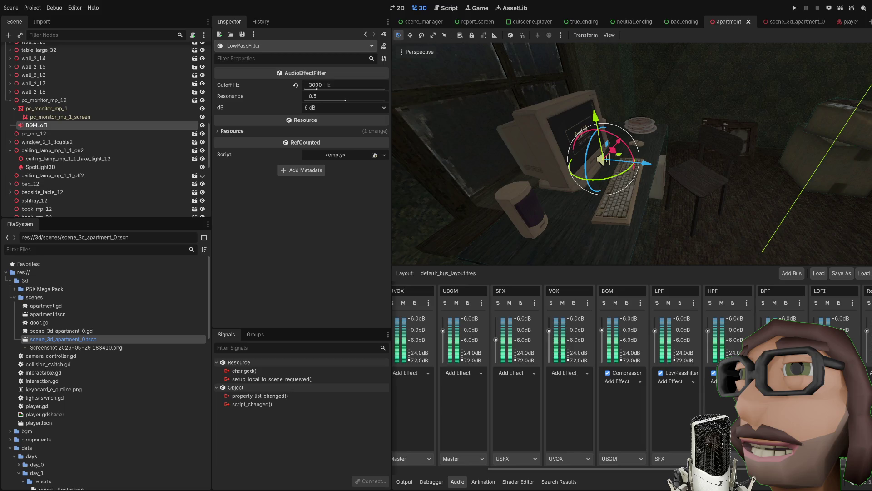
{"action": "left_click", "coordinate": [727, 372]}
{"action": "left_click", "coordinate": [344, 86]}
{"action": "type", "text": "300"}
{"action": "key", "text": "Return"}
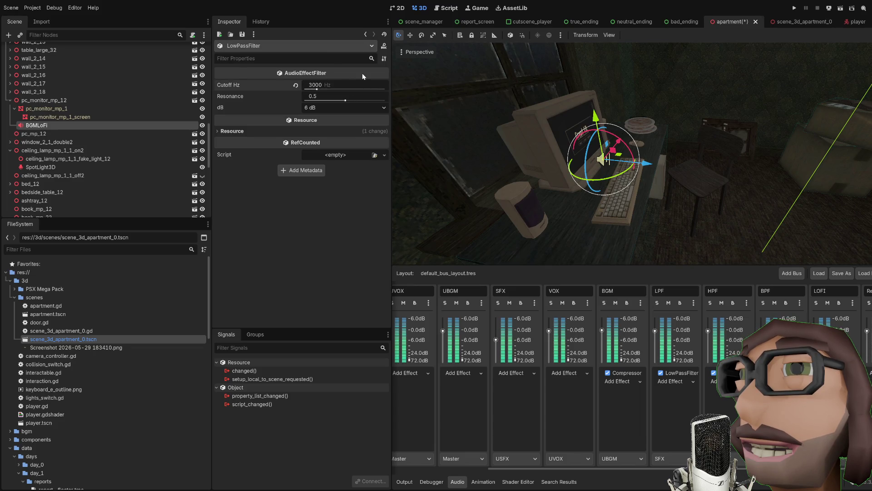
Run the game, walk around the desk to the lit PC screen, then stop the game.
{"action": "key", "text": "F5"}
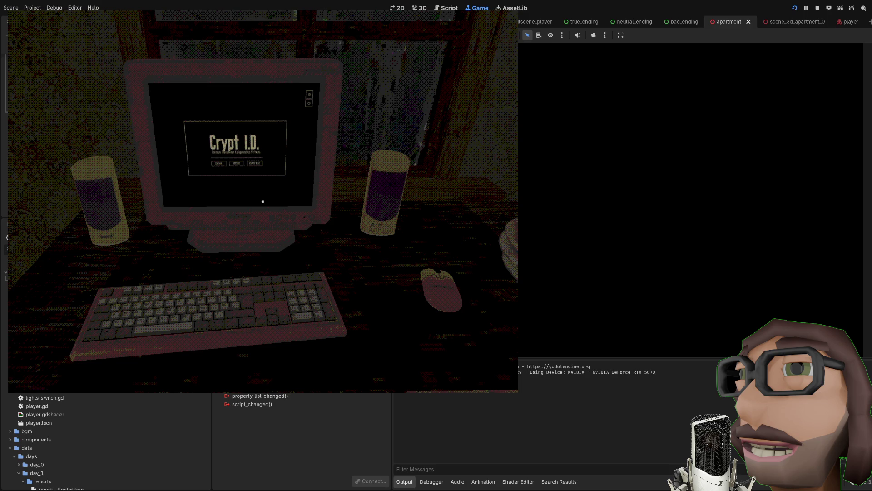
{"action": "key", "text": "a"}
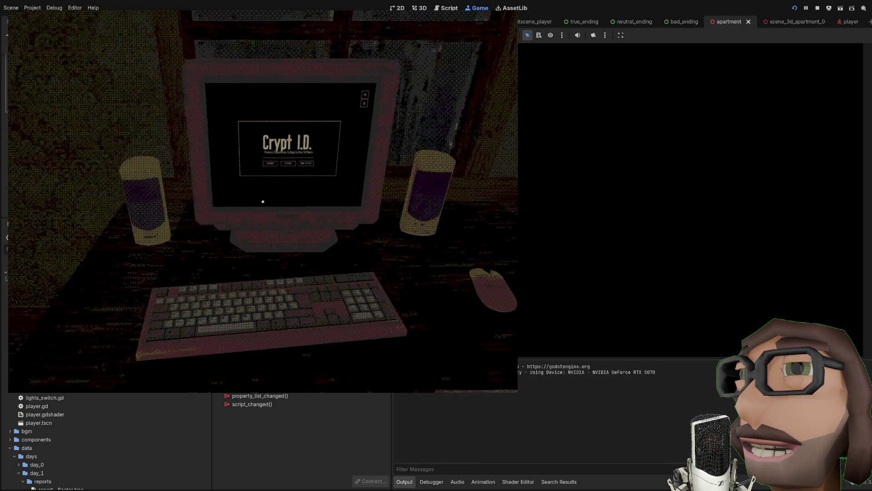
{"action": "key", "text": "s"}
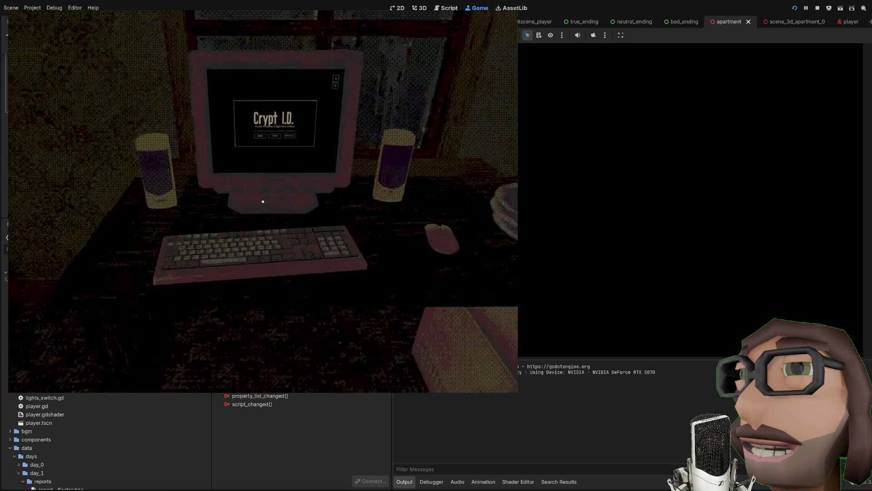
{"action": "key", "text": "w"}
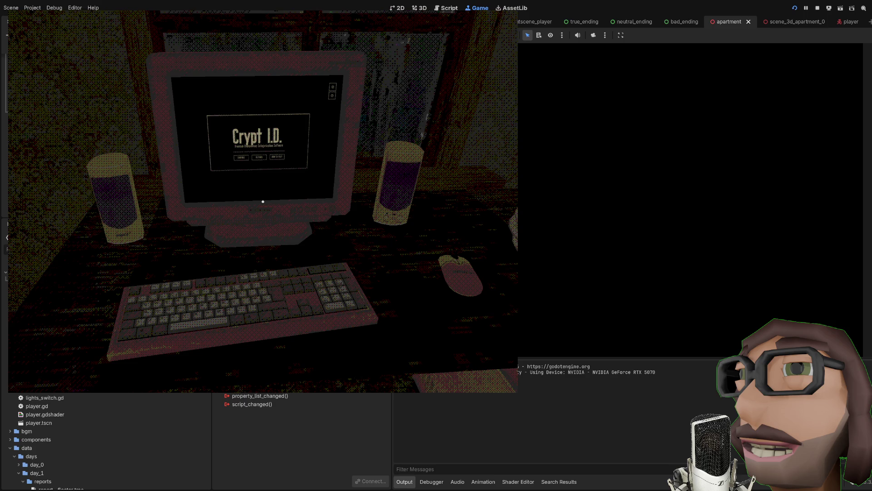
{"action": "key", "text": "F8"}
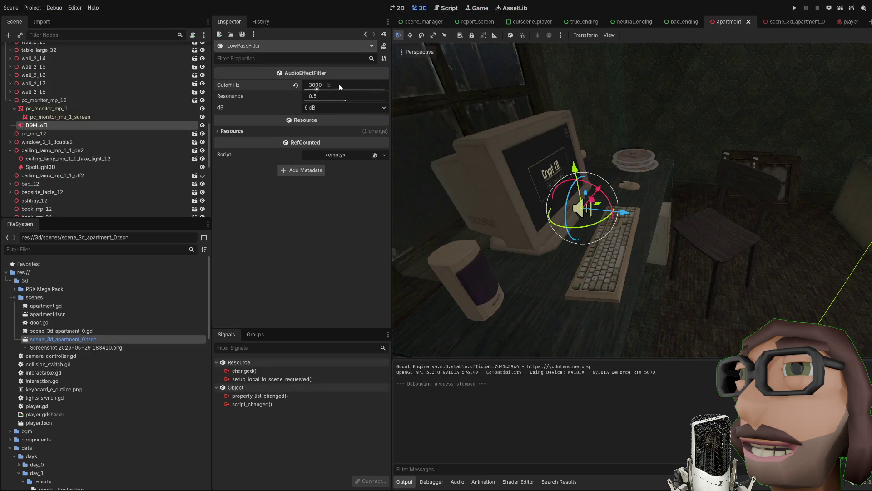
Set the high-pass cutoff to 1500 Hz and low-pass cutoff to 3500 Hz, then test-run the game.
{"action": "left_click", "coordinate": [457, 482]}
{"action": "left_click", "coordinate": [731, 373]}
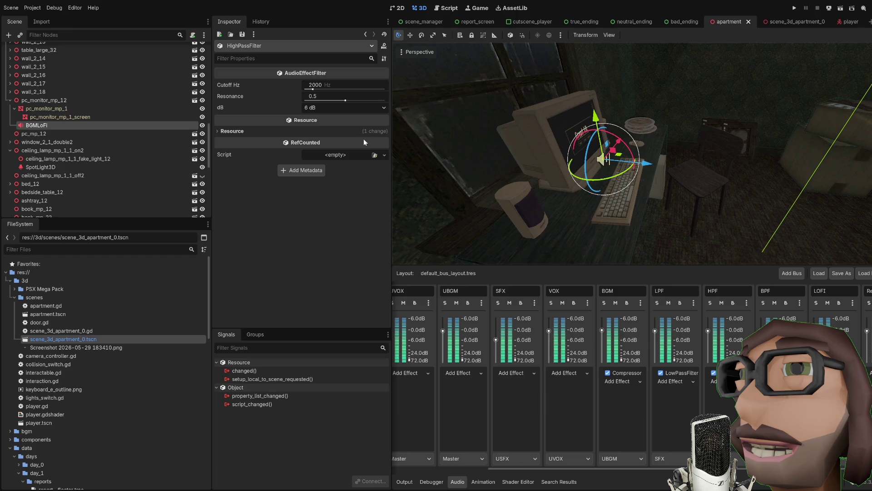
{"action": "left_click", "coordinate": [345, 84]}
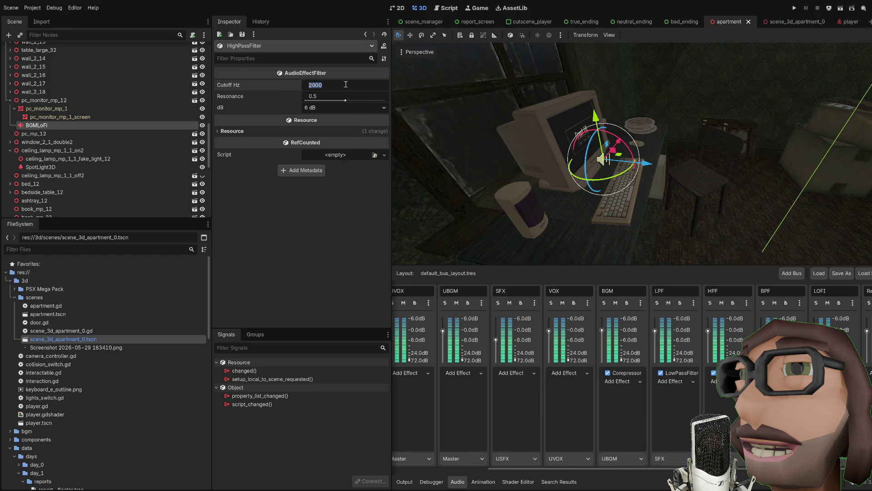
{"action": "type", "text": "1500"}
{"action": "key", "text": "Return"}
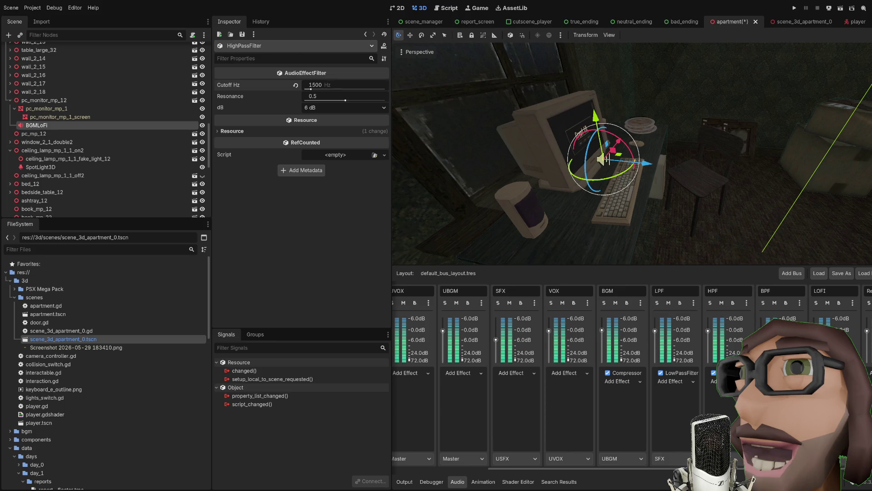
{"action": "left_click", "coordinate": [682, 373]}
{"action": "left_click", "coordinate": [334, 84]}
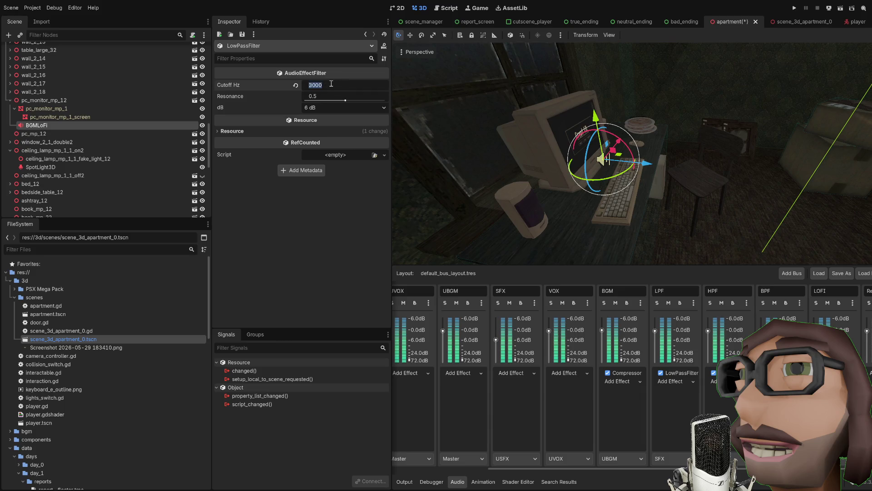
{"action": "type", "text": "3500"}
{"action": "key", "text": "Return"}
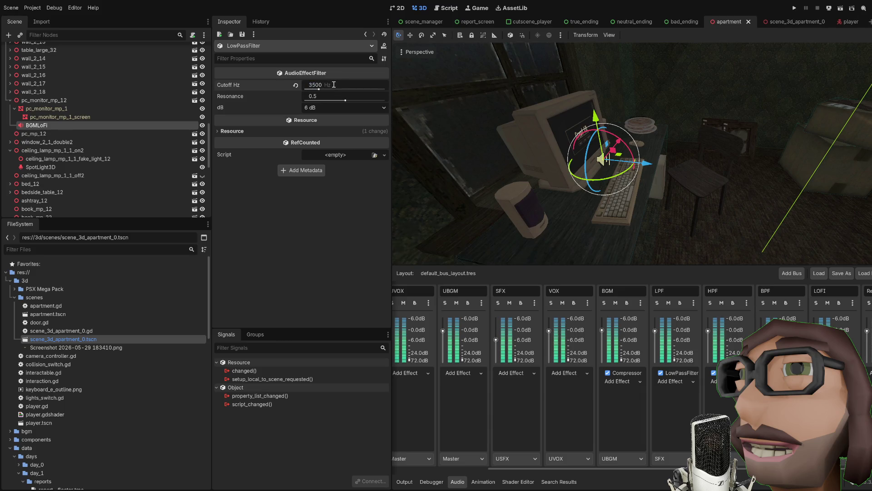
{"action": "key", "text": "F5"}
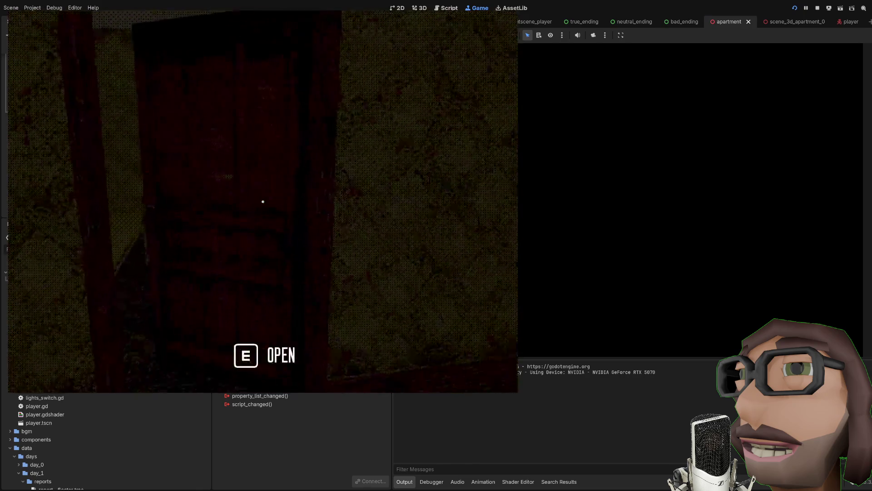
{"action": "key", "text": "e"}
{"action": "key", "text": "e"}
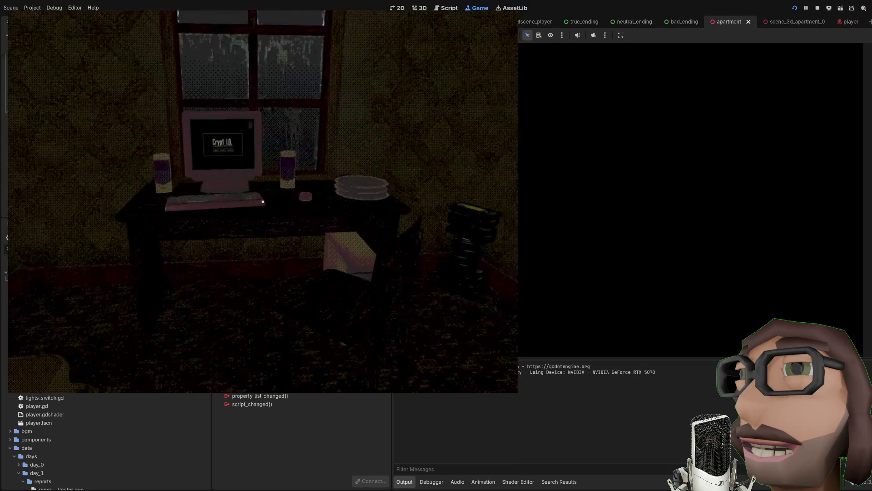
{"action": "key", "text": "F8"}
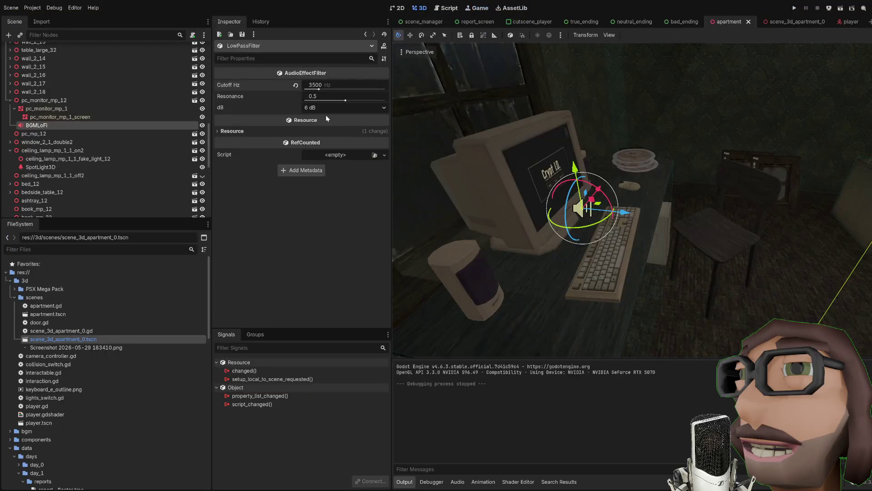
Give BGMLoFi Unit Size 2 and Volume 3 dB, then test-run the music.
{"action": "left_click", "coordinate": [36, 125]}
{"action": "type", "text": "2"}
{"action": "key", "text": "Return"}
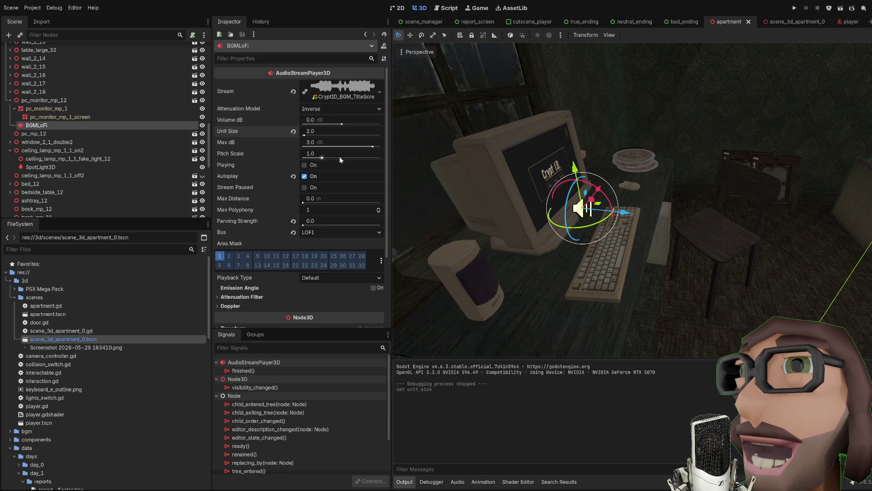
{"action": "left_click", "coordinate": [332, 119]}
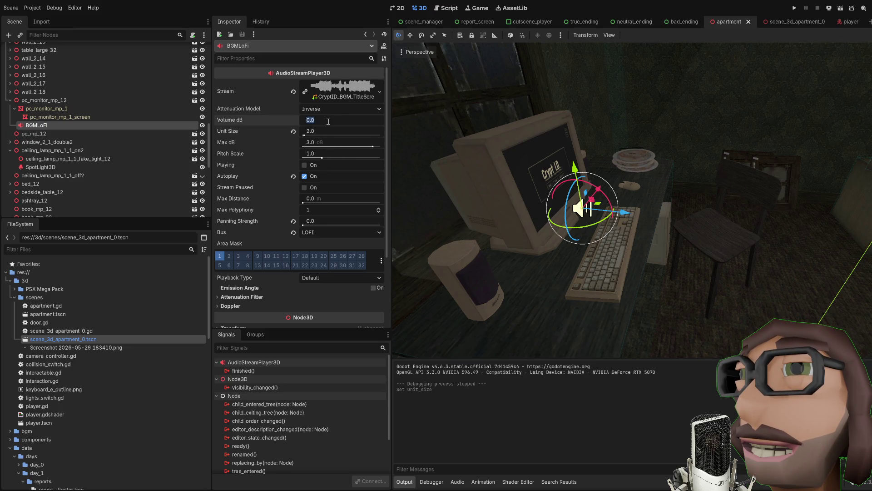
{"action": "type", "text": "3"}
{"action": "key", "text": "Return"}
{"action": "key", "text": "F5"}
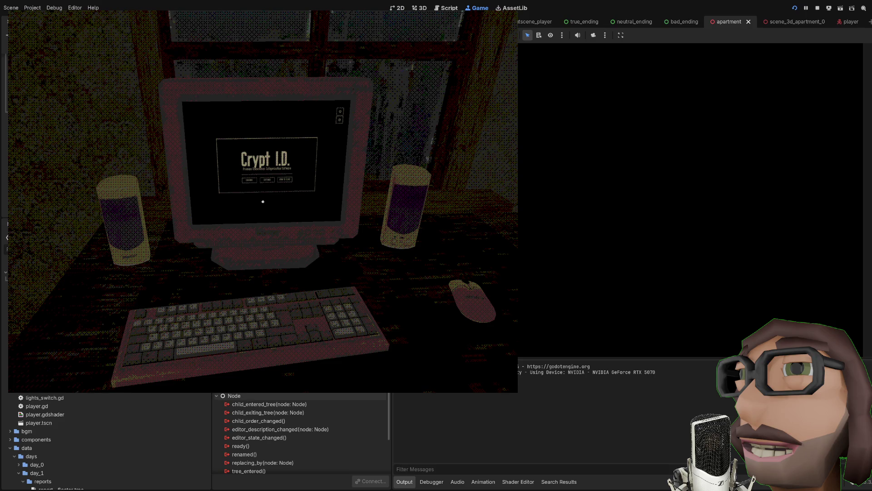
{"action": "key", "text": "F8"}
{"action": "left_click", "coordinate": [518, 481]}
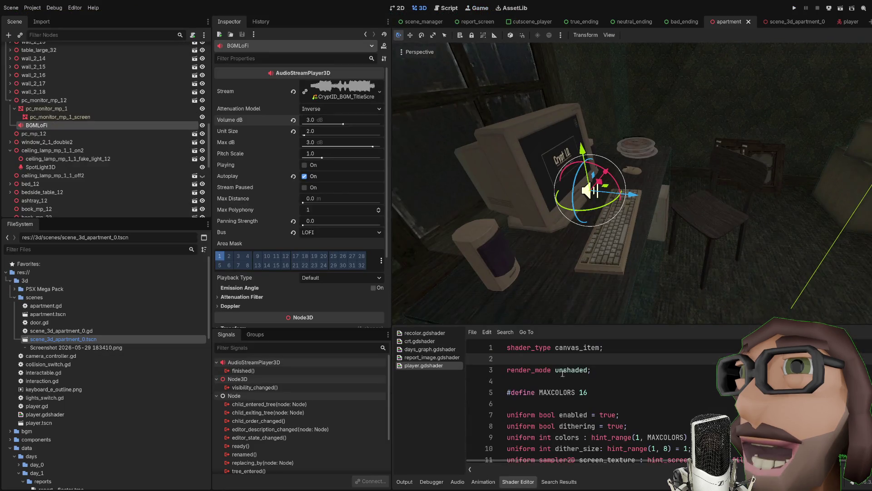
Raise BGMLoFi's Volume dB and Max dB to 6.
{"action": "left_click", "coordinate": [312, 119]}
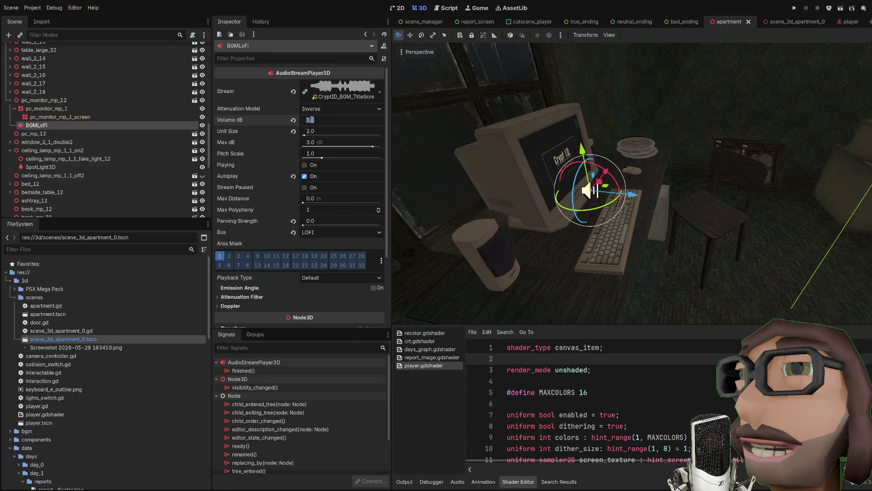
{"action": "type", "text": "6"}
{"action": "left_click_drag", "start_coordinate": [354, 142], "coordinate": [390, 144]}
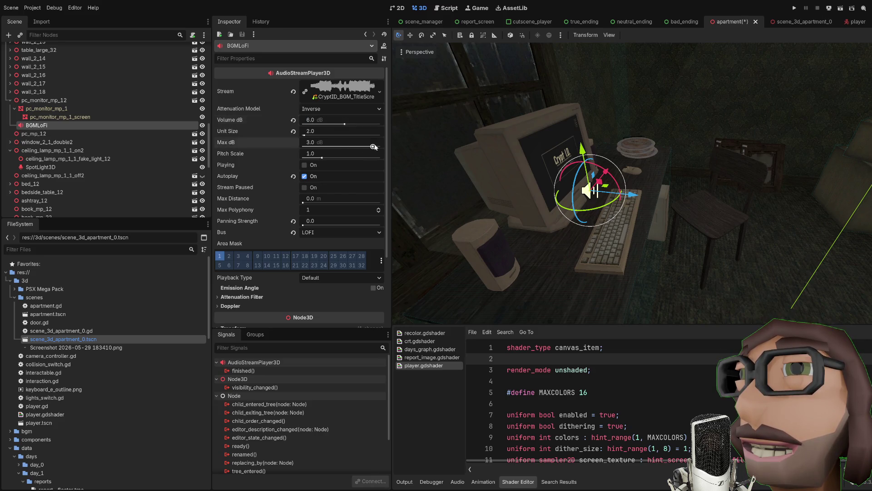
{"action": "left_click", "coordinate": [475, 483]}
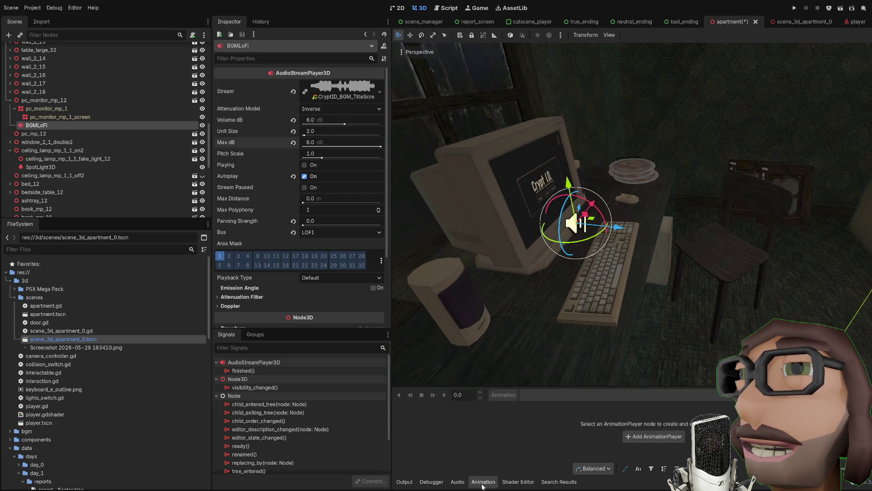
Set the high-pass cutoff to 2000 Hz and the low-pass cutoff to 4000 Hz.
{"action": "left_click", "coordinate": [457, 481]}
{"action": "left_click", "coordinate": [727, 373]}
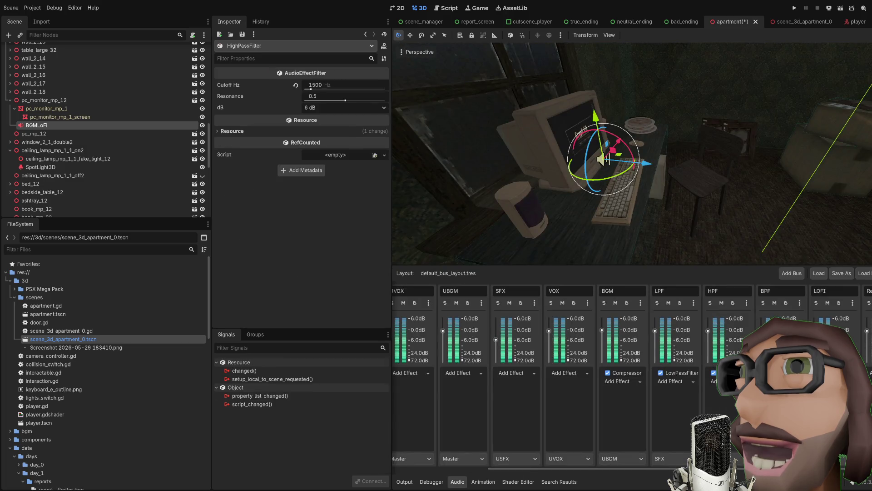
{"action": "left_click", "coordinate": [345, 85]}
{"action": "type", "text": "20"}
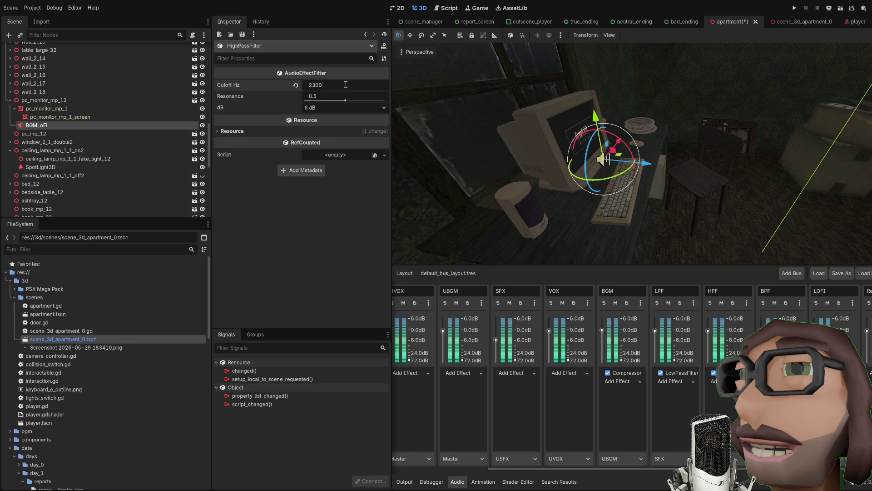
{"action": "type", "text": "00"}
{"action": "key", "text": "Return"}
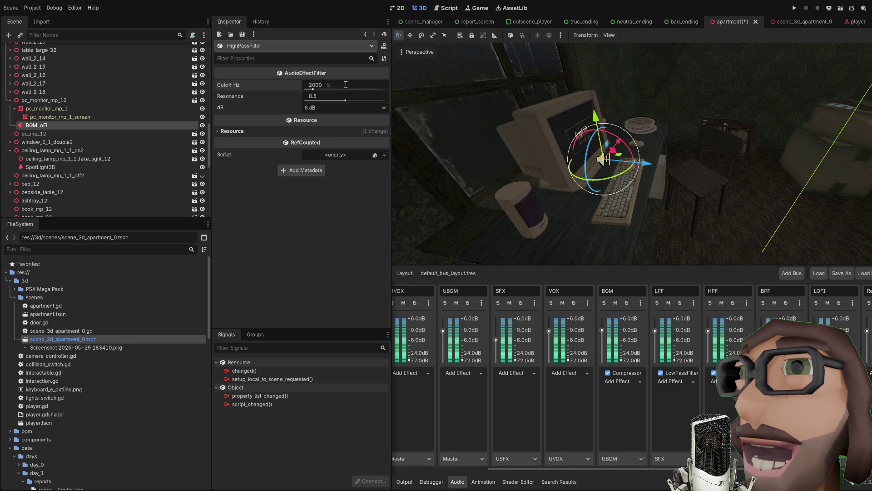
{"action": "left_click", "coordinate": [681, 373]}
{"action": "left_click", "coordinate": [361, 86]}
{"action": "type", "text": "4000"}
{"action": "key", "text": "Return"}
Test-run the new sound, then save the apartment scene.
{"action": "key", "text": "F5"}
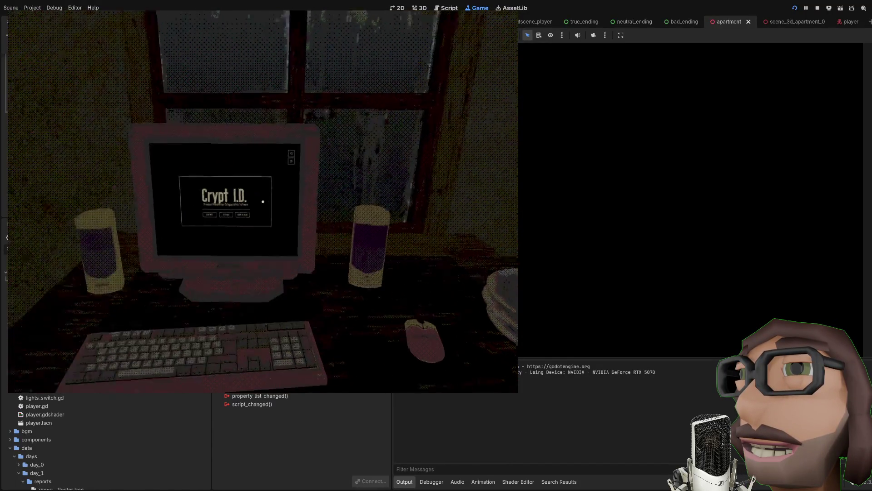
{"action": "key", "text": "F8"}
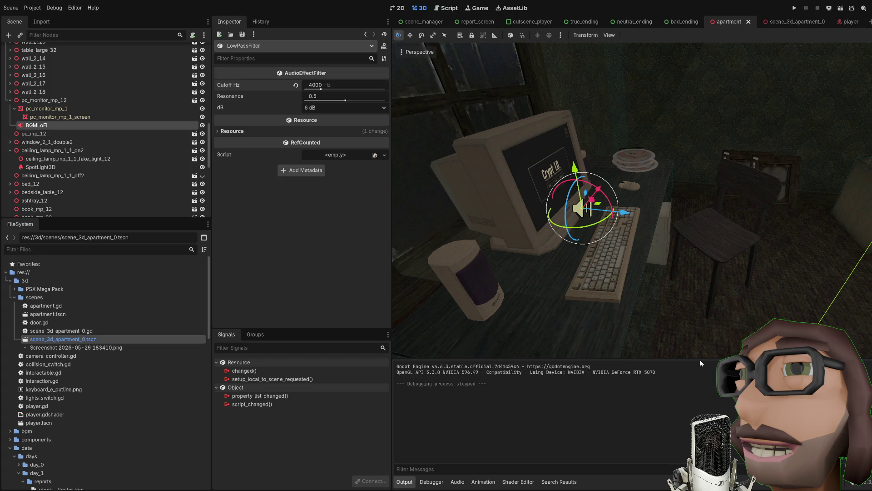
{"action": "left_click", "coordinate": [101, 125]}
{"action": "key", "text": "ctrl+s"}
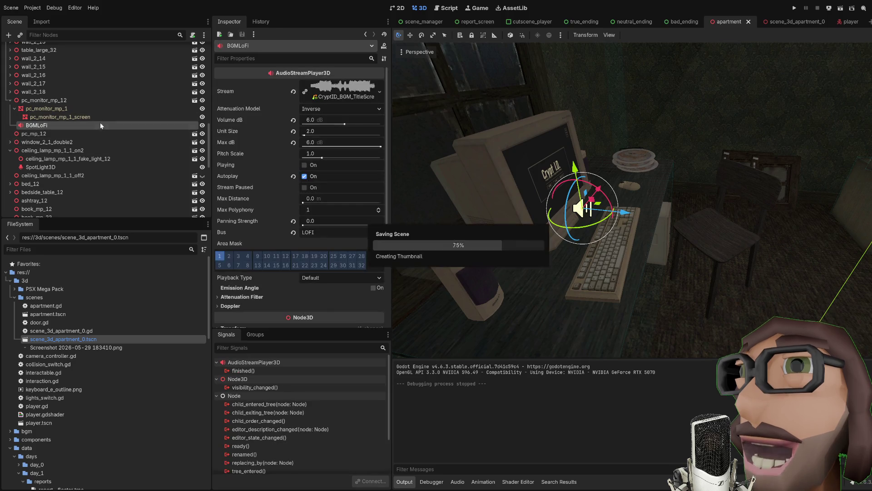
Add an Area3D named PCInteractable as a child of pc_monitor_mp_12.
{"action": "left_click", "coordinate": [36, 100]}
{"action": "left_click", "coordinate": [32, 108]}
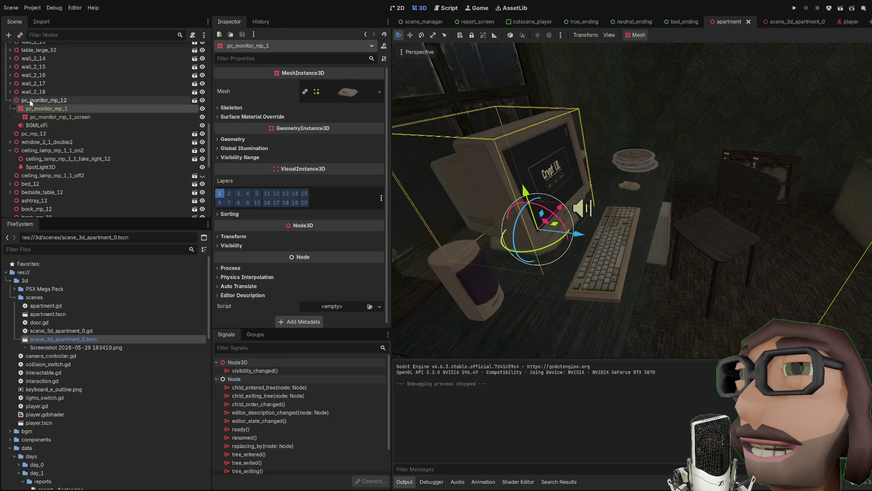
{"action": "left_click", "coordinate": [29, 100]}
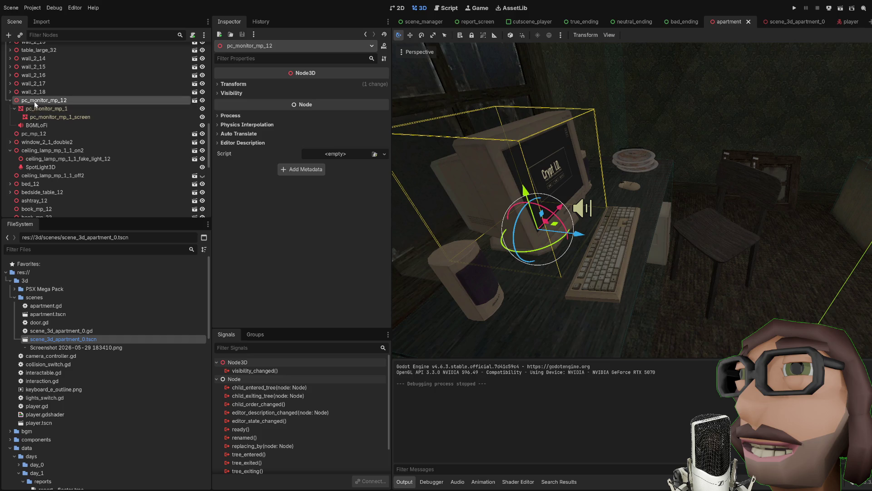
{"action": "key", "text": "ctrl+a"}
{"action": "key", "text": "Return"}
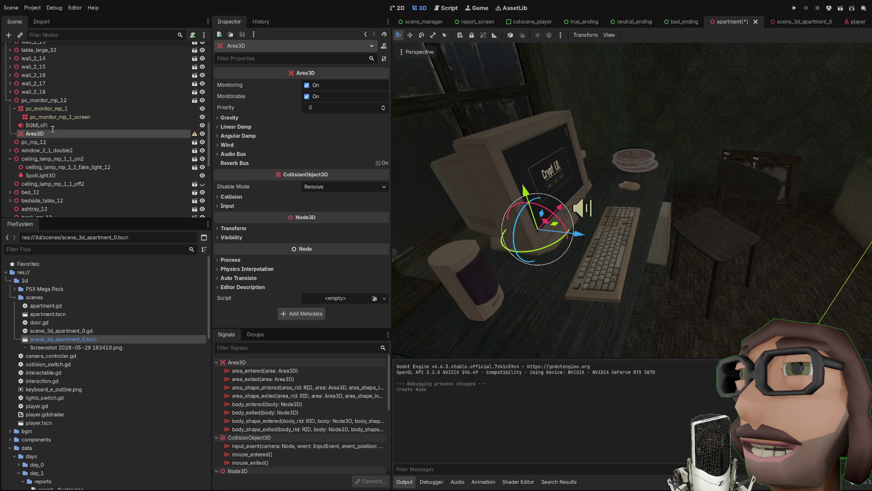
{"action": "type", "text": "PCInteractable"}
{"action": "key", "text": "Return"}
Add a CollisionShape3D under PCInteractable and give it a BoxShape3D.
{"action": "key", "text": "ctrl+a"}
{"action": "key", "text": "Return"}
{"action": "scroll", "coordinate": [673, 233], "scroll_direction": "down", "scroll_amount": 2}
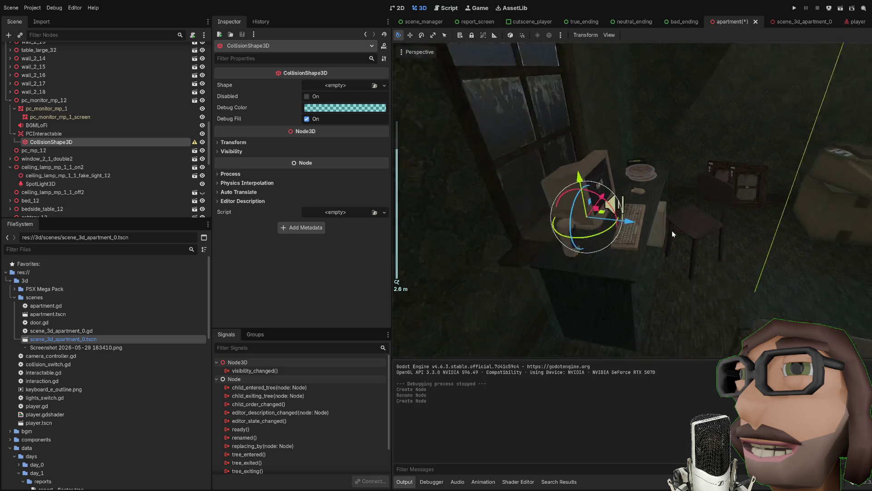
{"action": "left_click", "coordinate": [116, 134]}
{"action": "scroll", "coordinate": [613, 207], "scroll_direction": "up", "scroll_amount": 3}
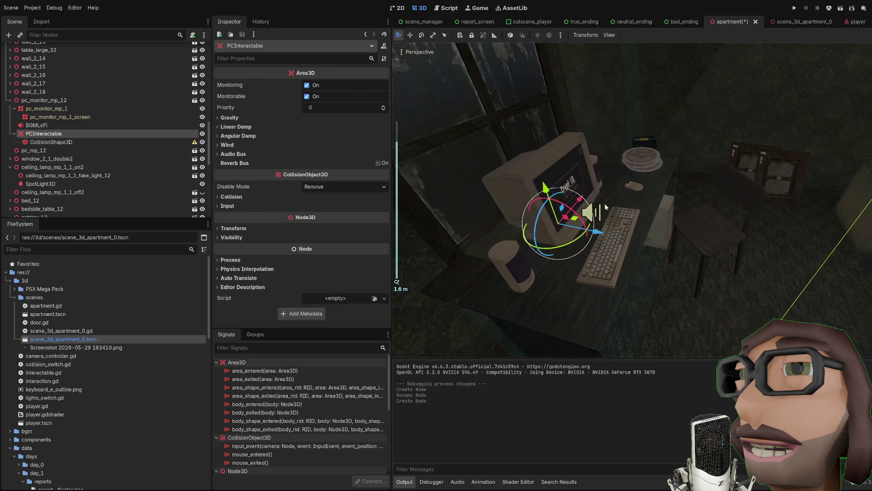
{"action": "left_click", "coordinate": [91, 141]}
{"action": "left_click", "coordinate": [384, 85]}
{"action": "left_click", "coordinate": [345, 96]}
Resize the box to fit the monitor's width and about 0.5 height, then save.
{"action": "left_click_drag", "start_coordinate": [629, 163], "coordinate": [609, 170]}
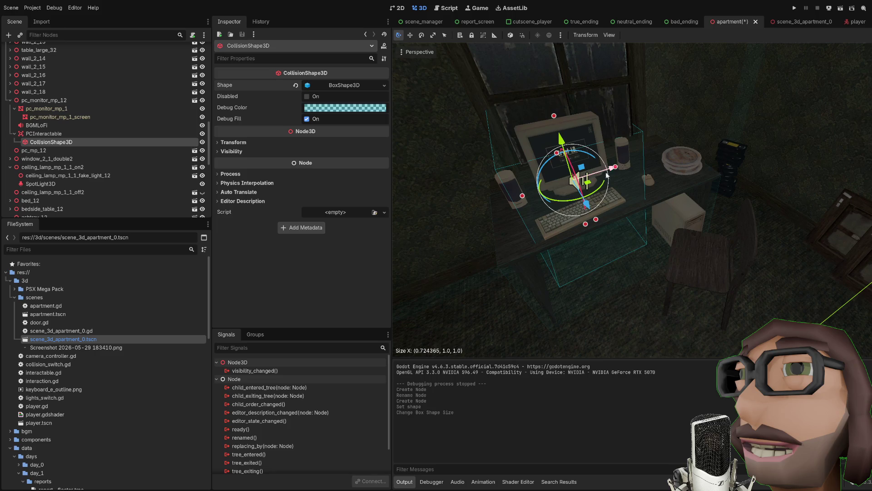
{"action": "scroll", "coordinate": [591, 222], "scroll_direction": "up", "scroll_amount": 3}
{"action": "mouse_move", "coordinate": [583, 238]}
{"action": "left_mouse_down"}
{"action": "mouse_move", "coordinate": [566, 191]}
{"action": "mouse_move", "coordinate": [607, 214]}
{"action": "mouse_move", "coordinate": [622, 203]}
{"action": "mouse_move", "coordinate": [660, 200]}
{"action": "mouse_move", "coordinate": [620, 174]}
{"action": "mouse_move", "coordinate": [653, 166]}
{"action": "left_mouse_up"}
{"action": "scroll", "coordinate": [653, 167], "scroll_direction": "down", "scroll_amount": 2}
{"action": "key", "text": "ctrl+s"}
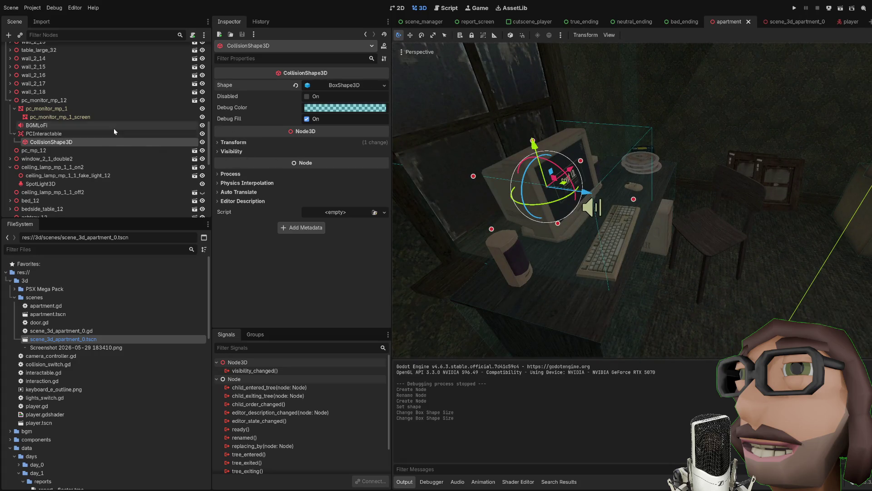
{"action": "left_click", "coordinate": [112, 132]}
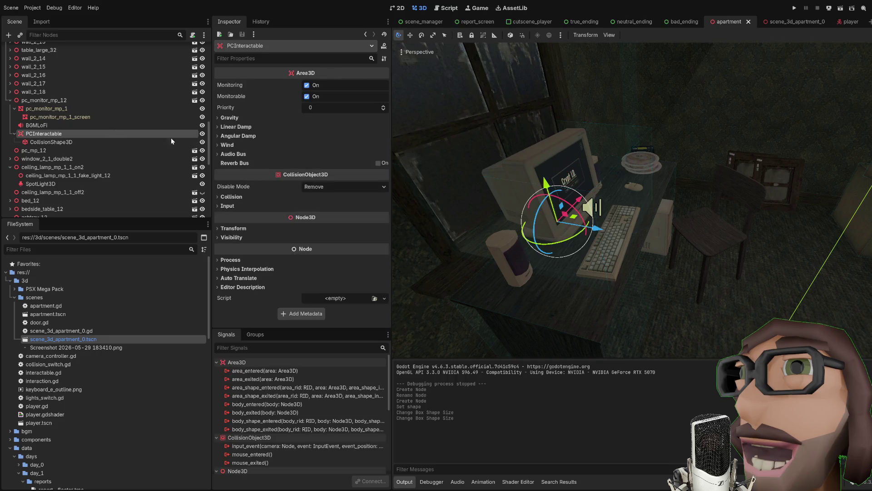
Put PCInteractable on collision layer 3 only, turn off Monitoring, and save the scene.
{"action": "left_click", "coordinate": [233, 196]}
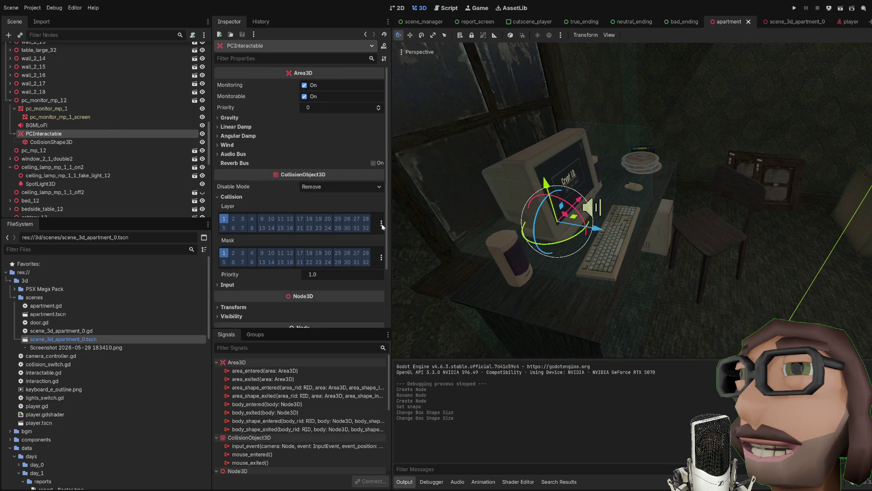
{"action": "left_click", "coordinate": [243, 218]}
{"action": "left_click", "coordinate": [224, 219]}
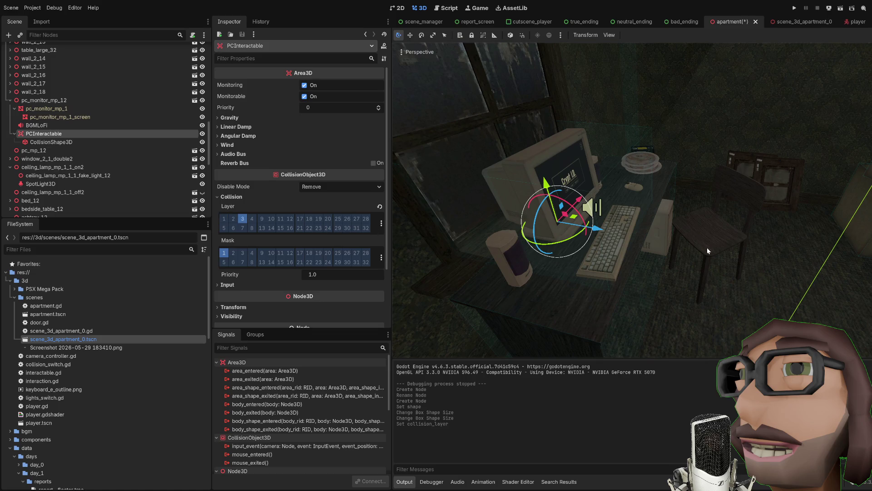
{"action": "left_click", "coordinate": [303, 85]}
{"action": "left_click", "coordinate": [63, 176]}
{"action": "key", "text": "ctrl+s"}
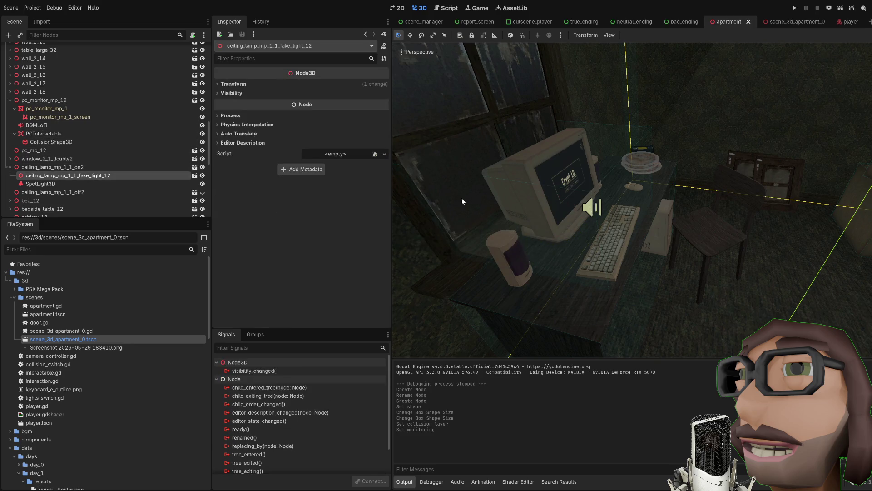
{"action": "left_click", "coordinate": [532, 173]}
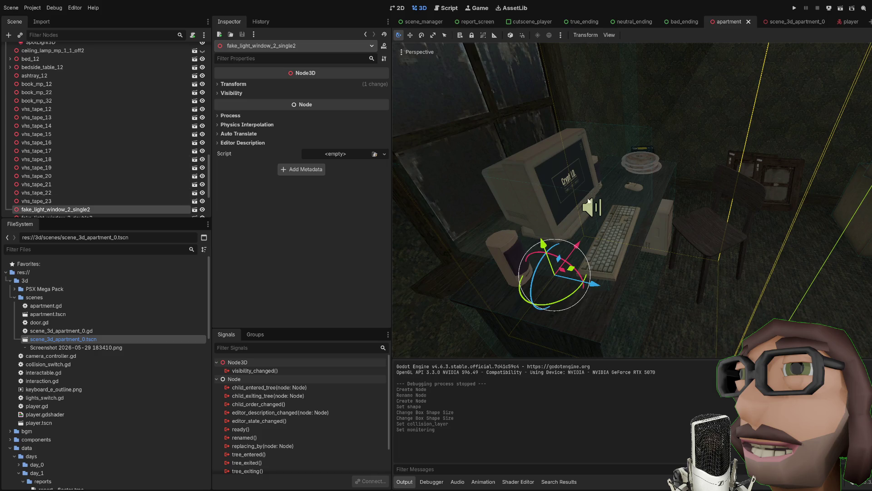
{"action": "scroll", "coordinate": [46, 107], "scroll_direction": "up", "scroll_amount": 5}
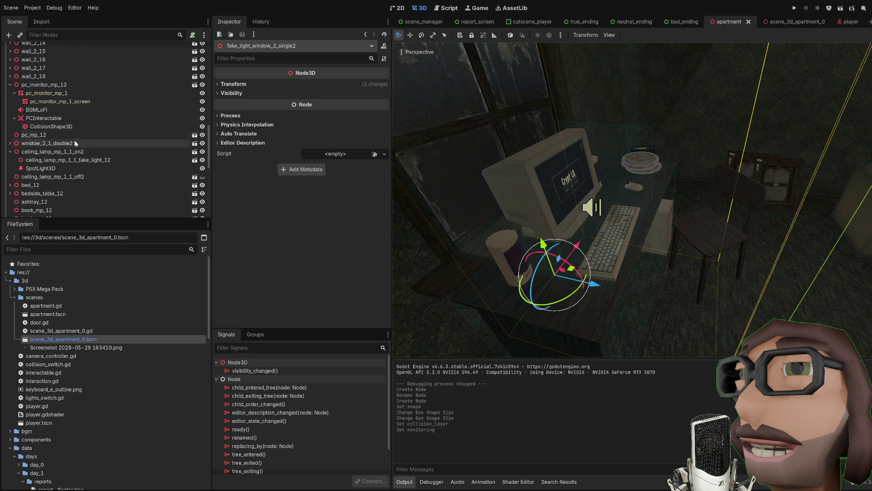
{"action": "left_click", "coordinate": [38, 118]}
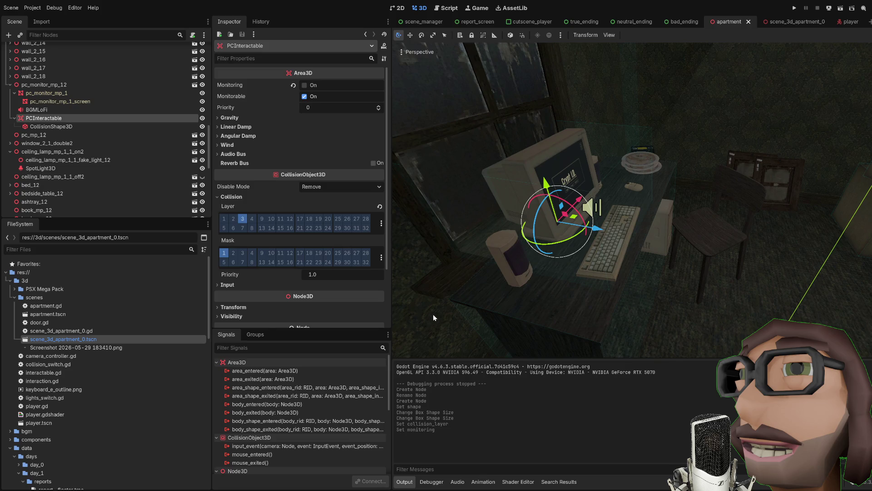
Declare class_name PC extending Interactable and add an on_hover function stub.
{"action": "type", "text": "class_name "}
{"action": "type", "text": "PCInteract"}
{"action": "key", "text": "BackSpace"}
{"action": "key", "text": "BackSpace"}
{"action": "key", "text": "BackSpace"}
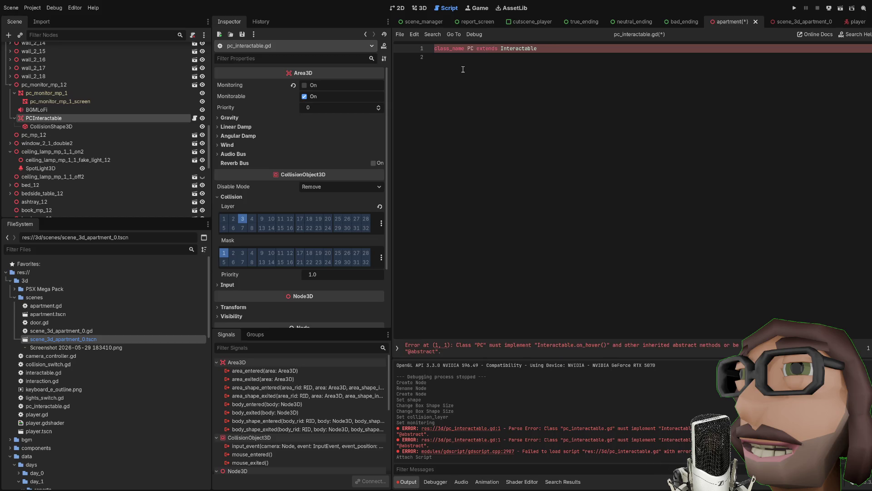
{"action": "key", "text": "Return"}
{"action": "key", "text": "Return"}
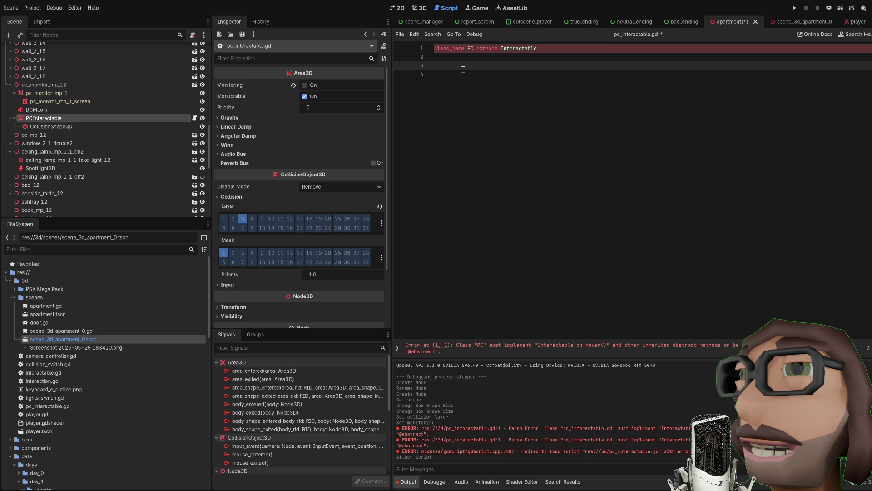
{"action": "type", "text": "func on"}
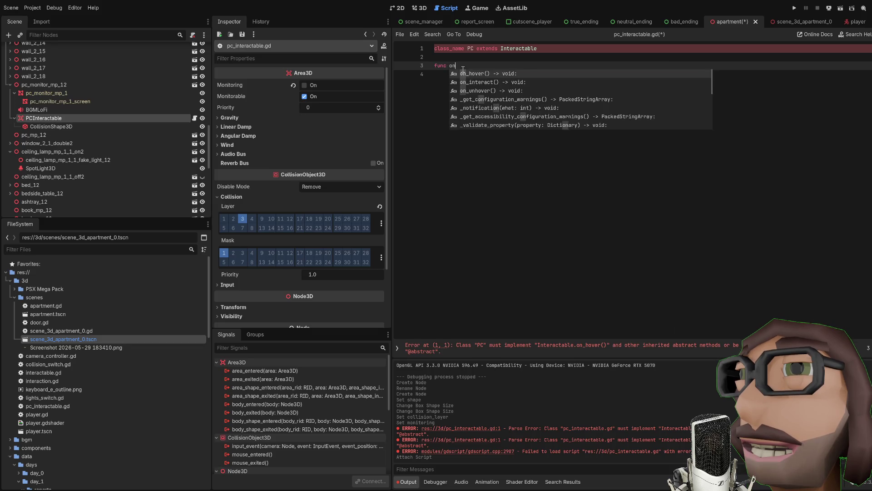
{"action": "key", "text": "Return"}
Add on_unhover and on_interact stubs with pass, and save the script.
{"action": "key", "text": "Return"}
{"action": "key", "text": "Return"}
{"action": "key", "text": "Return"}
{"action": "type", "text": "func on"}
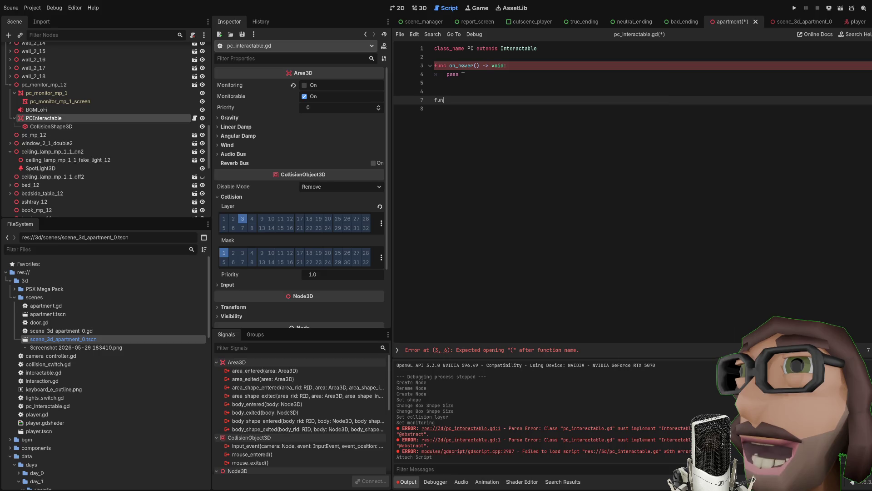
{"action": "key", "text": "Return"}
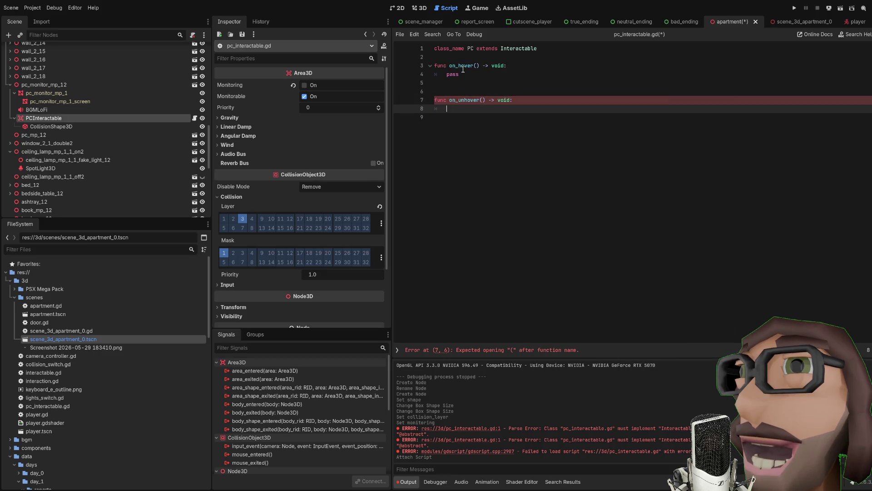
{"action": "key", "text": "Return"}
{"action": "key", "text": "Return"}
{"action": "key", "text": "Return"}
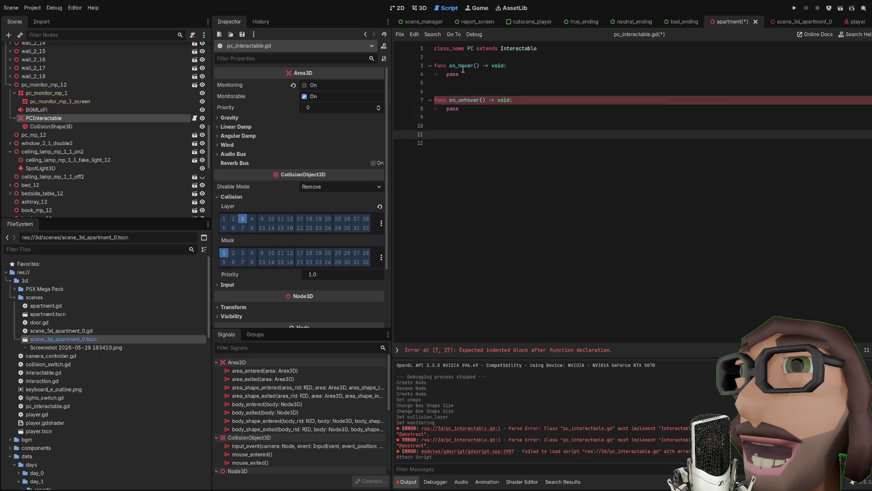
{"action": "type", "text": "func on"}
{"action": "key", "text": "Return"}
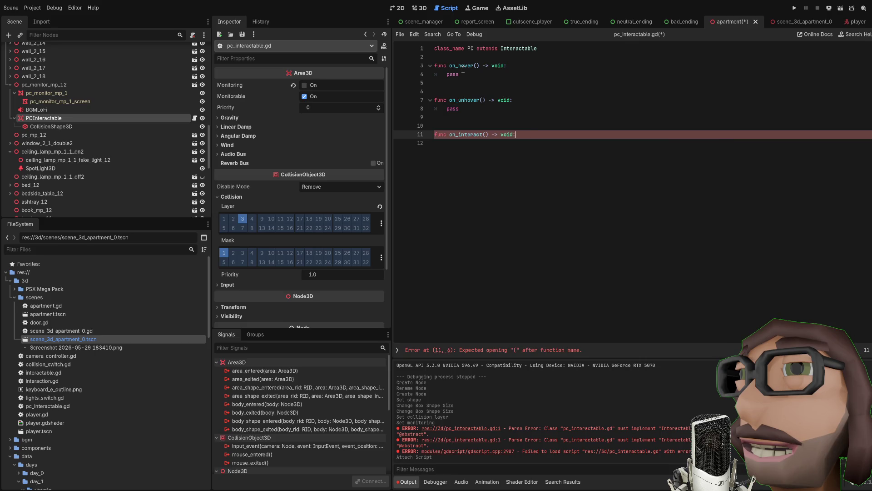
{"action": "key", "text": "Return"}
{"action": "type", "text": "pass"}
{"action": "key", "text": "ctrl+s"}
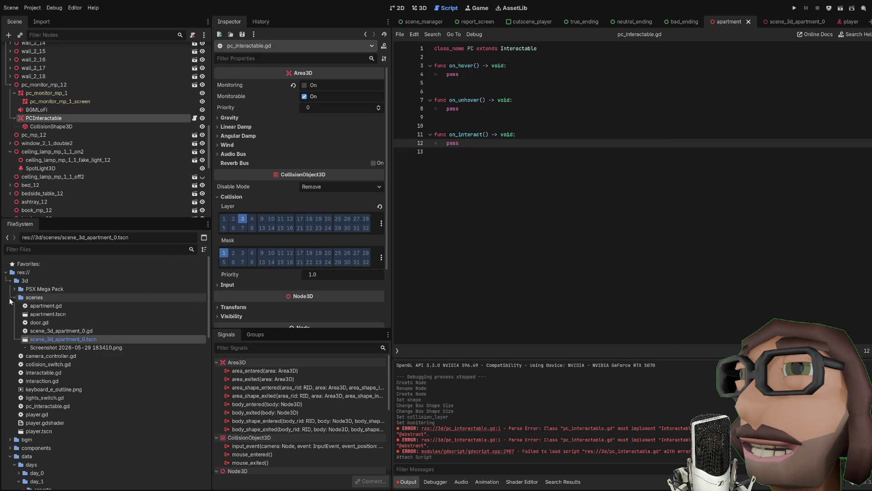
Add a SCENE_MANAGER constant preloading scene_manager.tscn below the class line.
{"action": "scroll", "coordinate": [48, 311], "scroll_direction": "down", "scroll_amount": 5}
{"action": "scroll", "coordinate": [50, 318], "scroll_direction": "down", "scroll_amount": 5}
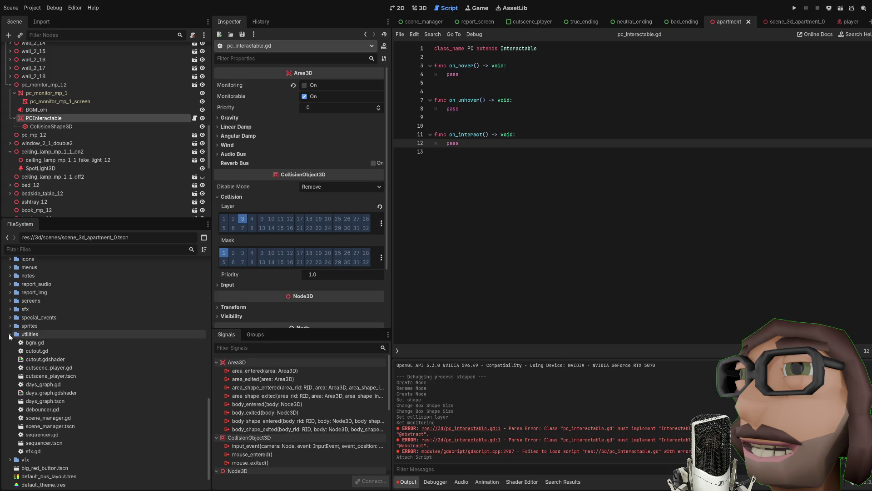
{"action": "scroll", "coordinate": [65, 341], "scroll_direction": "down", "scroll_amount": 2}
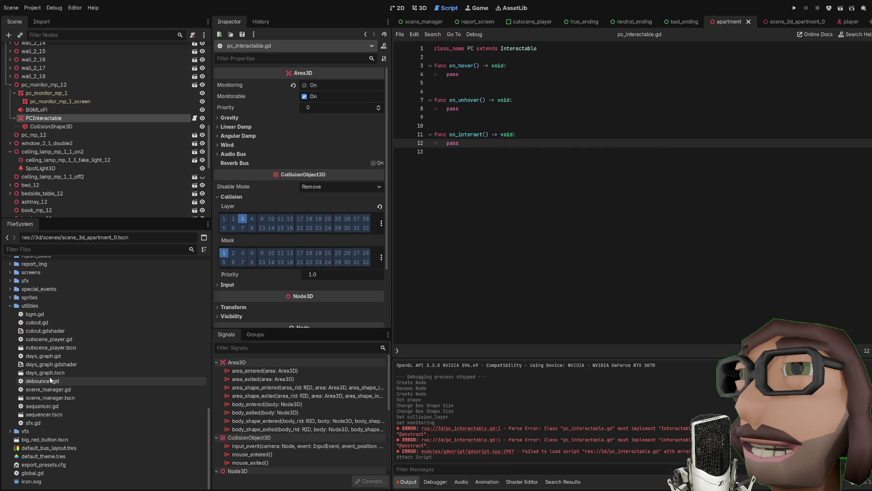
{"action": "mouse_move", "coordinate": [50, 397]}
{"action": "left_mouse_down"}
{"action": "mouse_move", "coordinate": [454, 118]}
{"action": "mouse_move", "coordinate": [459, 57]}
{"action": "left_mouse_up"}
{"action": "left_click", "coordinate": [557, 49]}
{"action": "key", "text": "Return"}
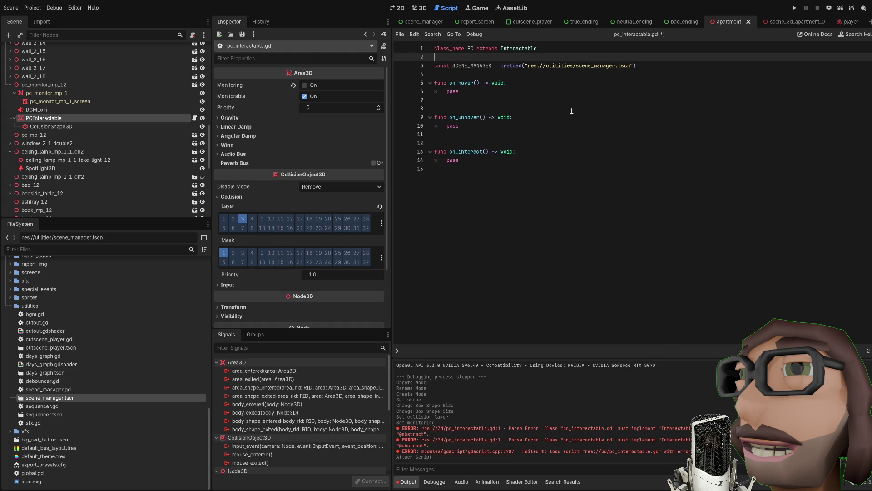
{"action": "double_click", "coordinate": [450, 161]}
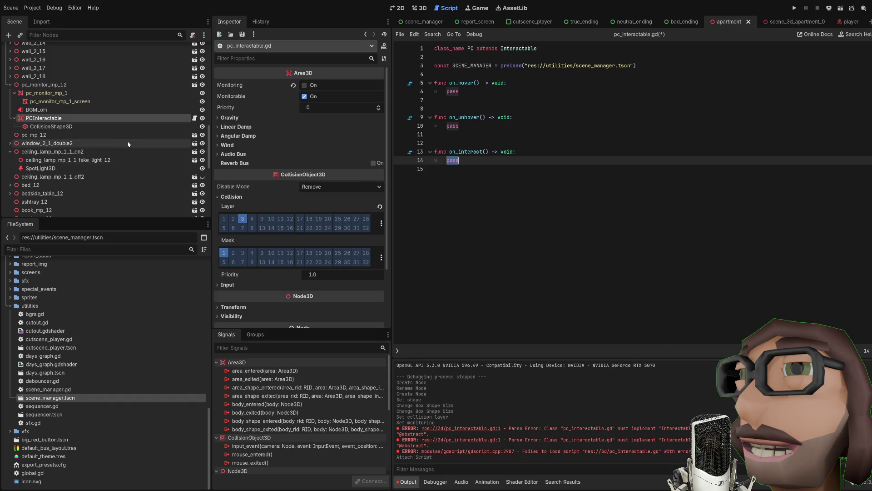
{"action": "scroll", "coordinate": [110, 127], "scroll_direction": "up", "scroll_amount": 15}
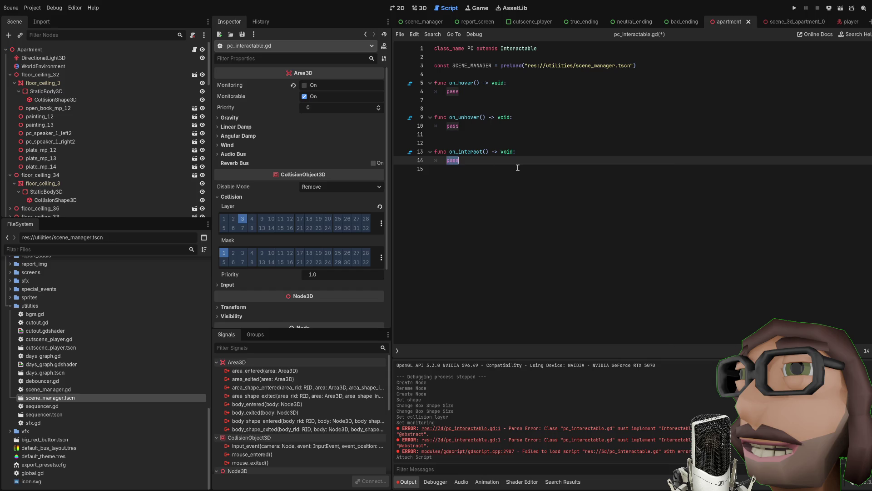
{"action": "mouse_move", "coordinate": [30, 49]}
{"action": "left_mouse_down"}
{"action": "mouse_move", "coordinate": [530, 72]}
{"action": "mouse_move", "coordinate": [534, 61]}
{"action": "left_mouse_up"}
{"action": "left_click", "coordinate": [568, 50]}
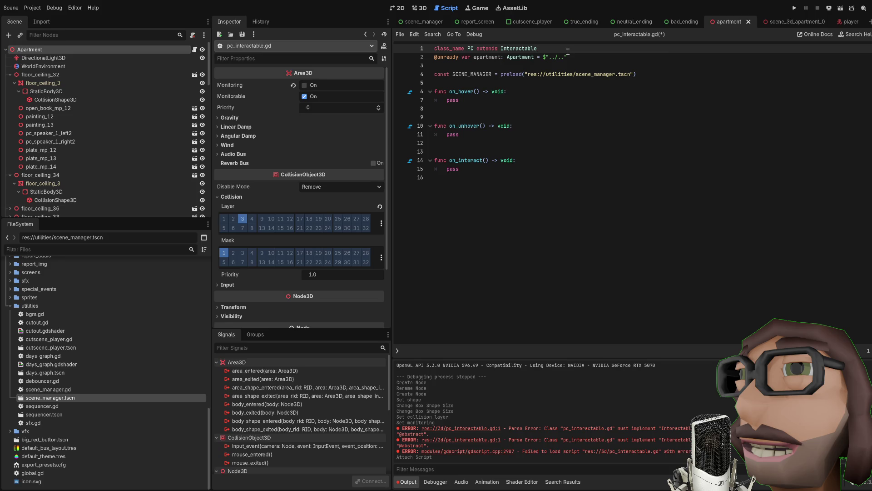
{"action": "key", "text": "Return"}
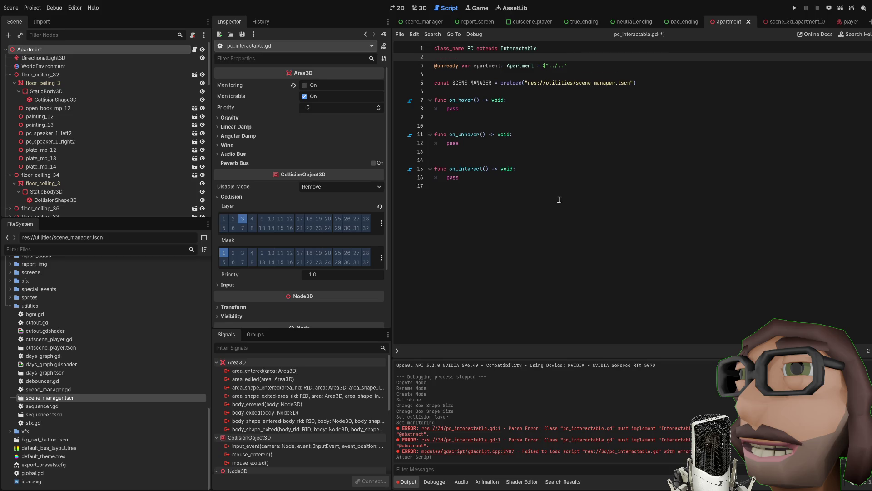
{"action": "left_click", "coordinate": [473, 109]}
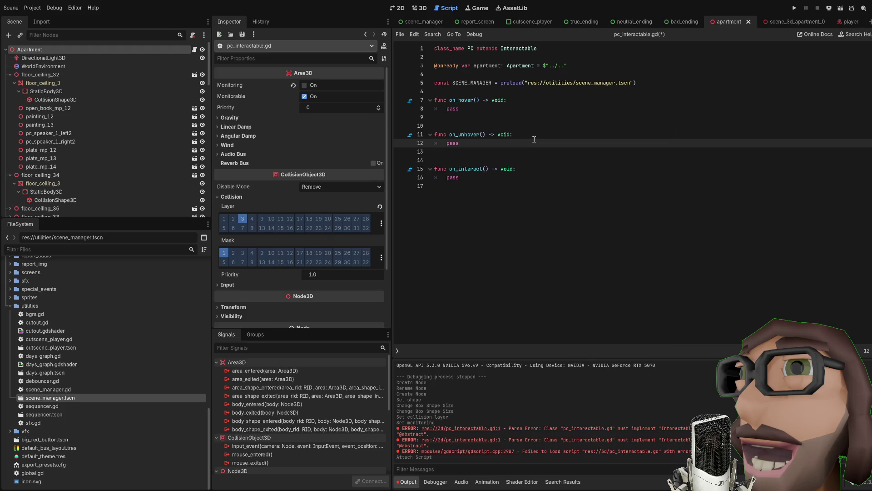
{"action": "left_click", "coordinate": [518, 116]}
{"action": "left_click", "coordinate": [545, 142]}
{"action": "left_click", "coordinate": [585, 178]}
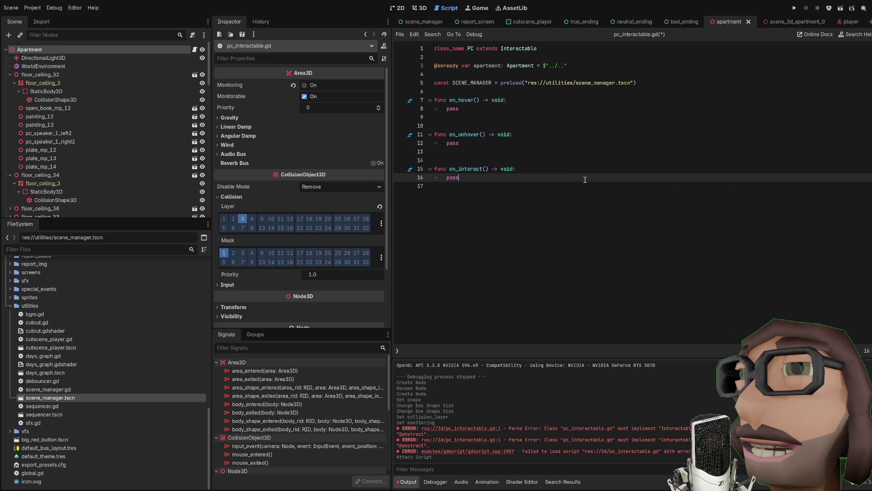
{"action": "double_click", "coordinate": [585, 178]}
{"action": "left_click_drag", "start_coordinate": [586, 64], "coordinate": [408, 63]}
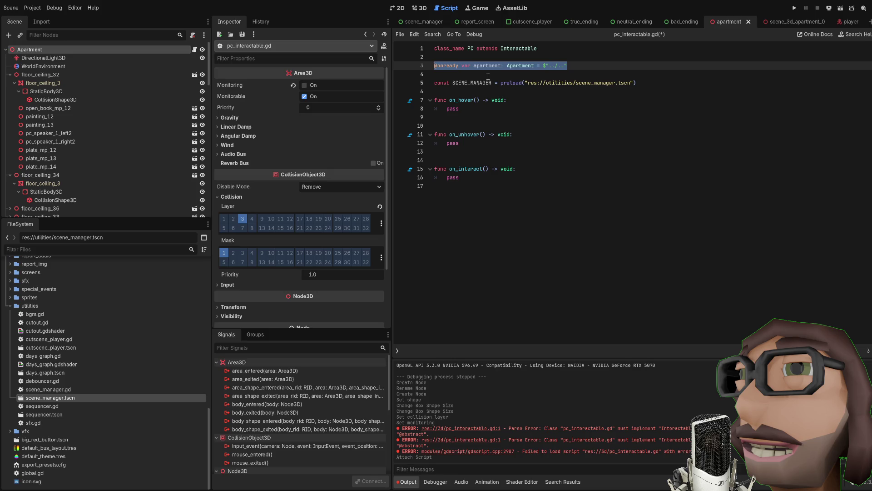
Replace the pass in on_interact with a get_tree().root.add_child() call.
{"action": "key", "text": "BackSpace"}
{"action": "key", "text": "BackSpace"}
{"action": "key", "text": "Down"}
{"action": "key", "text": "Down"}
{"action": "key", "text": "Down"}
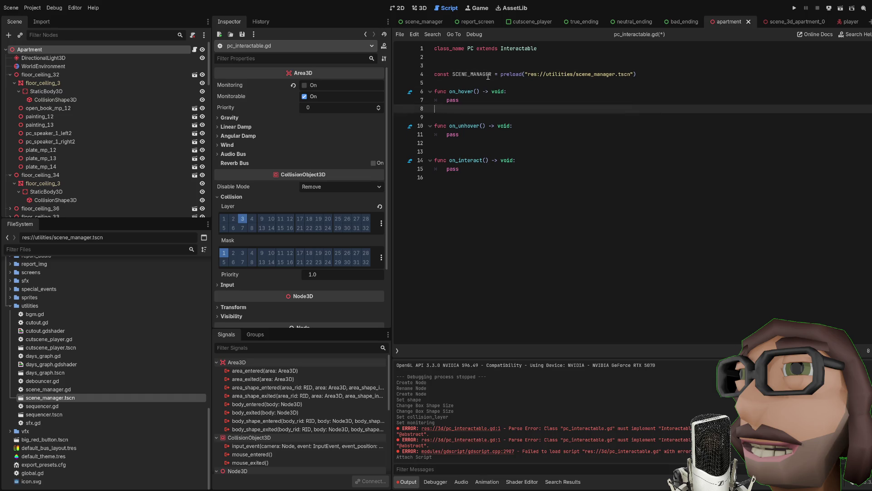
{"action": "key", "text": "shift+End"}
{"action": "type", "text": "SC"}
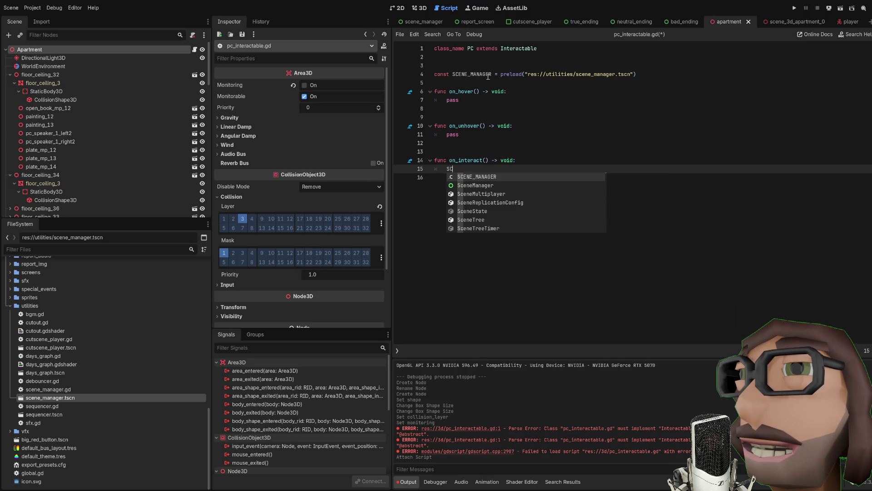
{"action": "key", "text": "BackSpace"}
{"action": "key", "text": "BackSpace"}
{"action": "type", "text": "get"}
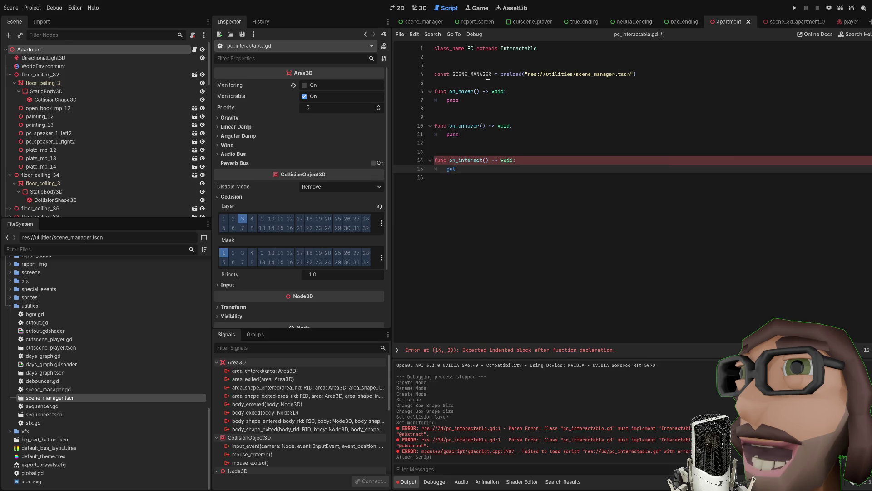
{"action": "type", "text": "_tree"}
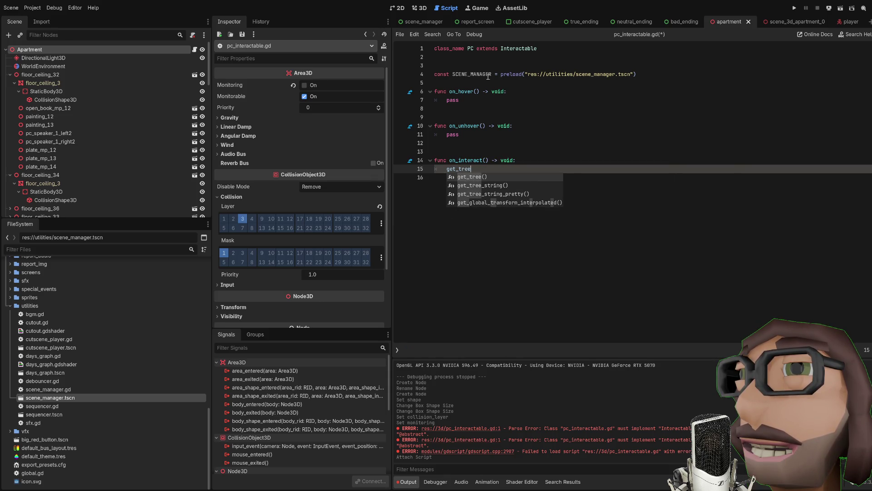
{"action": "key", "text": "Return"}
{"action": "type", "text": "."}
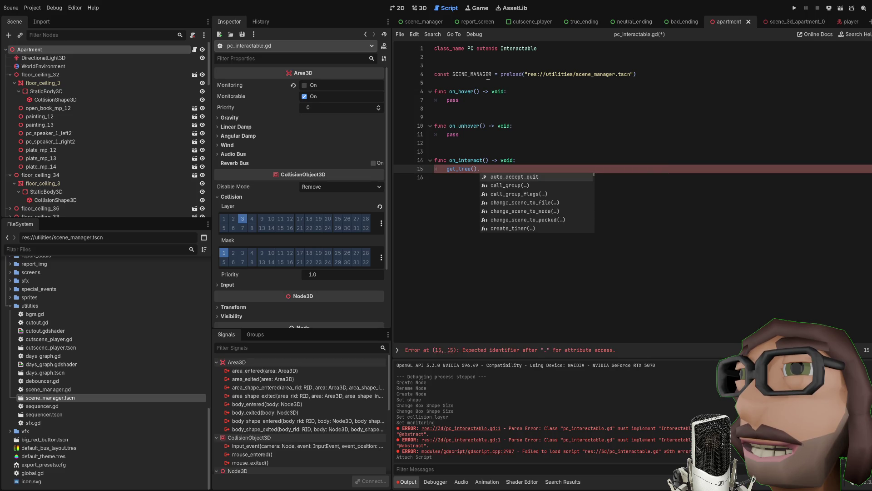
{"action": "key", "text": "Left"}
{"action": "key", "text": "Left"}
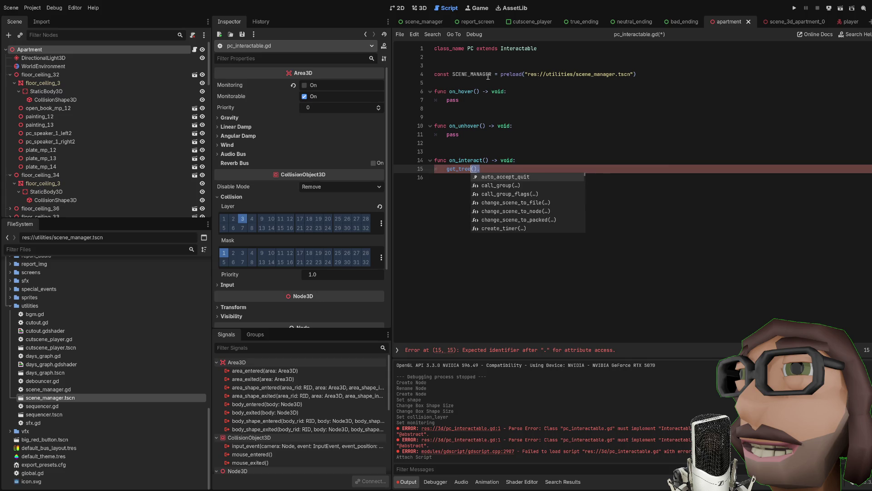
{"action": "type", "text": "add_chil"}
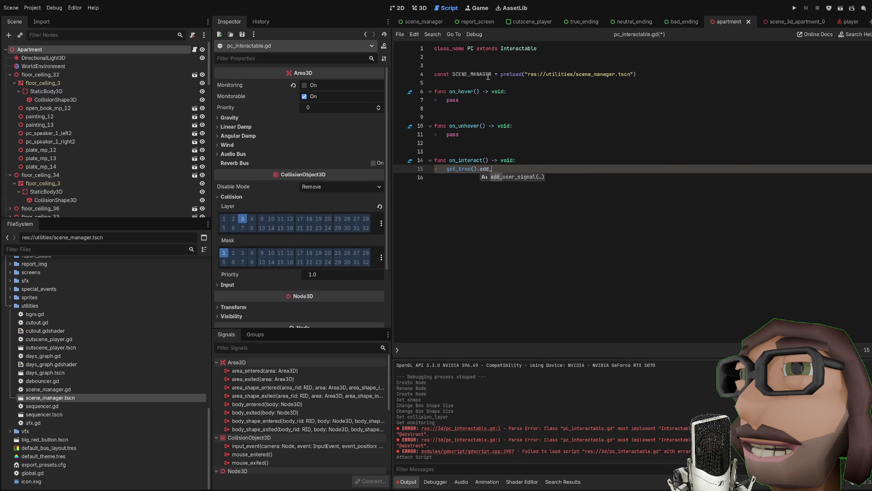
{"action": "key", "text": "BackSpace"}
{"action": "key", "text": "BackSpace"}
{"action": "key", "text": "BackSpace"}
{"action": "type", "text": "root.add_c"}
{"action": "key", "text": "Return"}
Pass SCENE_MANAGER.instantiate() as the argument to add_child.
{"action": "type", "text": "S"}
{"action": "key", "text": "Return"}
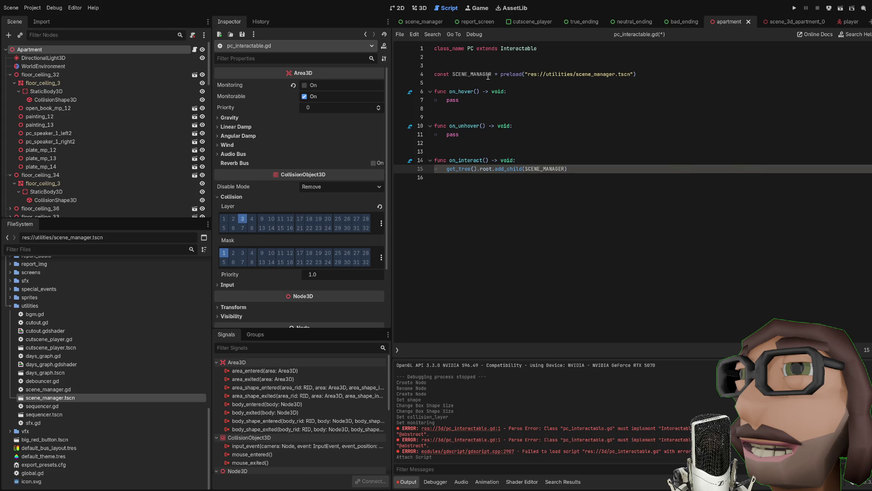
{"action": "key", "text": "End"}
{"action": "key", "text": "Return"}
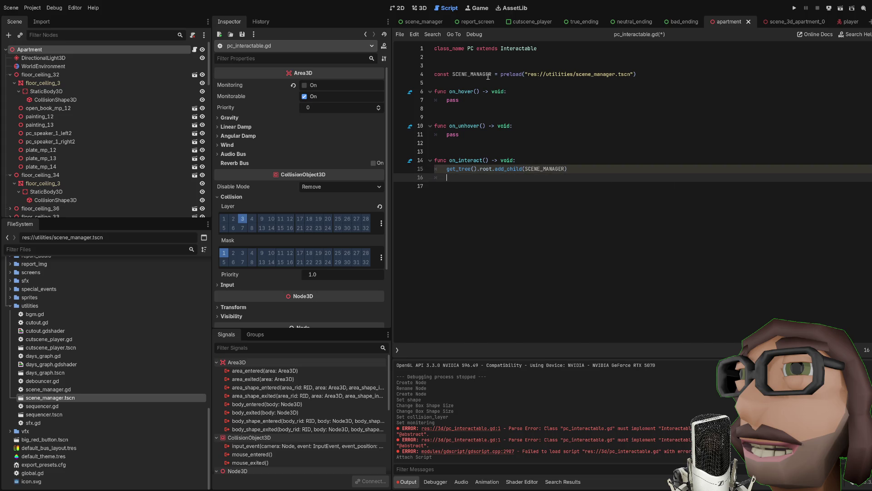
{"action": "key", "text": "Up"}
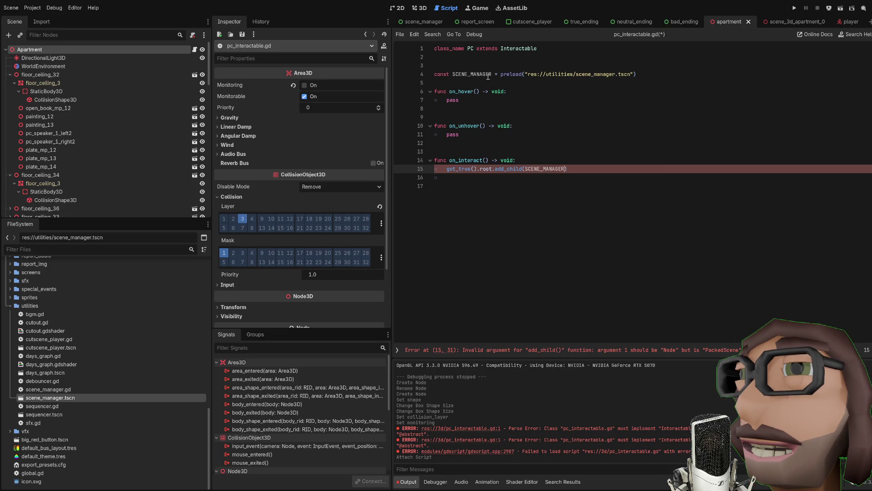
{"action": "key", "text": "Left"}
{"action": "type", "text": ".inst"}
{"action": "key", "text": "Return"}
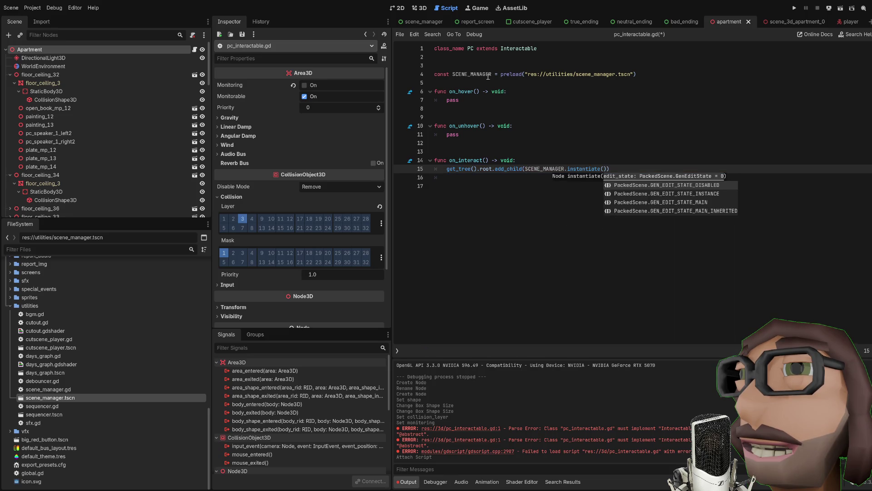
{"action": "key", "text": "Down"}
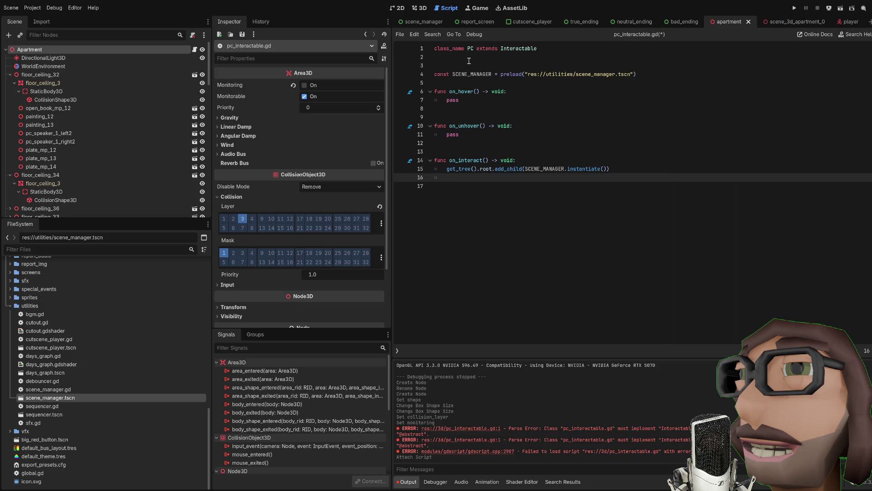
{"action": "left_click_drag", "start_coordinate": [29, 49], "coordinate": [454, 65]}
{"action": "left_click", "coordinate": [476, 187]}
{"action": "type", "text": "partment.qu"}
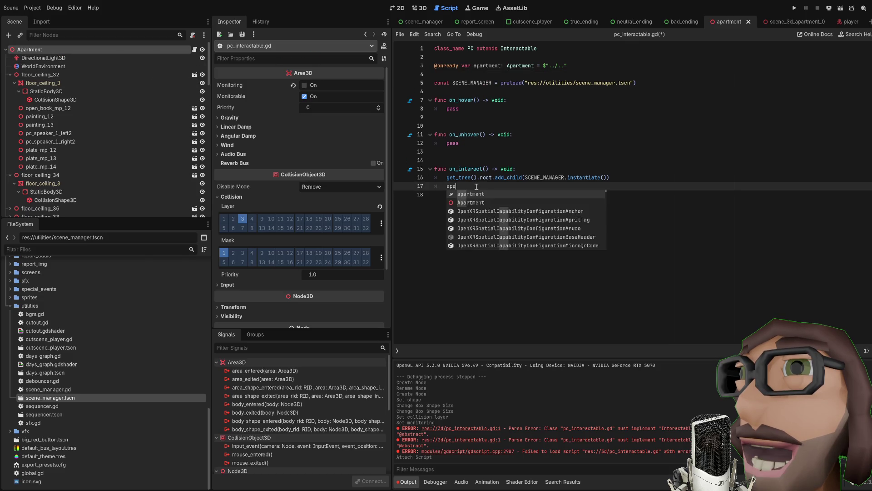
{"action": "type", "text": "q"}
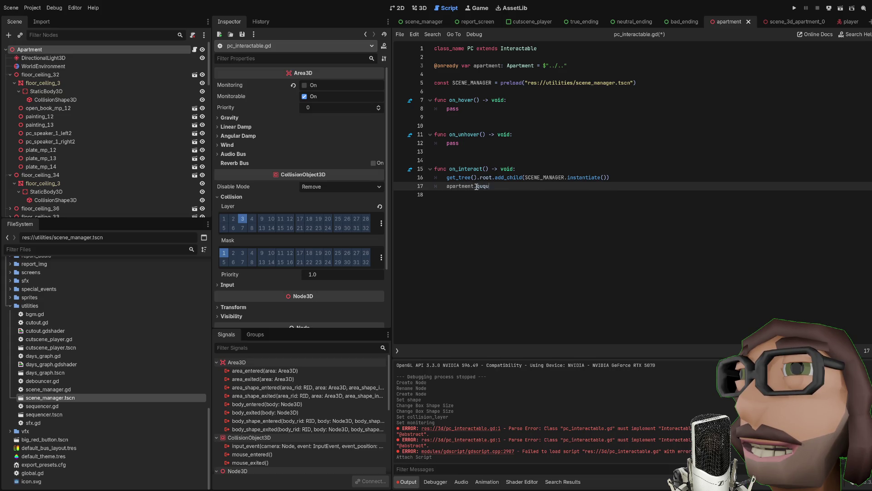
{"action": "type", "text": "ue"}
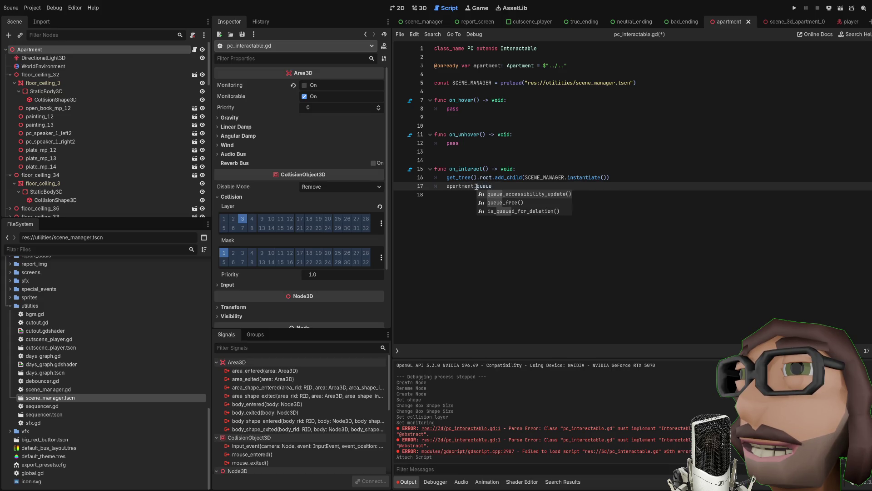
{"action": "key", "text": "shift+Home"}
{"action": "key", "text": "BackSpace"}
{"action": "key", "text": "BackSpace"}
{"action": "key", "text": "BackSpace"}
{"action": "key", "text": "ctrl+s"}
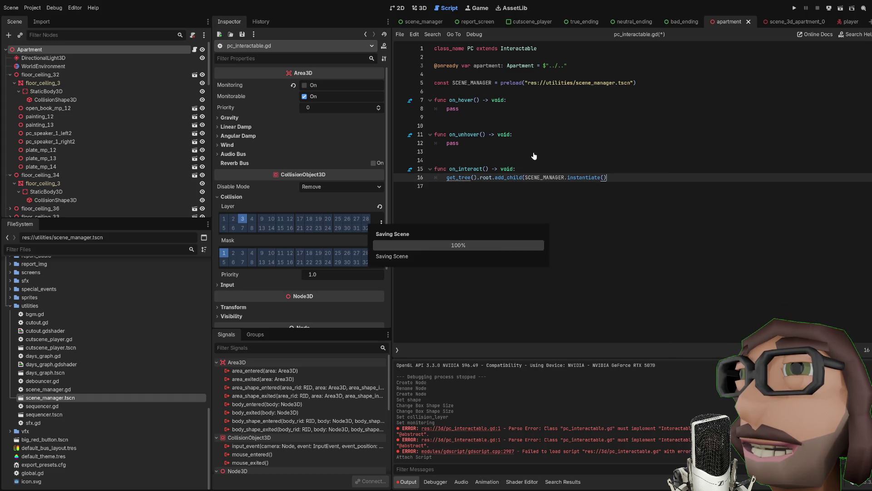
{"action": "type", "text": ")"}
{"action": "key", "text": "ctrl+s"}
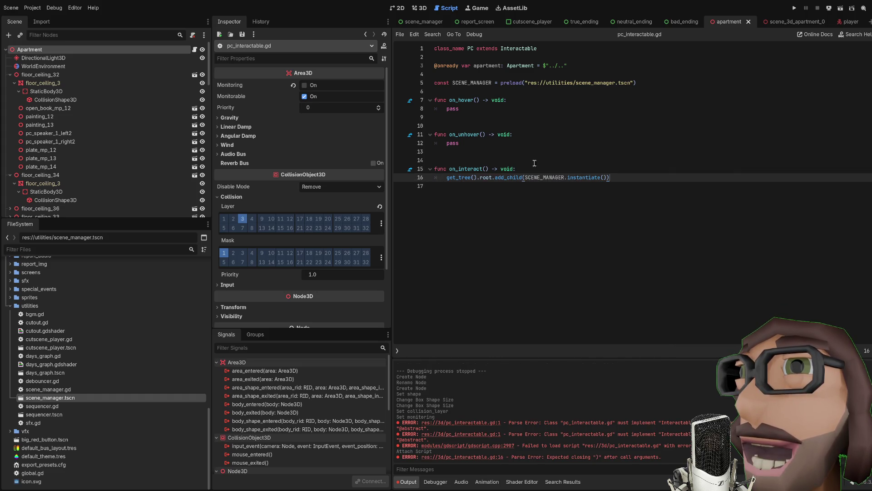
Filter the scene tree for 'pc' and cut the PCInteractable node.
{"action": "scroll", "coordinate": [100, 159], "scroll_direction": "down", "scroll_amount": 5}
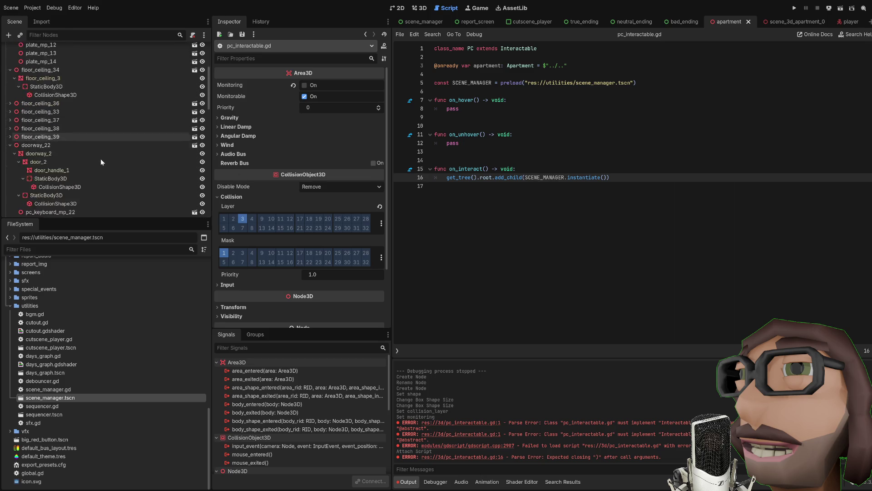
{"action": "scroll", "coordinate": [71, 157], "scroll_direction": "up", "scroll_amount": 5}
{"action": "scroll", "coordinate": [70, 154], "scroll_direction": "down", "scroll_amount": 5}
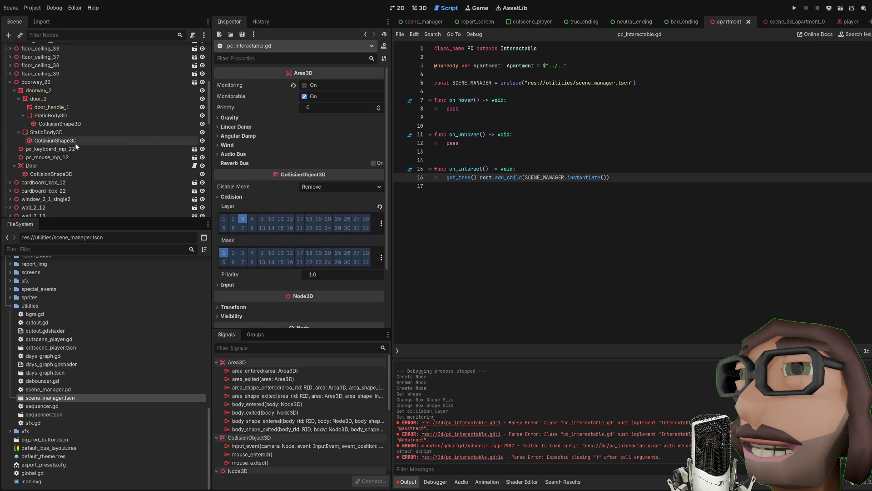
{"action": "scroll", "coordinate": [88, 129], "scroll_direction": "up", "scroll_amount": 3}
{"action": "scroll", "coordinate": [88, 129], "scroll_direction": "down", "scroll_amount": 3}
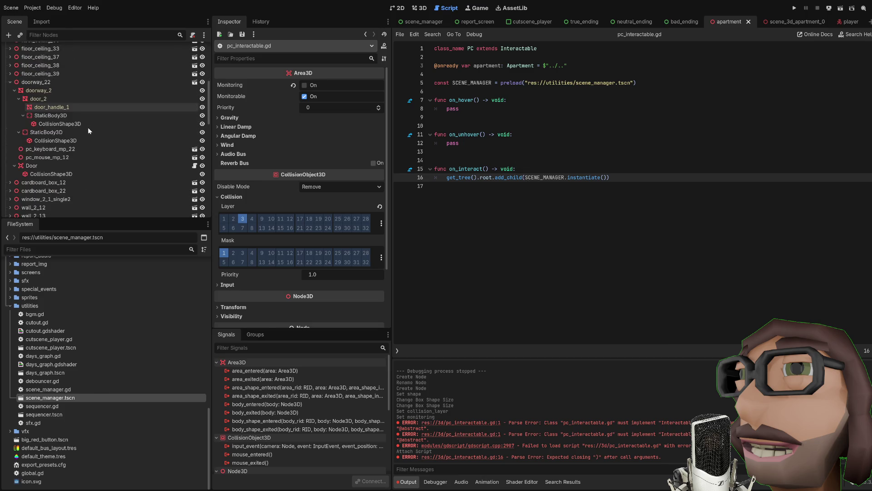
{"action": "scroll", "coordinate": [82, 132], "scroll_direction": "up", "scroll_amount": 5}
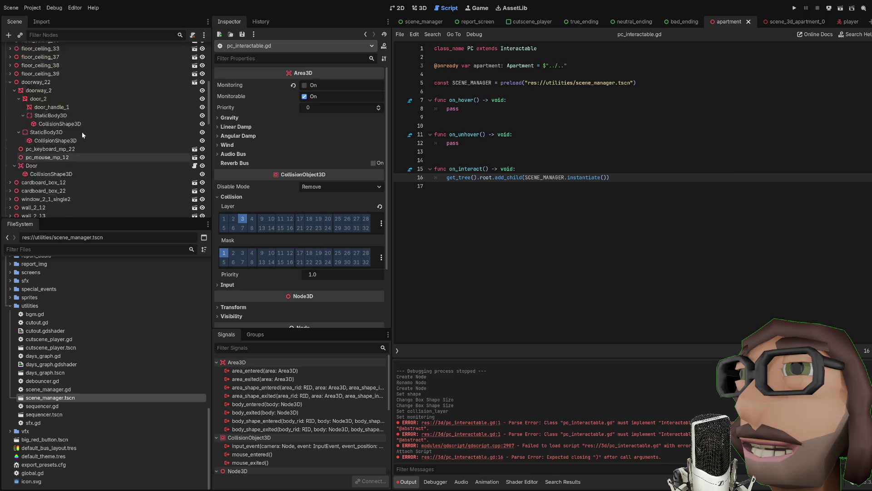
{"action": "scroll", "coordinate": [84, 142], "scroll_direction": "down", "scroll_amount": 5}
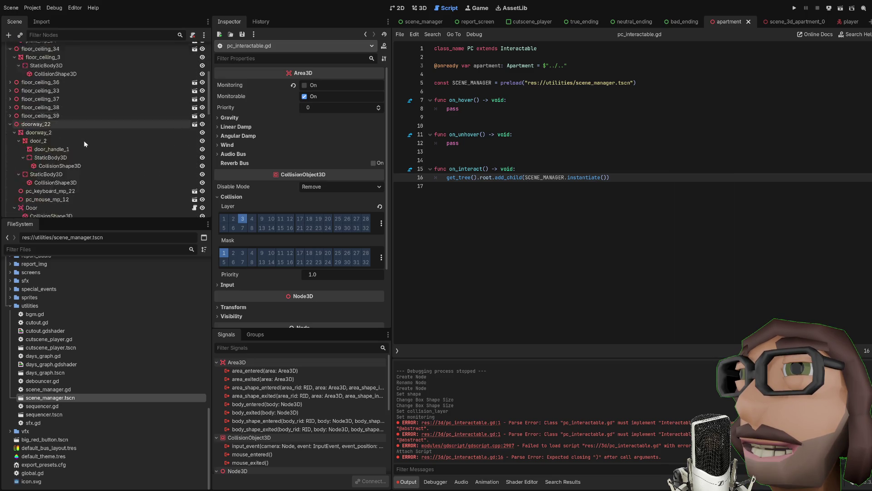
{"action": "scroll", "coordinate": [84, 144], "scroll_direction": "down", "scroll_amount": 1}
{"action": "left_click", "coordinate": [67, 37]}
{"action": "type", "text": "pc"}
{"action": "left_click", "coordinate": [25, 110]}
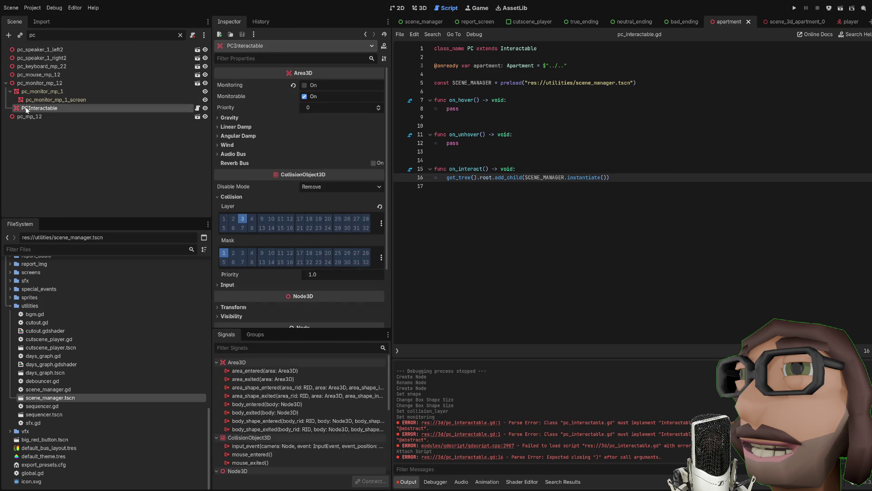
{"action": "key", "text": "ctrl+x"}
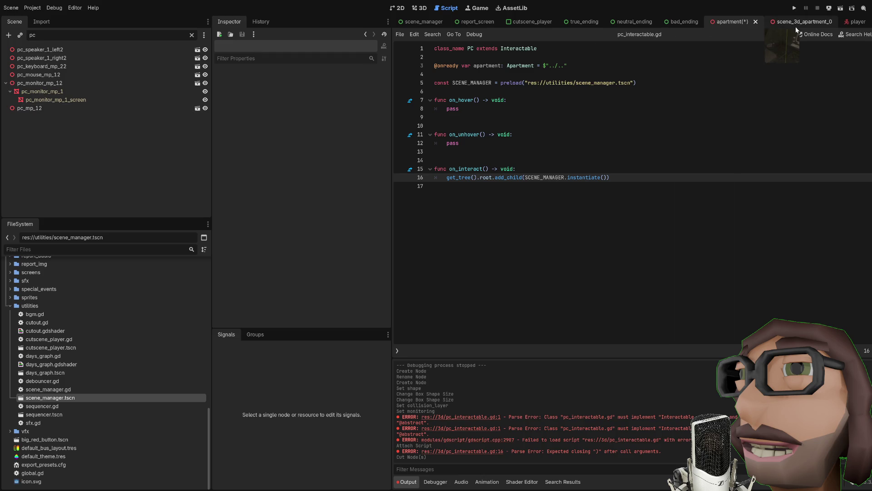
Paste PCInteractable under Apartment in scene_3d_apartment_0 and save the scene.
{"action": "left_click", "coordinate": [794, 22]}
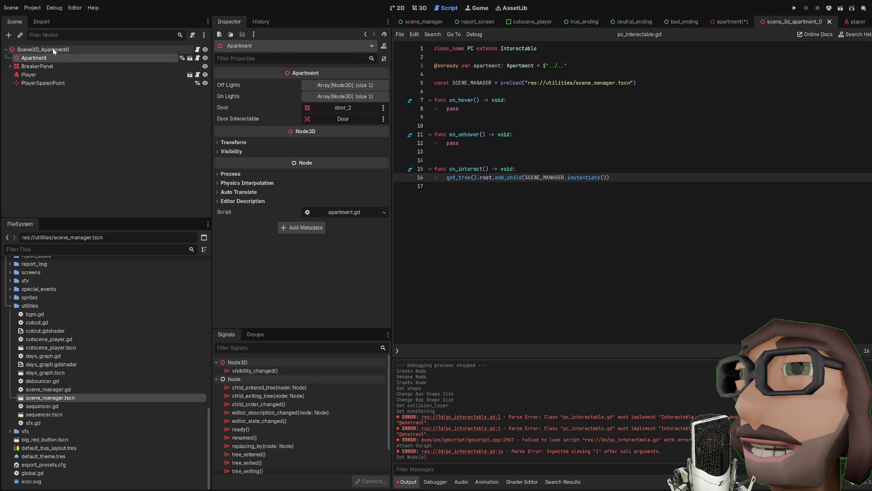
{"action": "key", "text": "ctrl+v"}
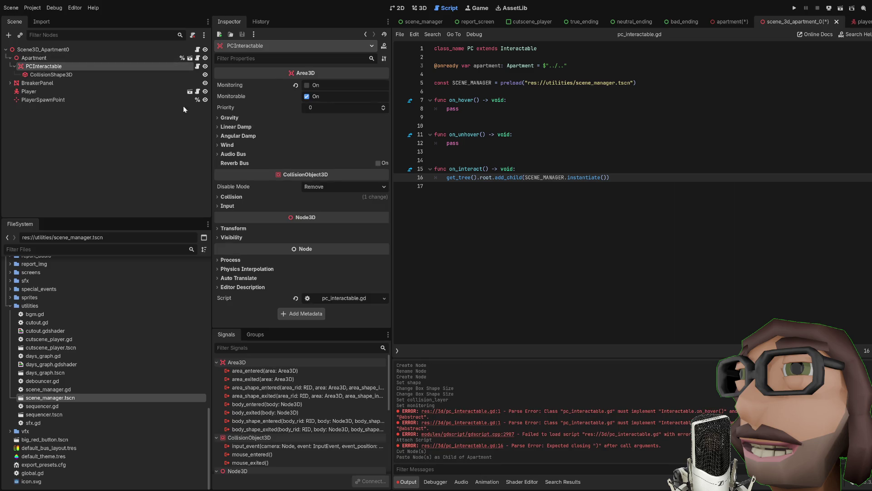
{"action": "left_click", "coordinate": [729, 21]}
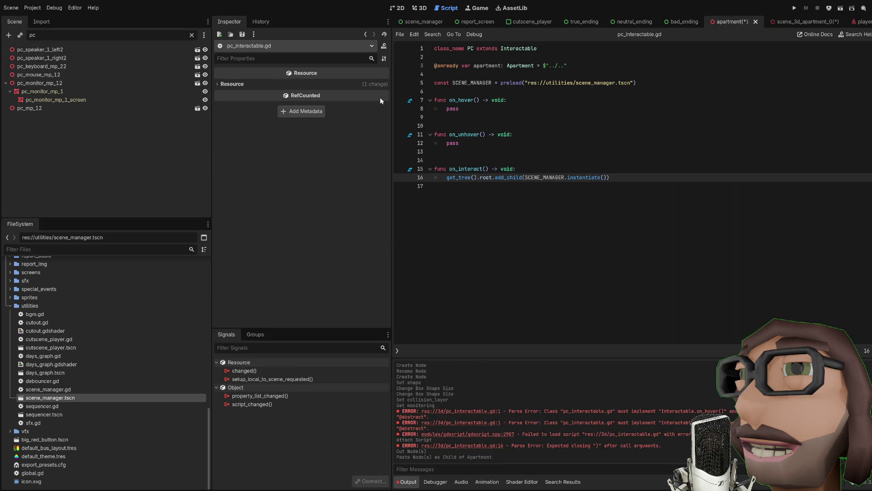
{"action": "left_click", "coordinate": [797, 22]}
{"action": "key", "text": "ctrl+s"}
Move PCInteractable over the desk monitor in the 3D view, save, and open the root's script.
{"action": "left_click", "coordinate": [419, 8]}
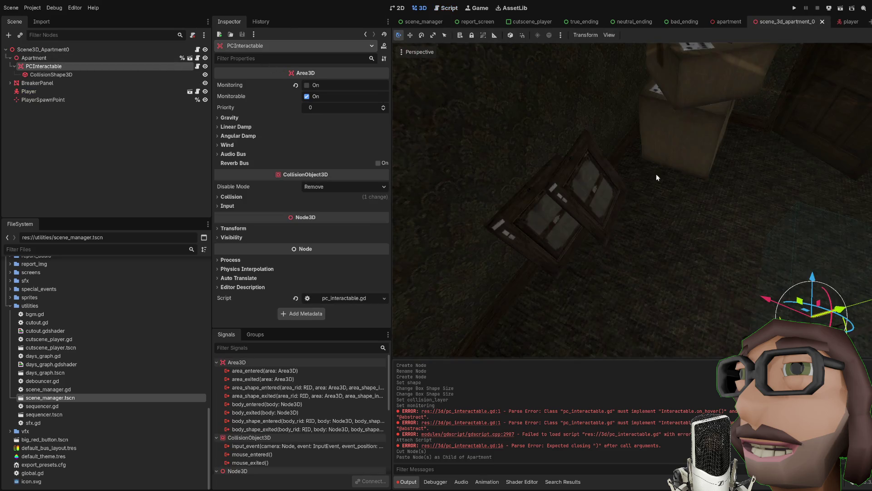
{"action": "mouse_move", "coordinate": [766, 227]}
{"action": "left_mouse_down"}
{"action": "mouse_move", "coordinate": [754, 207]}
{"action": "mouse_move", "coordinate": [699, 187]}
{"action": "mouse_move", "coordinate": [596, 189]}
{"action": "left_mouse_up"}
{"action": "mouse_move", "coordinate": [709, 262]}
{"action": "left_mouse_down"}
{"action": "mouse_move", "coordinate": [606, 186]}
{"action": "mouse_move", "coordinate": [606, 129]}
{"action": "left_mouse_up"}
{"action": "key", "text": "f"}
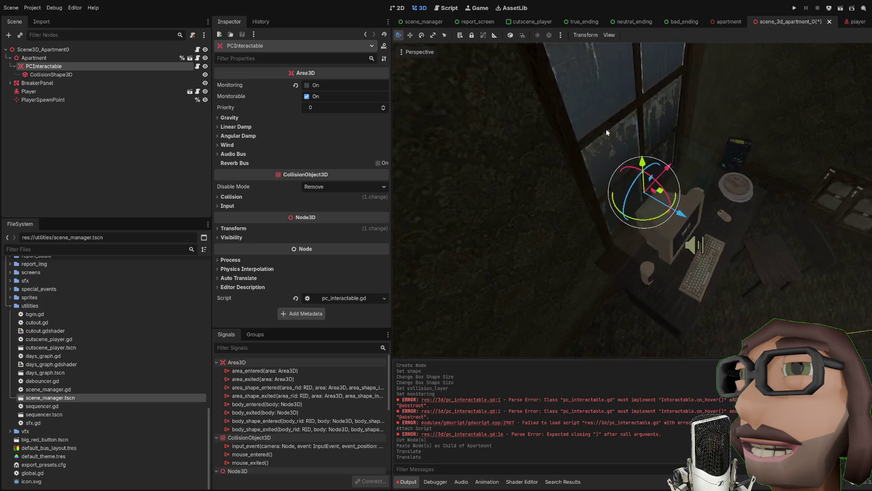
{"action": "left_click_drag", "start_coordinate": [676, 213], "coordinate": [739, 253]}
{"action": "key", "text": "f"}
{"action": "left_click_drag", "start_coordinate": [695, 232], "coordinate": [653, 230]}
{"action": "key", "text": "f"}
{"action": "key", "text": "ctrl+s"}
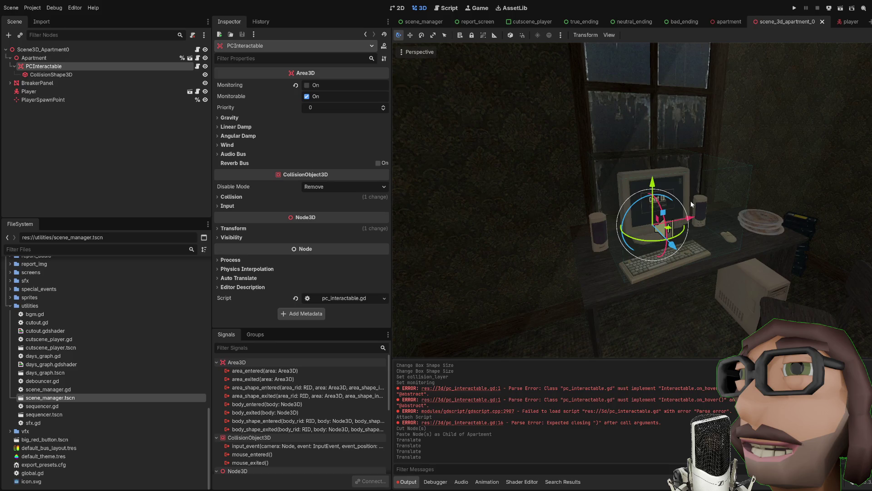
{"action": "left_click", "coordinate": [43, 49]}
{"action": "left_click", "coordinate": [197, 49]}
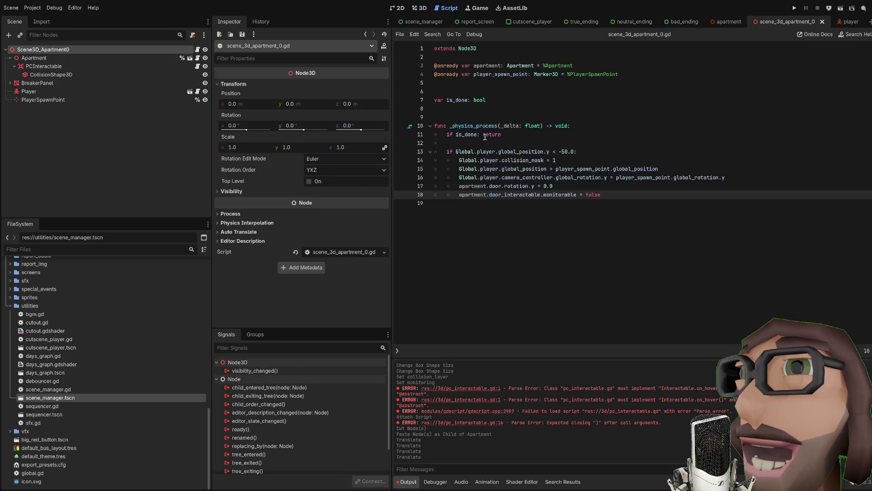
{"action": "mouse_move", "coordinate": [96, 49]}
{"action": "left_mouse_down"}
{"action": "mouse_move", "coordinate": [83, 53]}
{"action": "mouse_move", "coordinate": [502, 51]}
{"action": "left_mouse_up"}
{"action": "key", "text": "Down"}
{"action": "key", "text": "Home"}
{"action": "key", "text": "Return"}
{"action": "key", "text": "End"}
{"action": "key", "text": "Delete"}
{"action": "key", "text": "ctrl+d"}
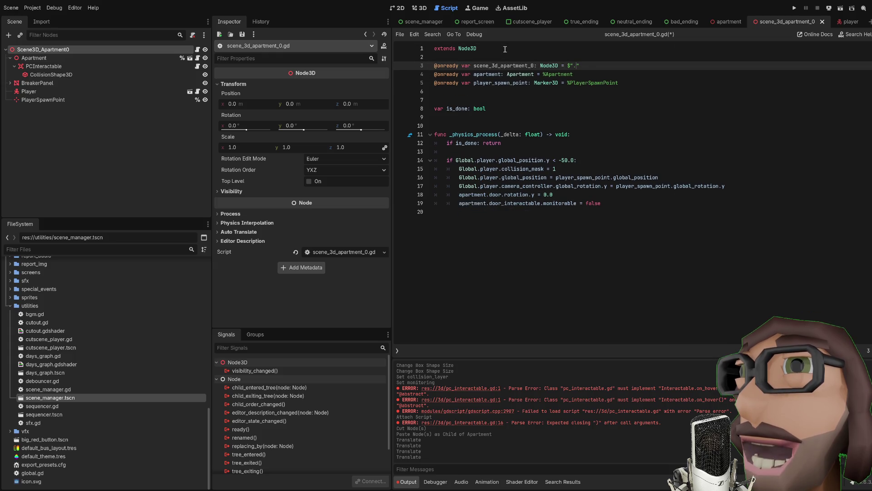
{"action": "type", "text": "parent"}
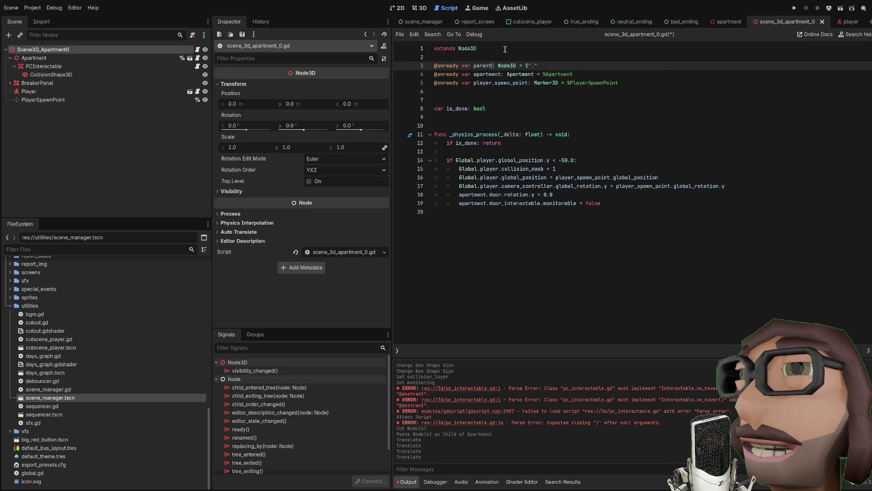
{"action": "key", "text": "ctrl+s"}
{"action": "left_click", "coordinate": [505, 76]}
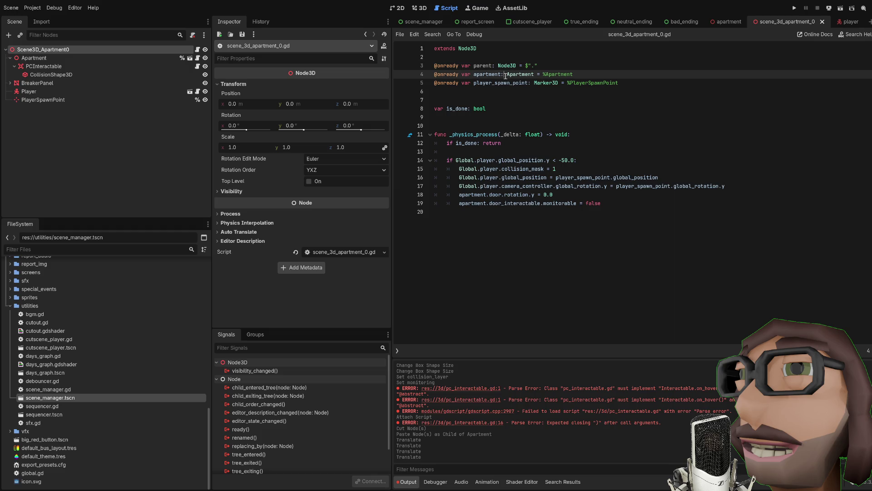
{"action": "left_click_drag", "start_coordinate": [557, 65], "coordinate": [394, 64]}
{"action": "key", "text": "BackSpace"}
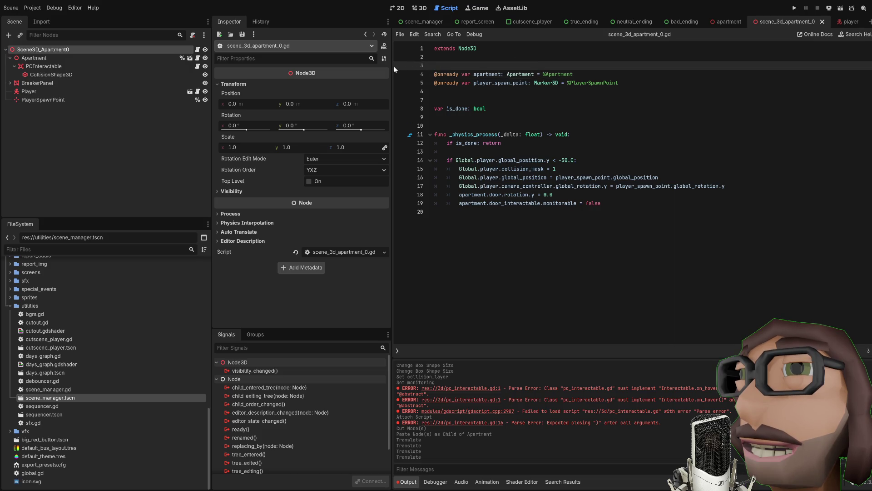
{"action": "key", "text": "Delete"}
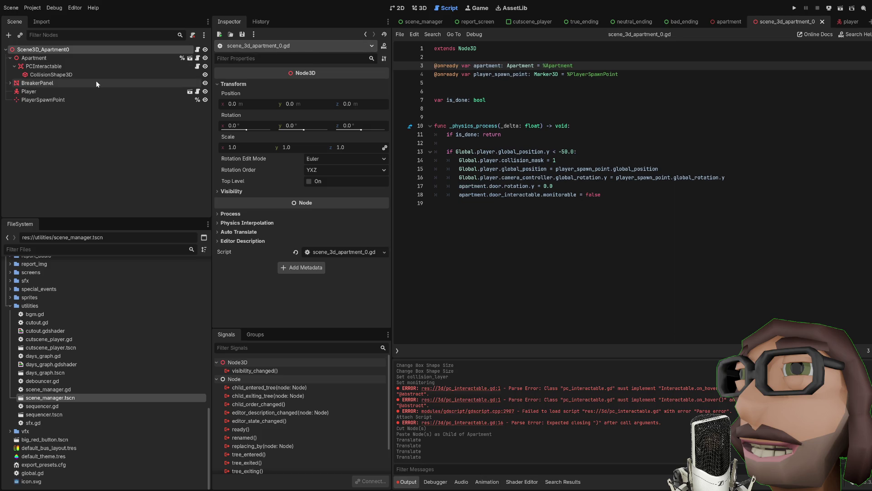
{"action": "left_click", "coordinate": [79, 66]}
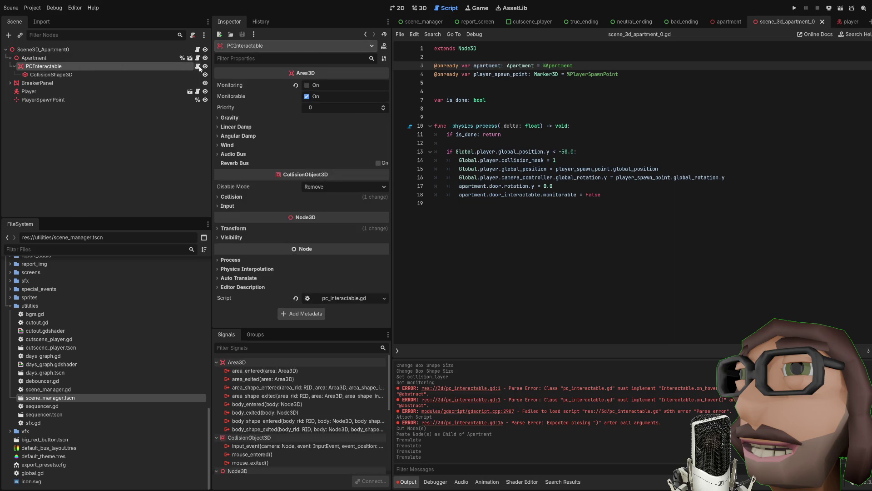
{"action": "triple_click", "coordinate": [577, 65]}
{"action": "key", "text": "BackSpace"}
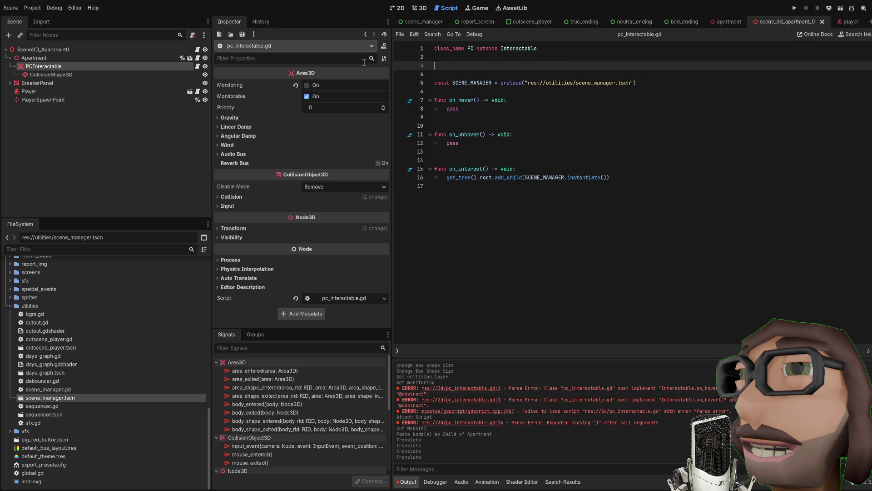
{"action": "left_click_drag", "start_coordinate": [43, 49], "coordinate": [461, 67]}
{"action": "double_click", "coordinate": [496, 66]}
{"action": "type", "text": "parent"}
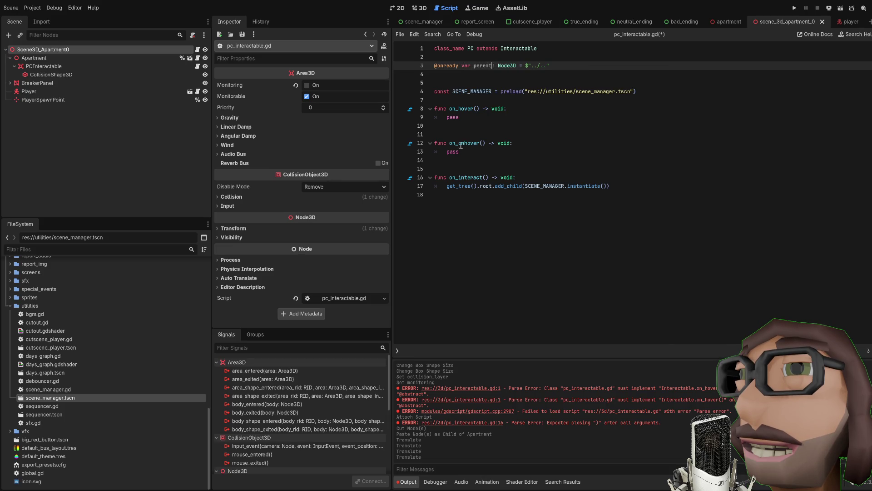
Add parent.queue_free() after the scene manager call, save, and run the project.
{"action": "left_click", "coordinate": [631, 186]}
{"action": "key", "text": "Return"}
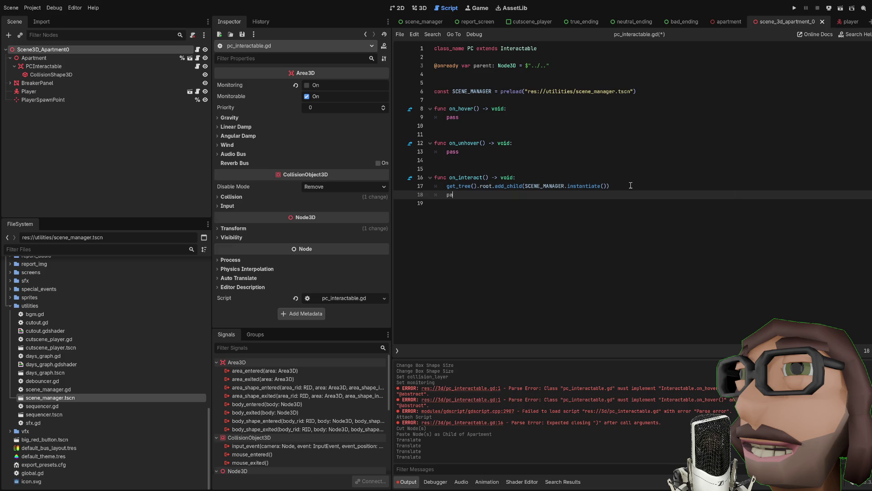
{"action": "type", "text": "queue"}
{"action": "key", "text": "Down"}
{"action": "key", "text": "Return"}
{"action": "left_click", "coordinate": [613, 188]}
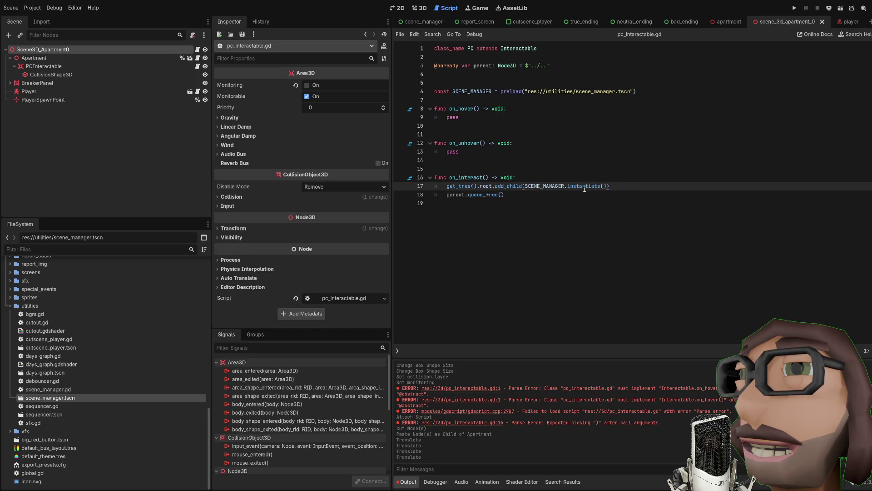
{"action": "key", "text": "ctrl+s"}
{"action": "key", "text": "F5"}
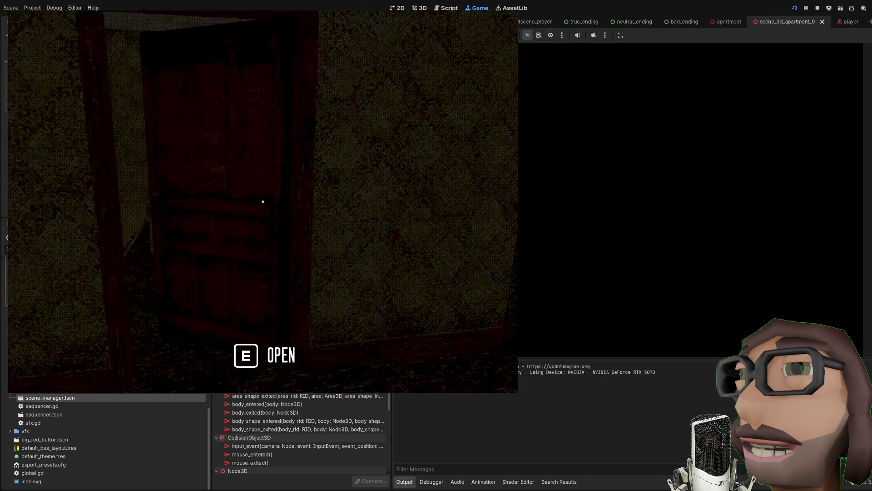
Playtest the PC: open Crypt I.D., continue to the report form, choose a category, then stop.
{"action": "mouse_move", "coordinate": [262, 201]}
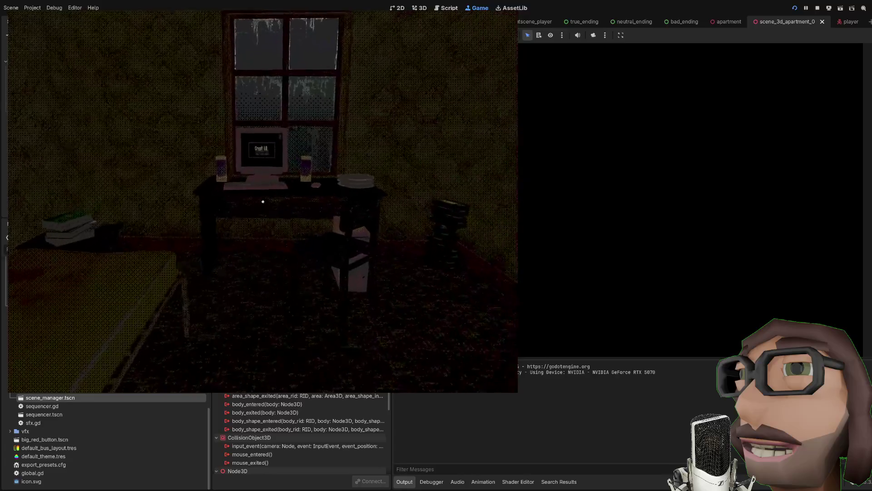
{"action": "key", "text": "w"}
{"action": "left_click", "coordinate": [263, 201]}
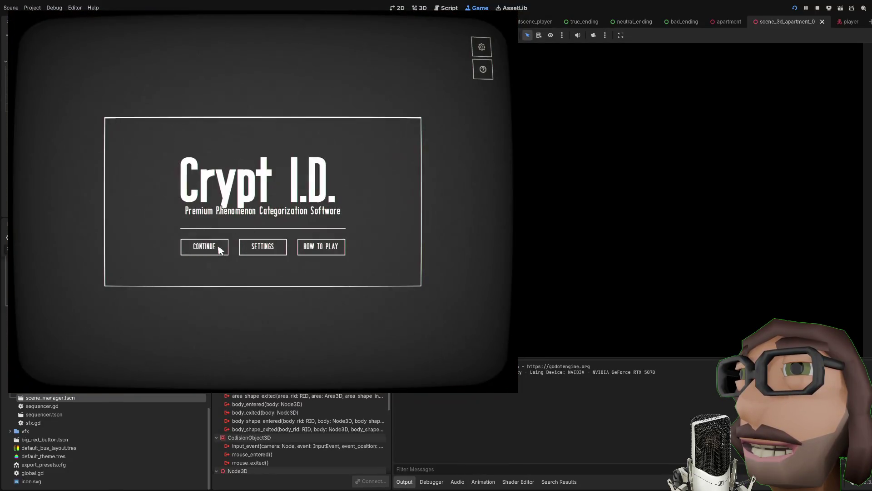
{"action": "left_click", "coordinate": [219, 249]}
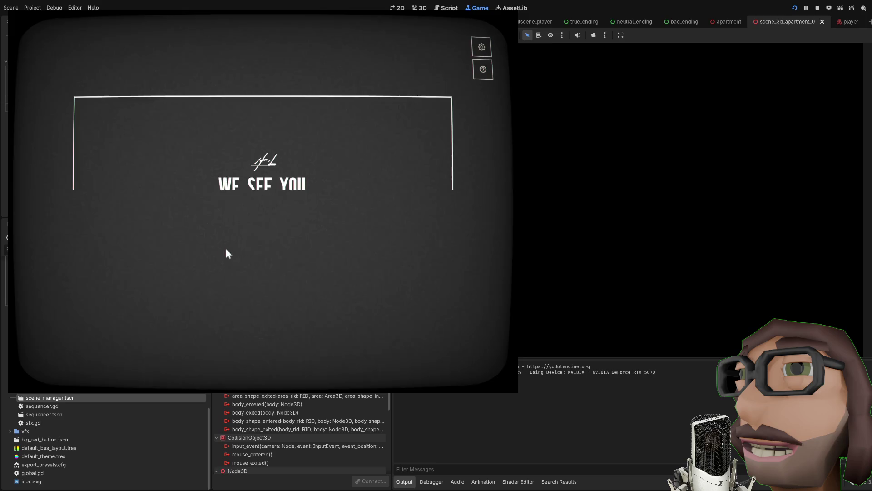
{"action": "left_click", "coordinate": [249, 251]}
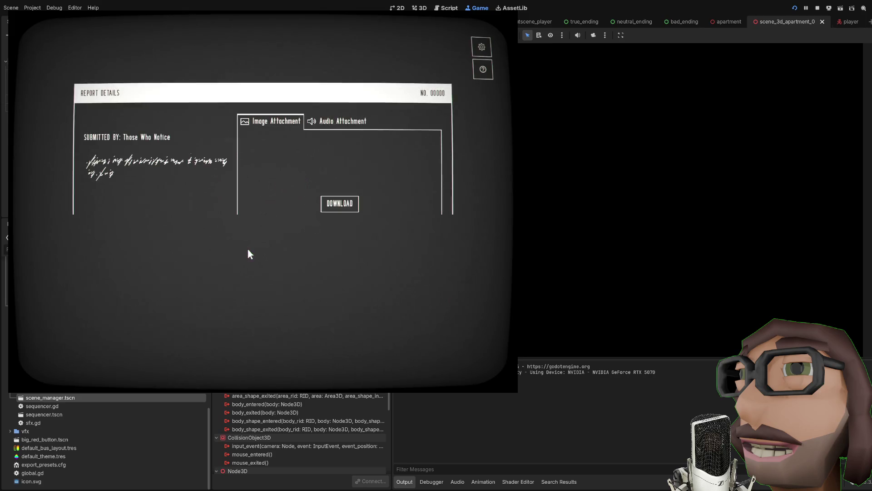
{"action": "left_click", "coordinate": [191, 307]}
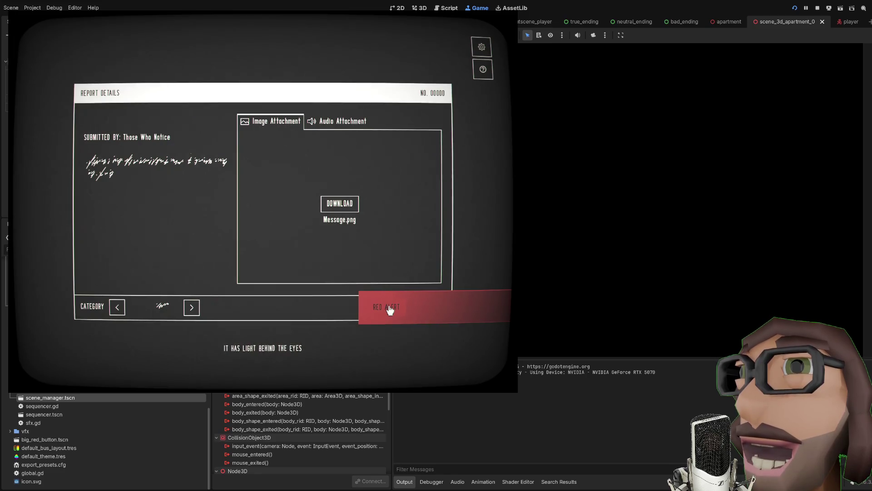
{"action": "left_click", "coordinate": [390, 309]}
{"action": "key", "text": "Up"}
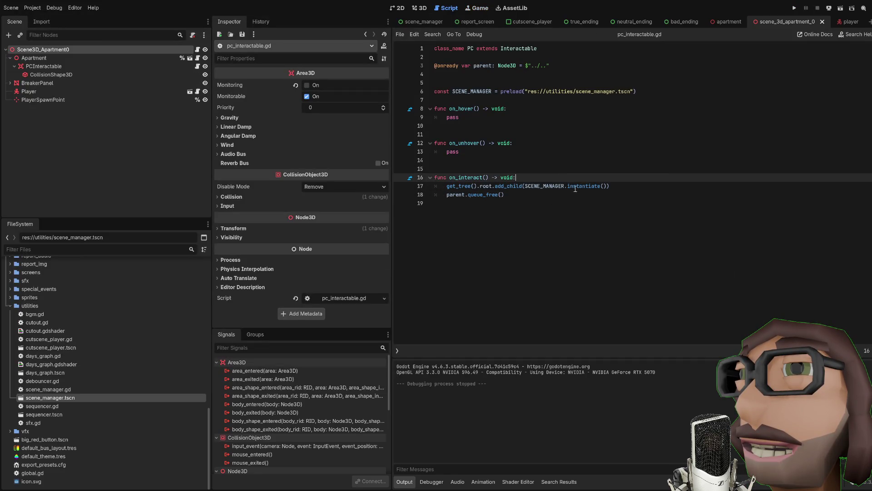
{"action": "left_click_drag", "start_coordinate": [501, 92], "coordinate": [668, 88]}
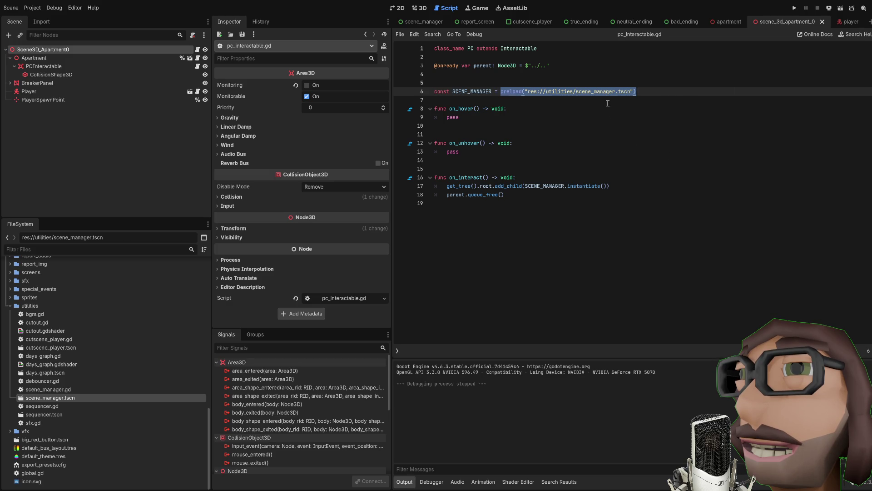
Replace pass in on_hover with Global.player.show_interact_prompt("SIT DOWN").
{"action": "left_click", "coordinate": [656, 93]}
{"action": "key", "text": "Up"}
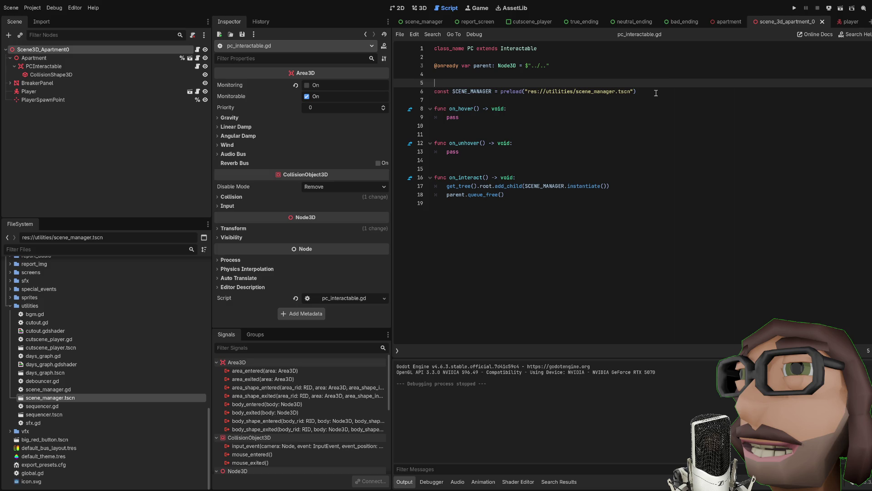
{"action": "key", "text": "Down"}
{"action": "key", "text": "Down"}
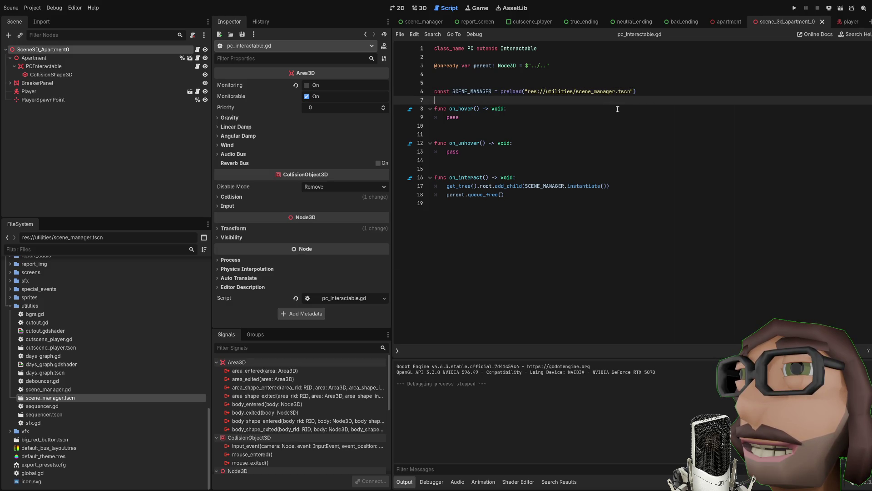
{"action": "double_click", "coordinate": [503, 115]}
{"action": "type", "text": "6"}
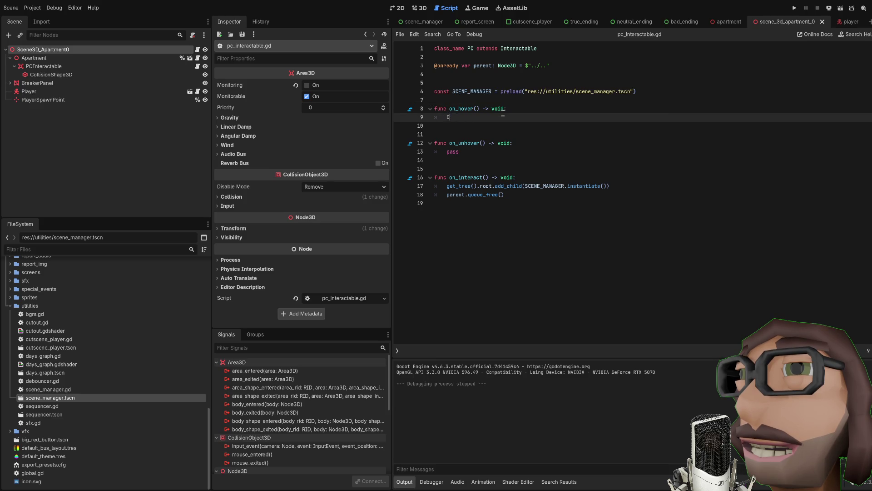
{"action": "type", "text": "al.player."}
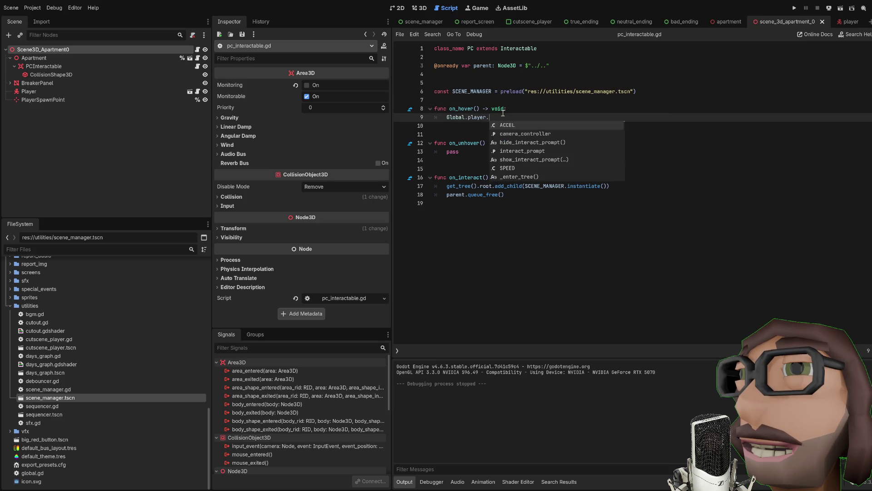
{"action": "type", "text": "show"}
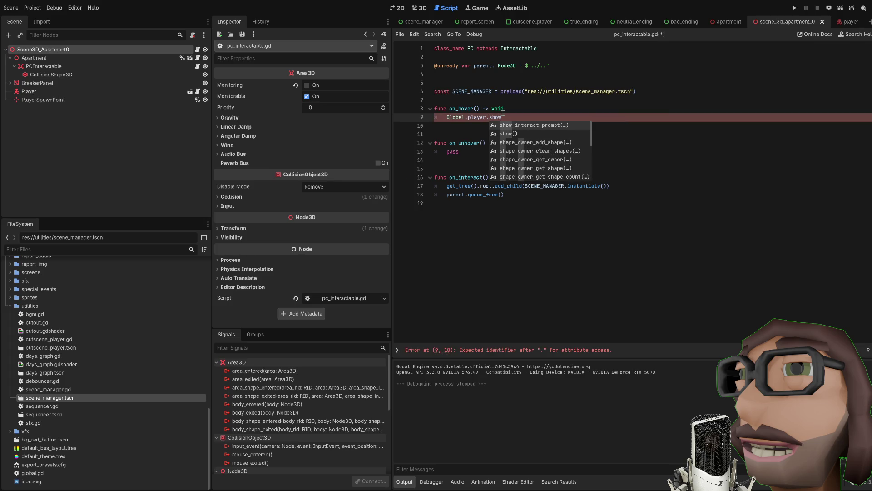
{"action": "key", "text": "Return"}
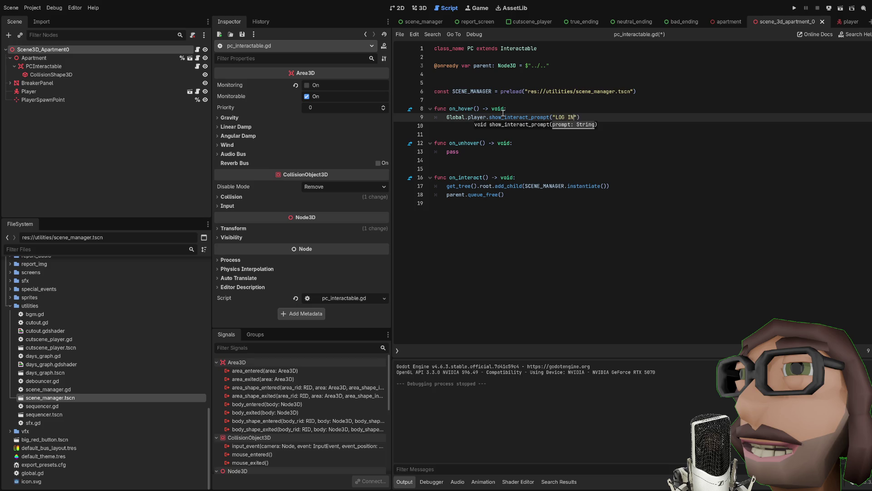
{"action": "key", "text": "Escape"}
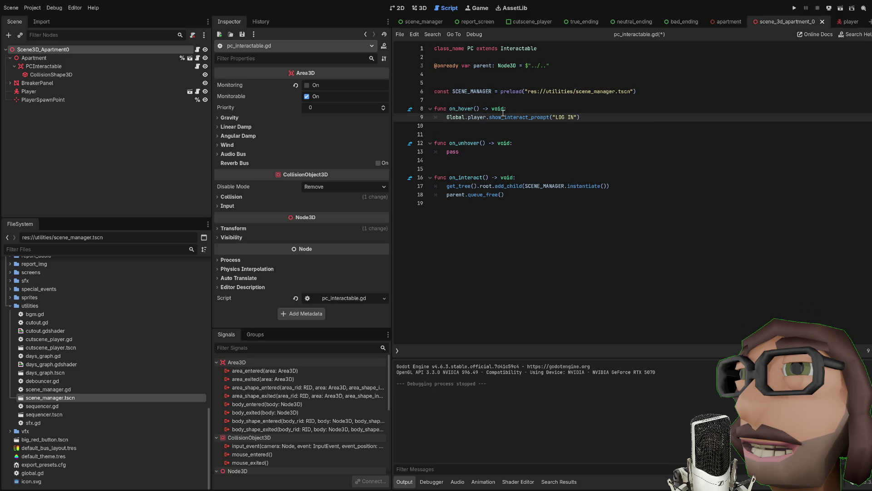
{"action": "key", "text": "ctrl+shift+Left"}
{"action": "type", "text": "SIT DOWN"}
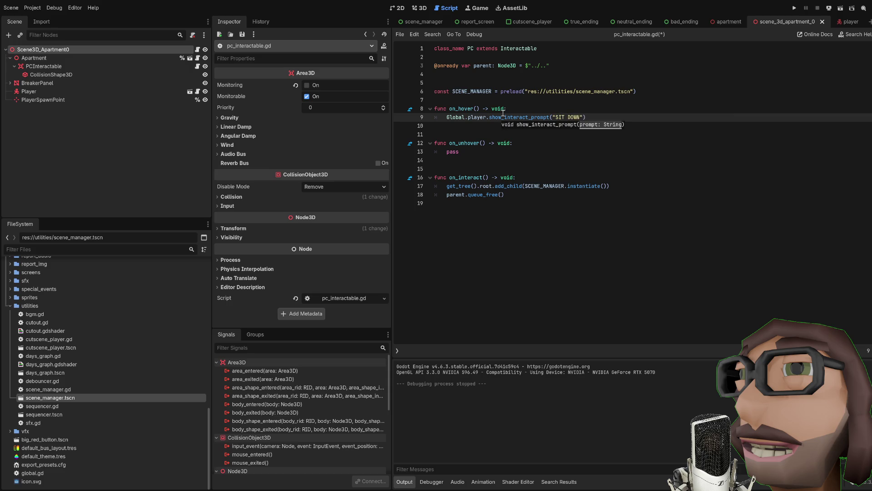
{"action": "key", "text": "Down"}
{"action": "key", "text": "Down"}
{"action": "key", "text": "Down"}
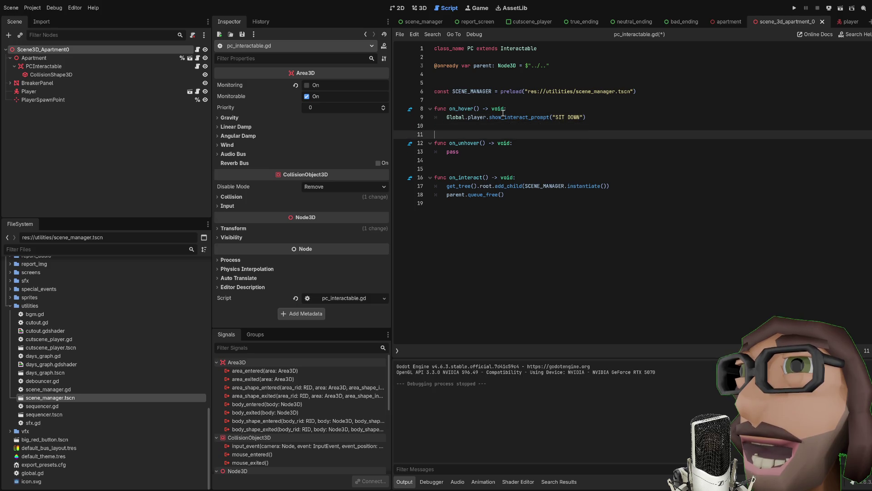
Start a Global.player.hide_interact_prompt call in on_unhover and run the scene.
{"action": "key", "text": "shift+Home"}
{"action": "type", "text": "Global.play"}
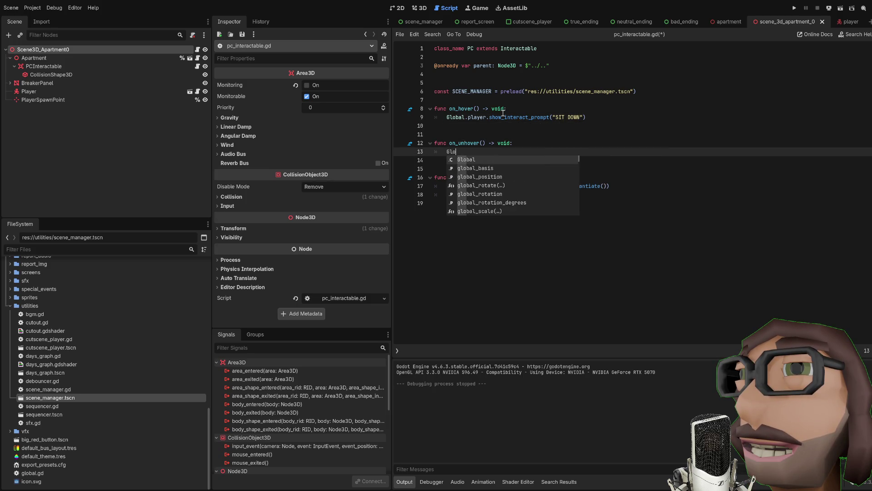
{"action": "type", "text": "er.hi"}
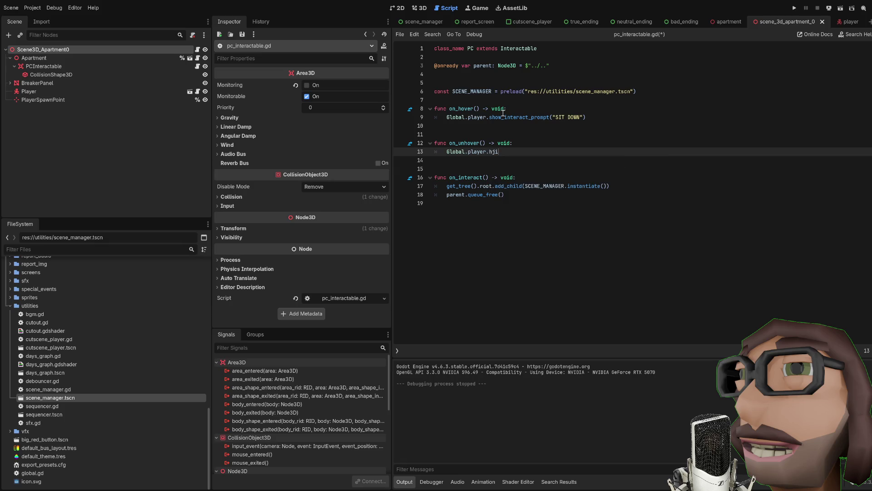
{"action": "key", "text": "F6"}
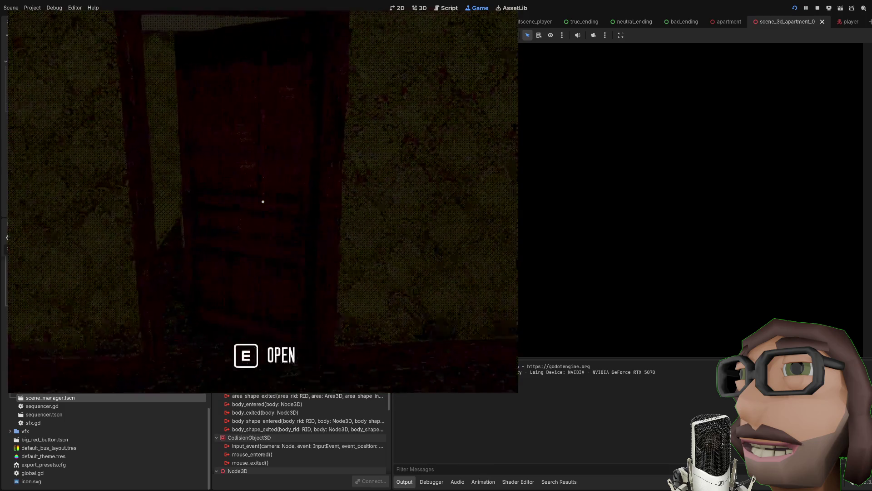
Open the door, use the PC, continue through Crypt I.D. to the report form, then stop.
{"action": "key", "text": "e"}
{"action": "key", "text": "w"}
{"action": "key", "text": "w"}
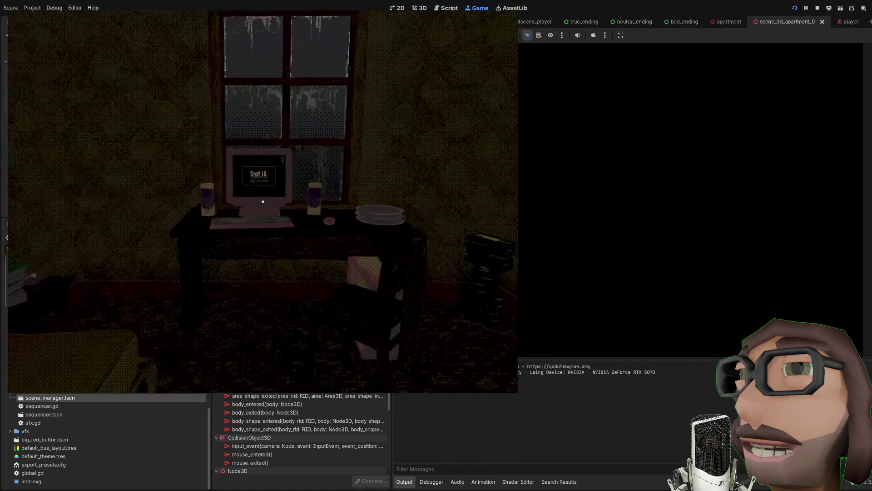
{"action": "key", "text": "e"}
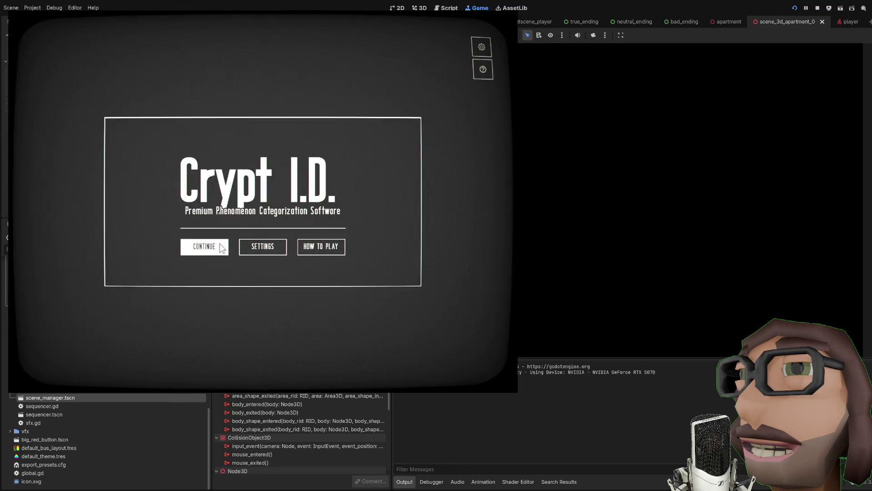
{"action": "left_click", "coordinate": [221, 248]}
{"action": "left_click", "coordinate": [262, 247]}
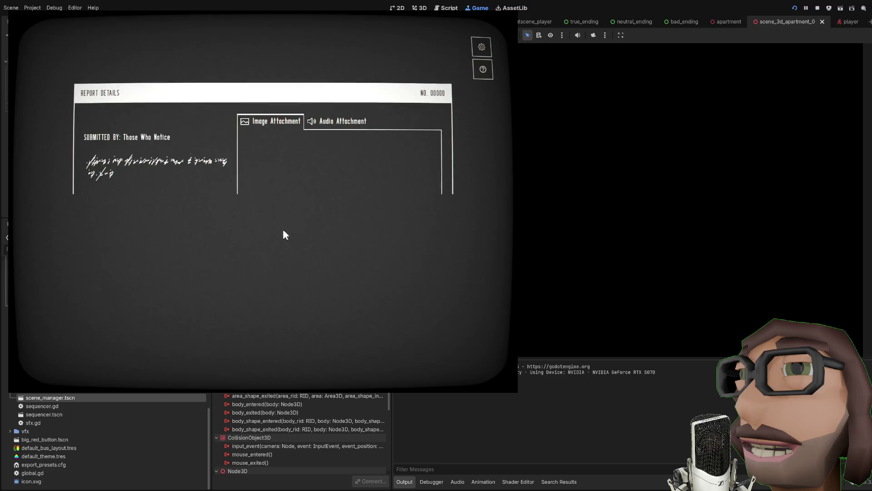
{"action": "key", "text": "F8"}
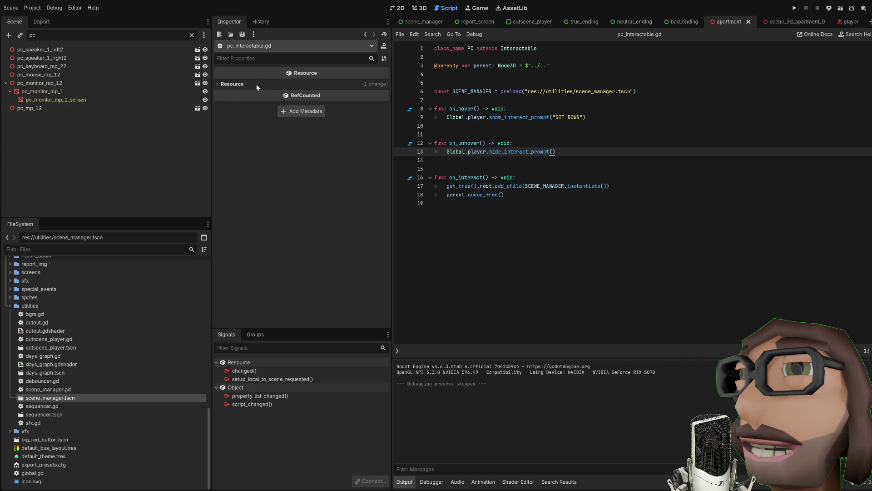
In the lights switch script, show a "FLIP" prompt on hover and hide it on unhover.
{"action": "left_click", "coordinate": [786, 21]}
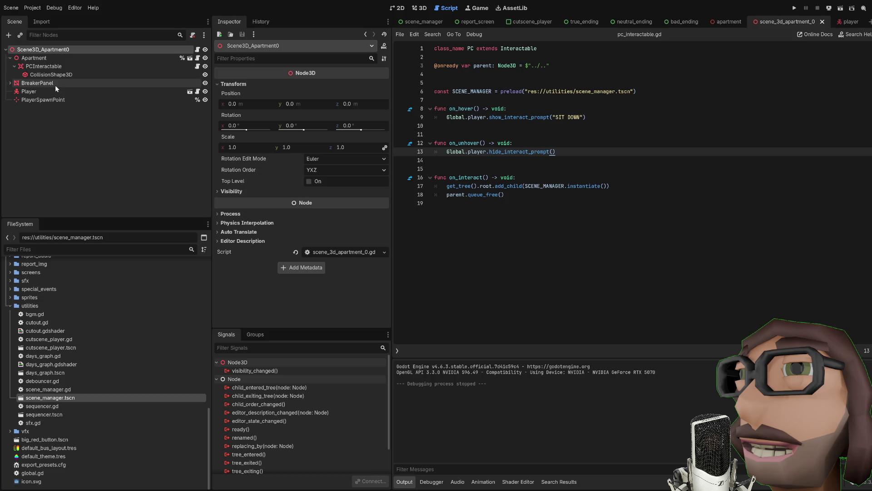
{"action": "left_click", "coordinate": [9, 84]}
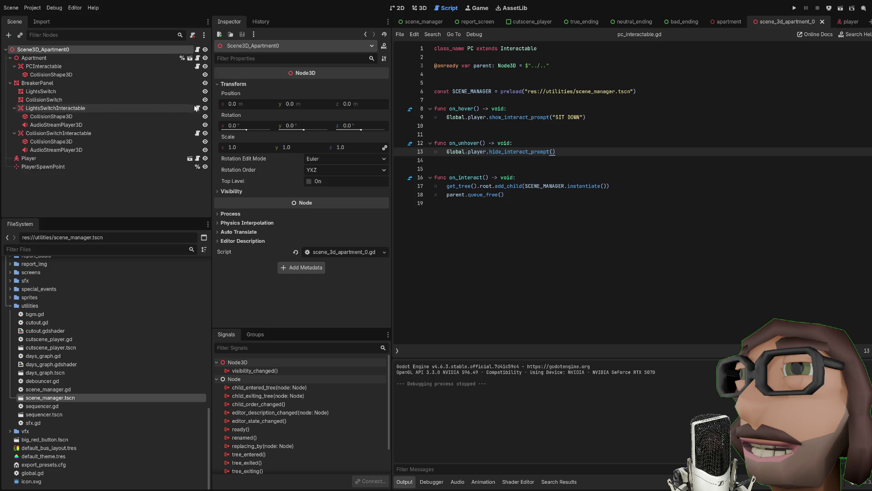
{"action": "left_click", "coordinate": [197, 108]}
{"action": "double_click", "coordinate": [458, 126]}
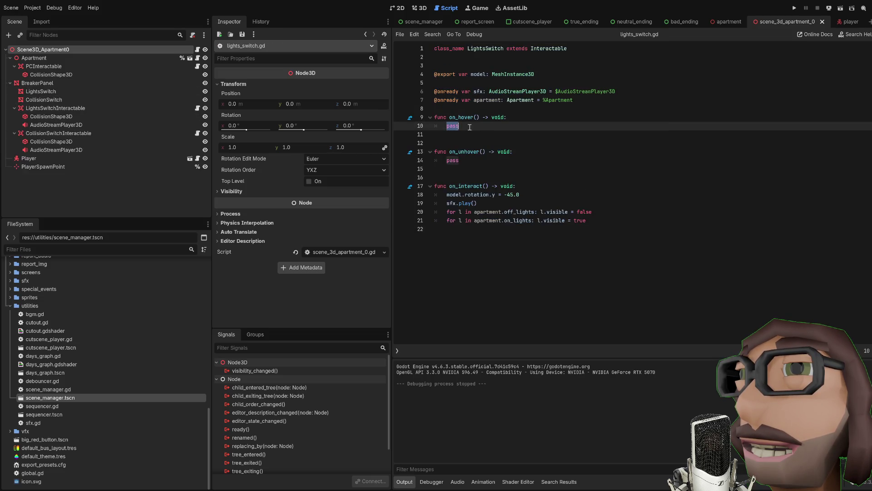
{"action": "type", "text": "Gl"}
{"action": "type", "text": "show"}
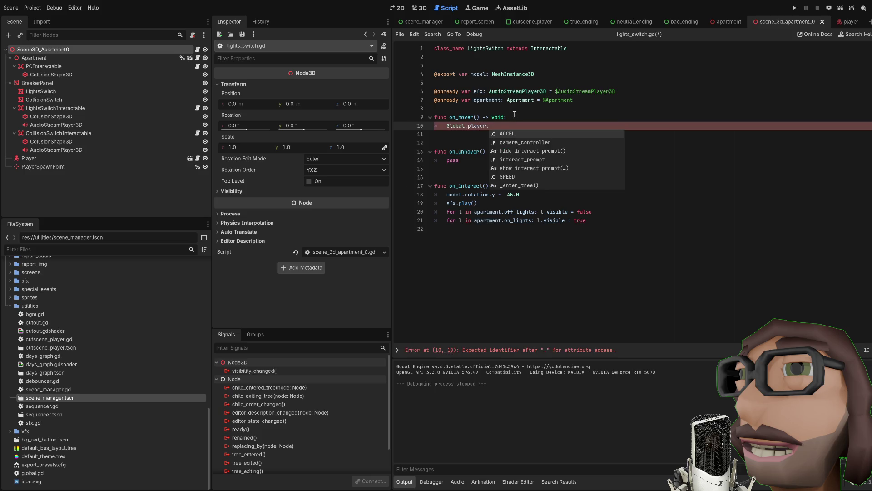
{"action": "key", "text": "Return"}
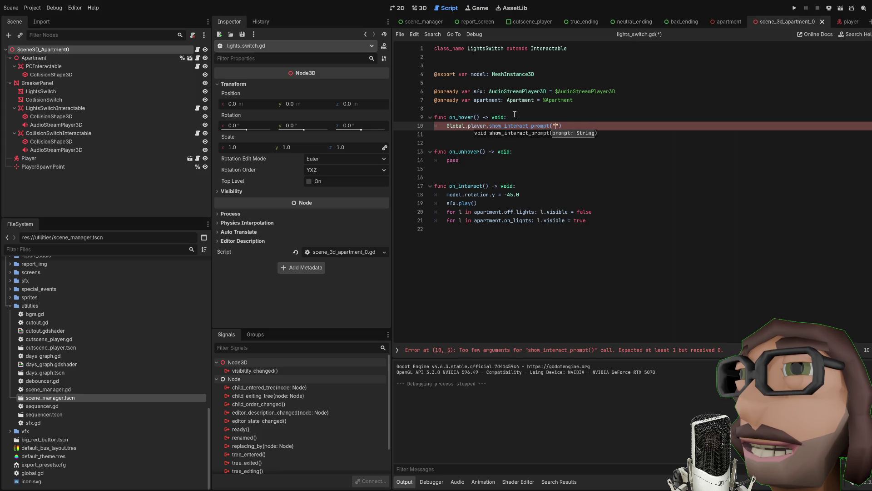
{"action": "type", "text": "FLIP"}
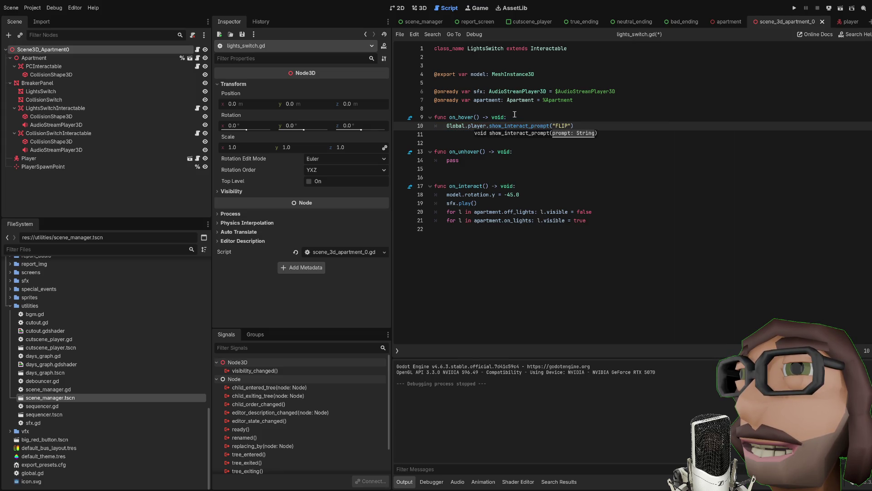
{"action": "double_click", "coordinate": [461, 160]}
{"action": "type", "text": "Global.player.hide"}
{"action": "key", "text": "Return"}
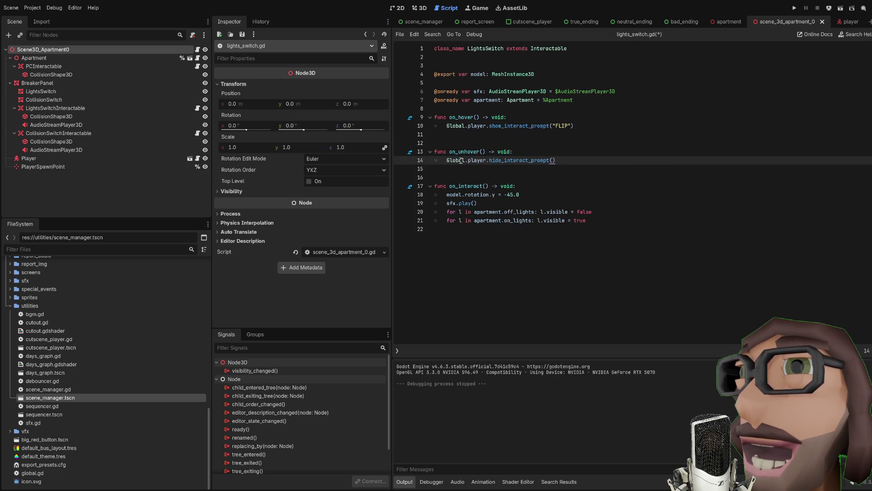
Give collision_switch.gd the same FLIP prompt and hide_interact_prompt() calls, save, and run.
{"action": "left_click_drag", "start_coordinate": [575, 126], "coordinate": [446, 128]}
{"action": "key", "text": "ctrl+c"}
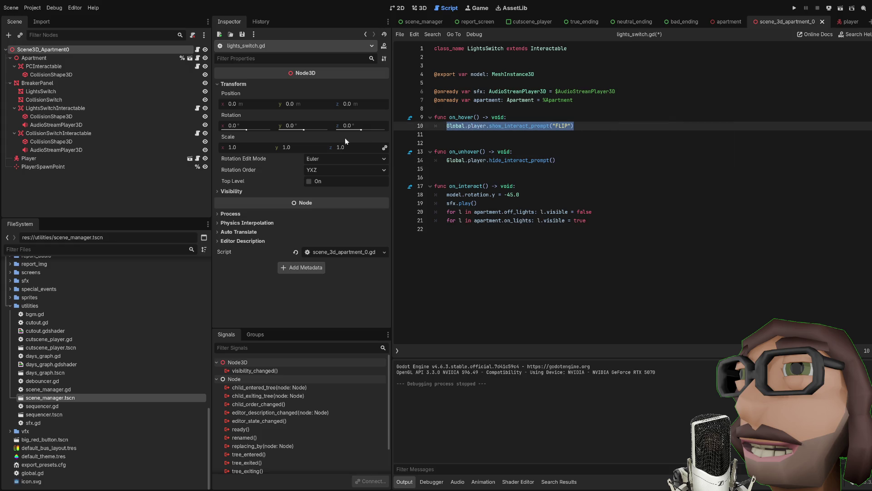
{"action": "left_click", "coordinate": [197, 133]}
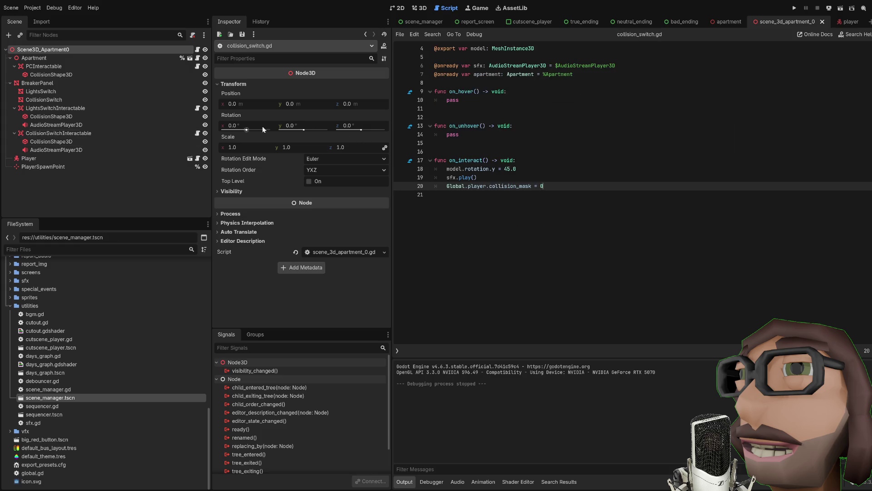
{"action": "double_click", "coordinate": [453, 99]}
{"action": "key", "text": "ctrl+v"}
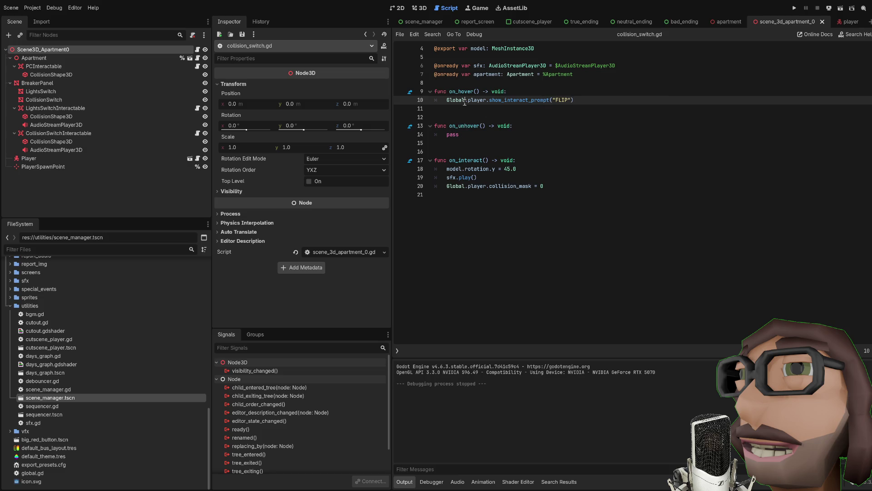
{"action": "key", "text": "ctrl+shift+d"}
{"action": "key", "text": "alt+Down"}
{"action": "key", "text": "ctrl+shift+k"}
{"action": "key", "text": "Down"}
{"action": "key", "text": "Down"}
{"action": "key", "text": "shift+End"}
{"action": "type", "text": "Global.player.hi"}
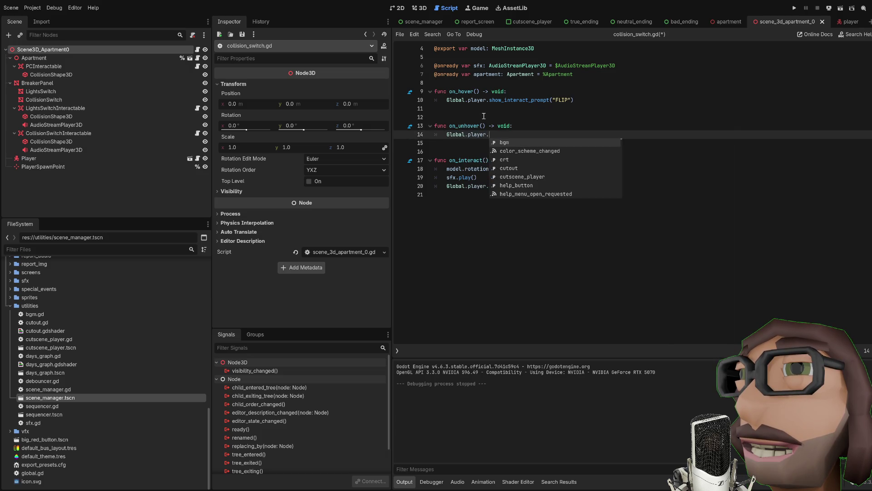
{"action": "key", "text": "Return"}
{"action": "key", "text": "Down"}
{"action": "key", "text": "ctrl+s"}
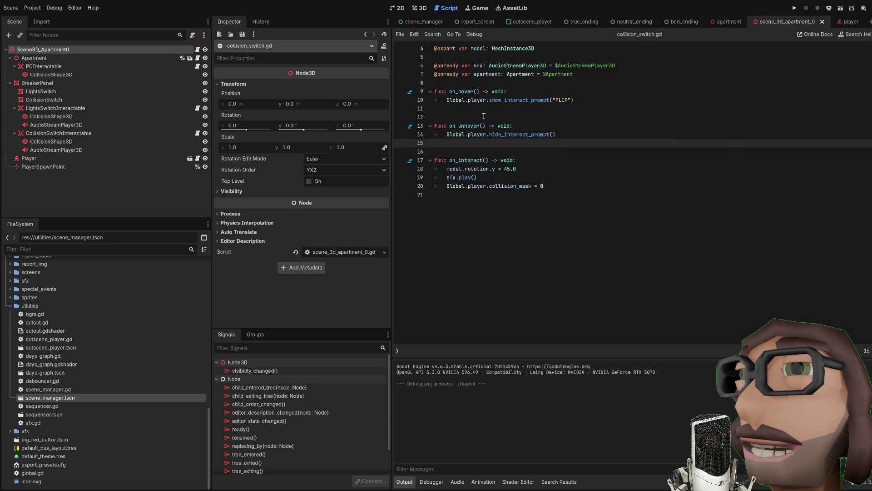
{"action": "key", "text": "F6"}
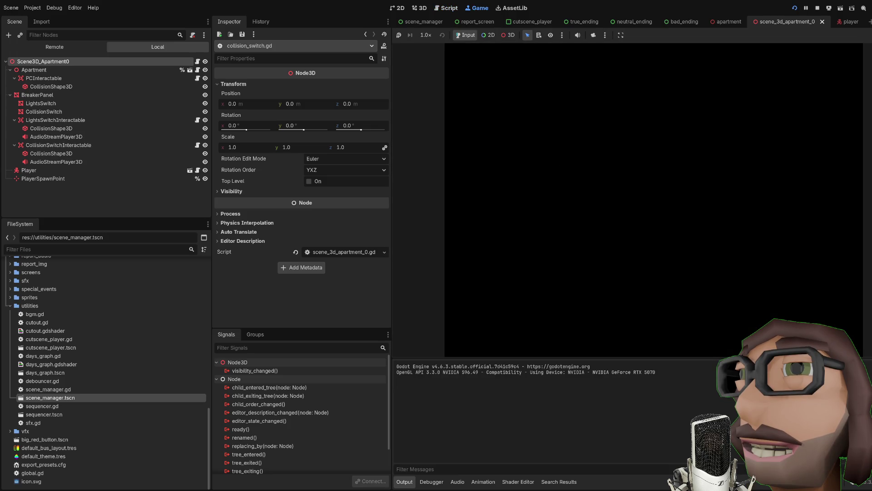
Walk through the door, flip the top breaker, approach the PC desk, then stop the game.
{"action": "key", "text": "w"}
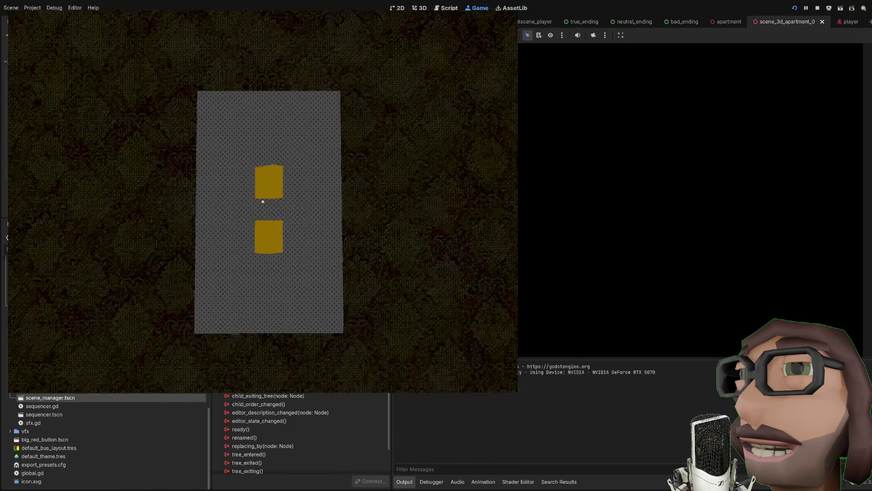
{"action": "key", "text": "e"}
{"action": "key", "text": "e"}
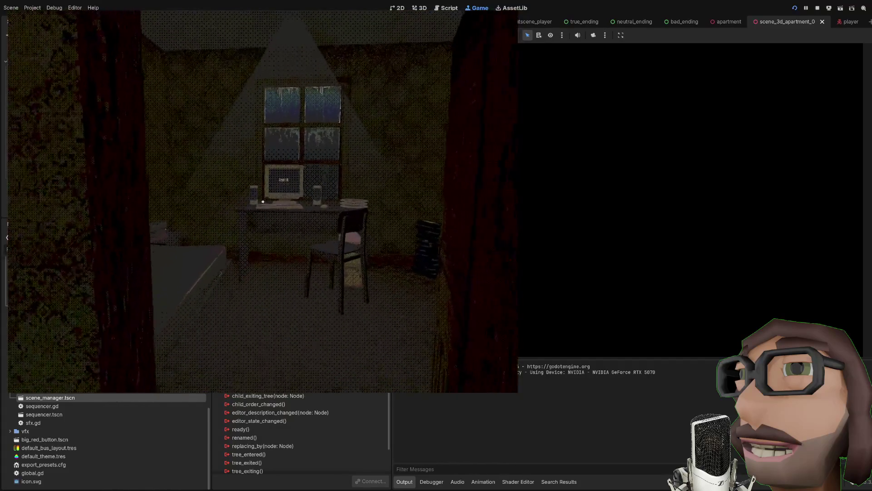
{"action": "key", "text": "e"}
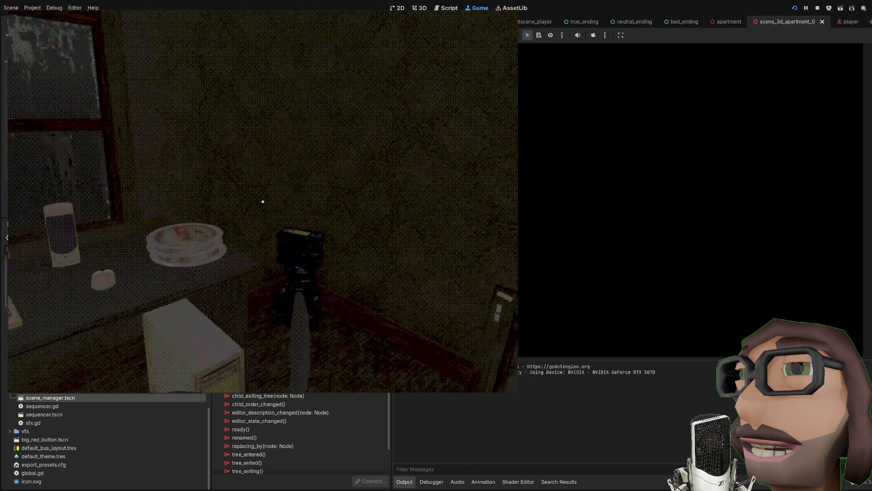
{"action": "key", "text": "w"}
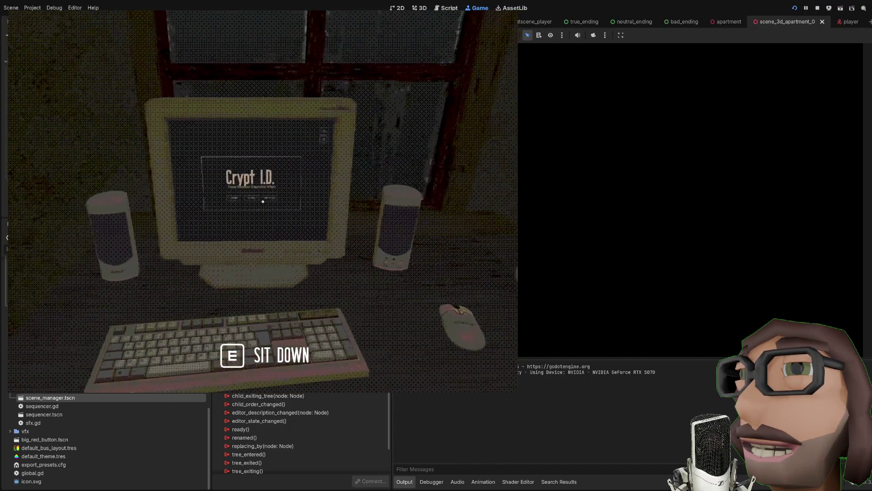
{"action": "key", "text": "s"}
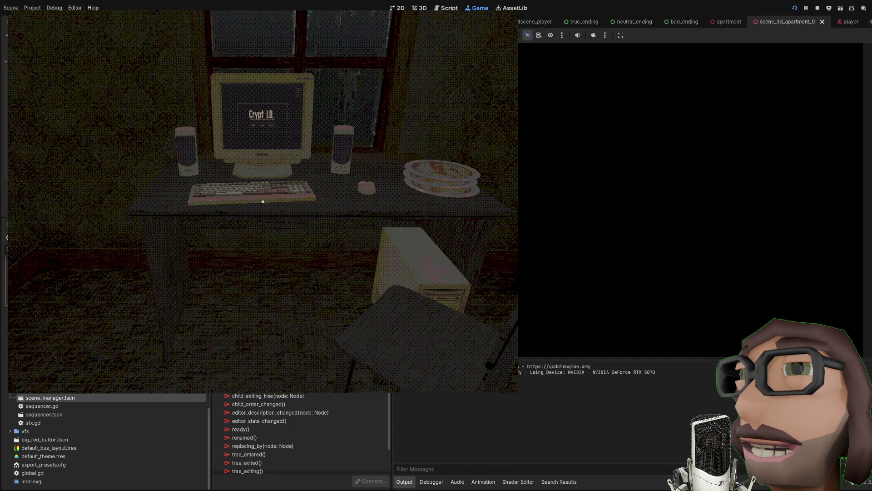
{"action": "key", "text": "w"}
{"action": "key", "text": "F8"}
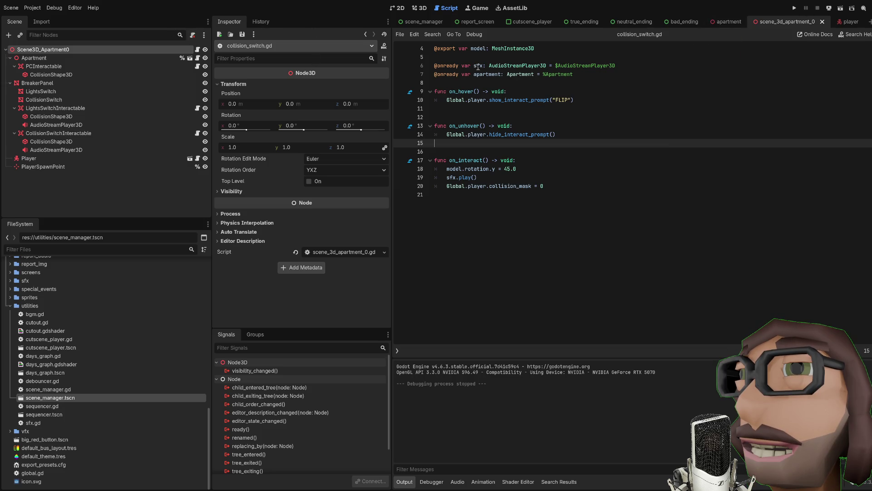
Select pc_monitor_mp_1_screen in the apartment scene and revert its albedo colour to white.
{"action": "left_click", "coordinate": [730, 23]}
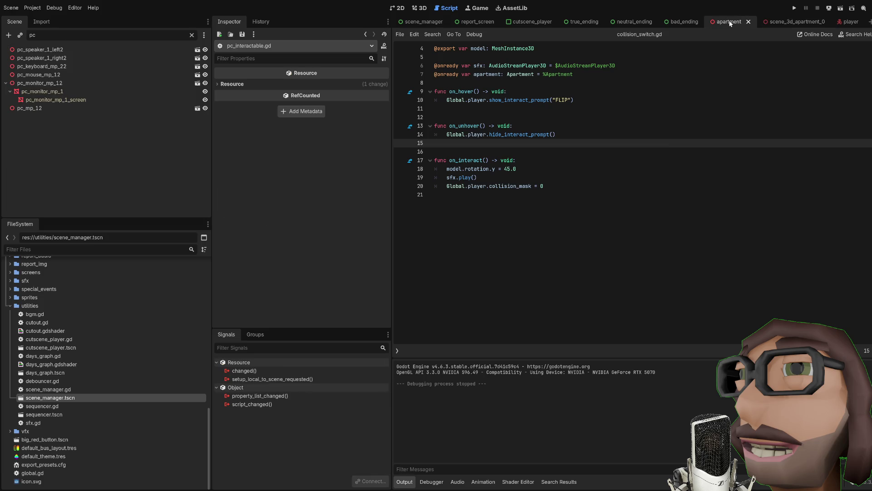
{"action": "left_click", "coordinate": [774, 24]}
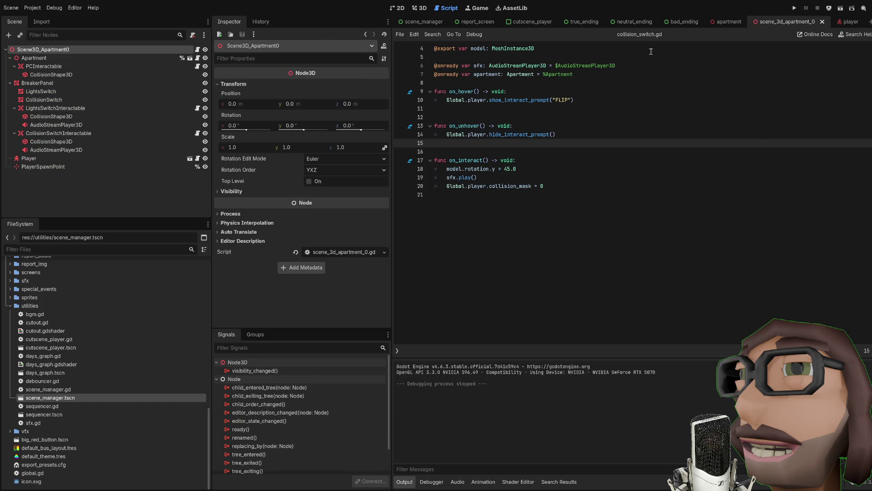
{"action": "left_click", "coordinate": [721, 23]}
{"action": "left_click", "coordinate": [43, 100]}
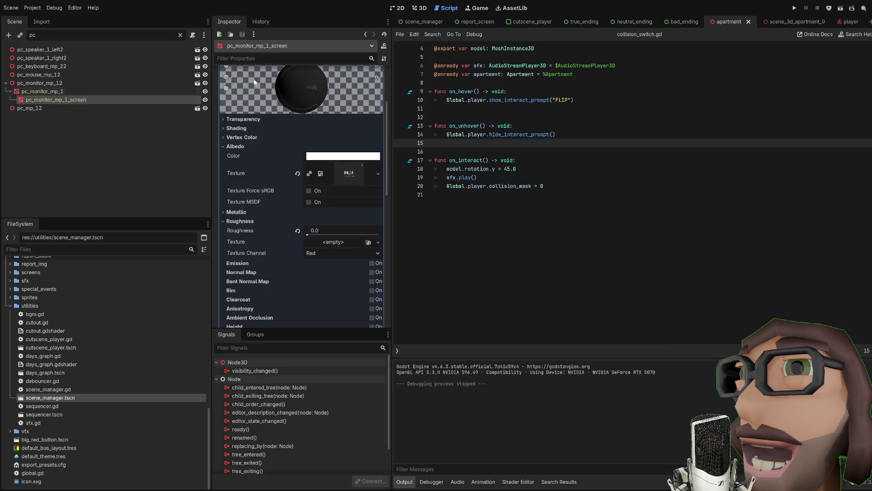
{"action": "left_click", "coordinate": [422, 9]}
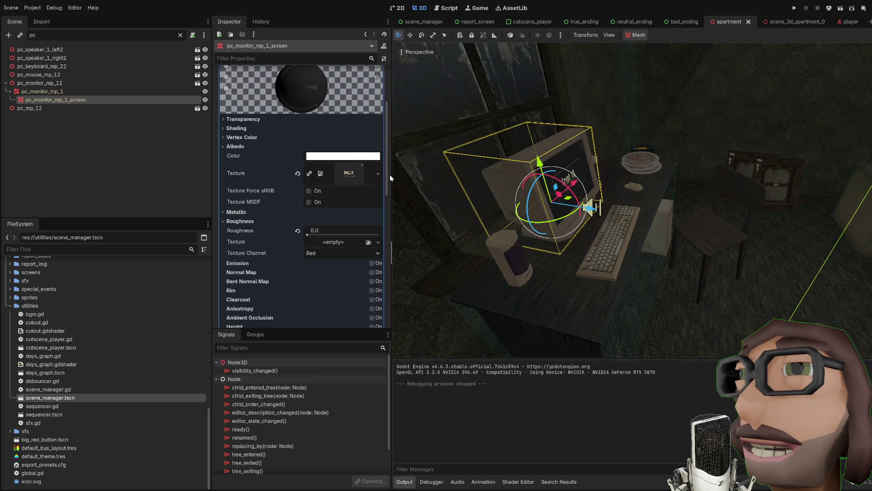
{"action": "left_click", "coordinate": [297, 156]}
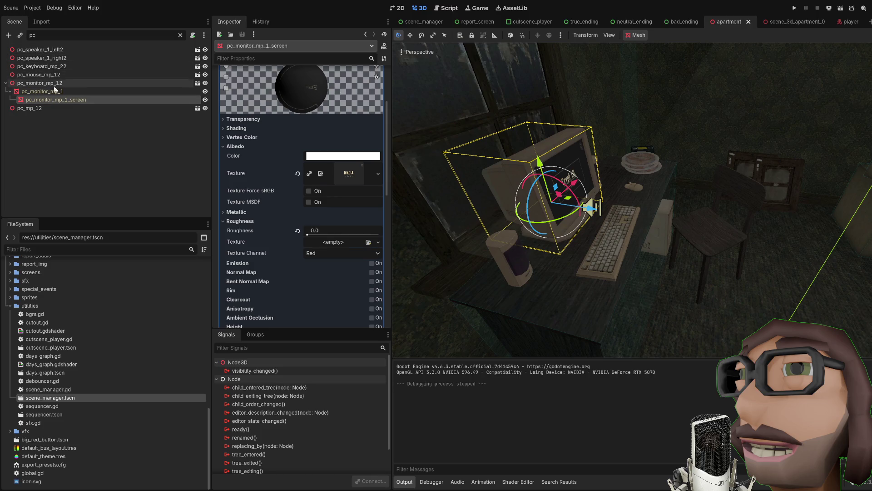
Clear the node filter, open the Apartment script and begin a new export line for pc_screen.
{"action": "left_click", "coordinate": [182, 38]}
{"action": "scroll", "coordinate": [142, 82], "scroll_direction": "up", "scroll_amount": 10}
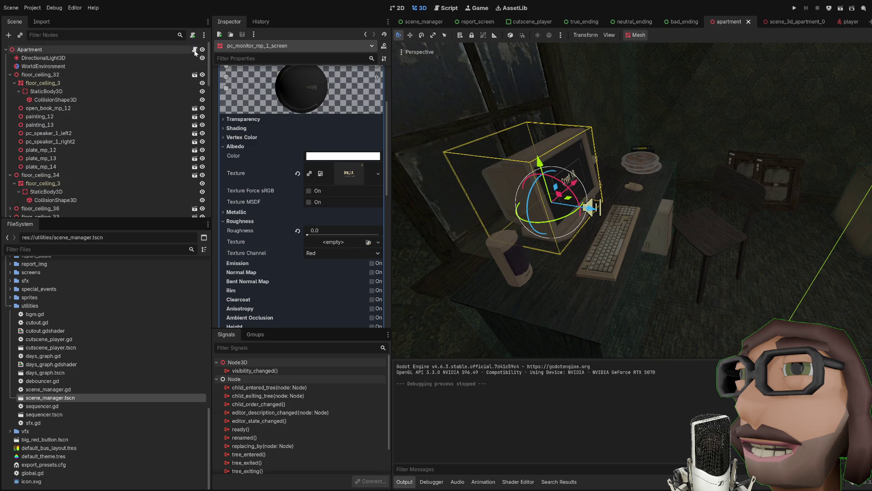
{"action": "left_click", "coordinate": [195, 49]}
{"action": "key", "text": "Return"}
{"action": "key", "text": "Up"}
{"action": "type", "text": "@"}
{"action": "type", "text": "pc_screen: Mesh"}
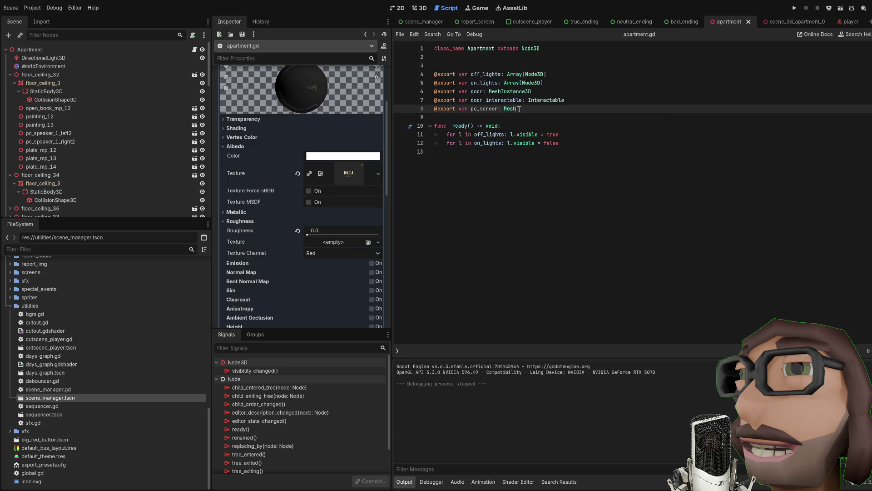
Finish pc_screen as a MeshInstance3D export, drag pc_monitor_mp_1_screen into its Inspector slot, and save.
{"action": "key", "text": "Return"}
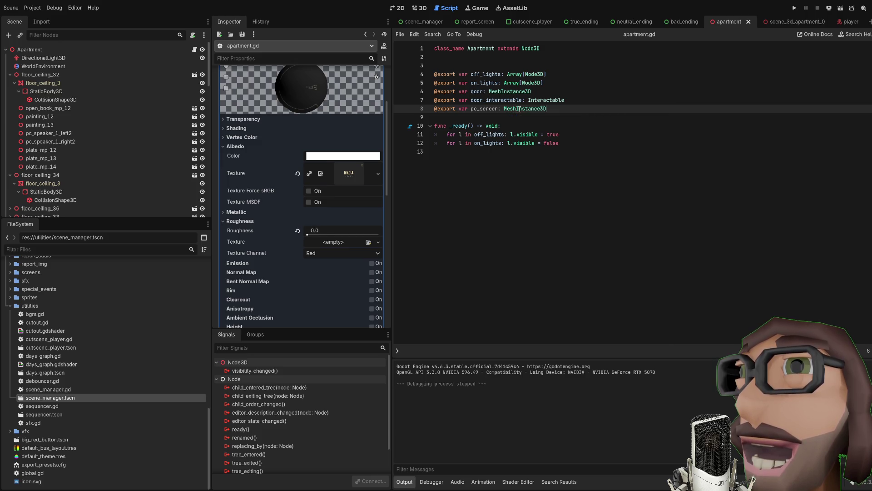
{"action": "key", "text": "ctrl+s"}
{"action": "left_click", "coordinate": [80, 50]}
{"action": "scroll", "coordinate": [119, 129], "scroll_direction": "down", "scroll_amount": 5}
{"action": "scroll", "coordinate": [110, 138], "scroll_direction": "down", "scroll_amount": 3}
{"action": "scroll", "coordinate": [111, 137], "scroll_direction": "down", "scroll_amount": 3}
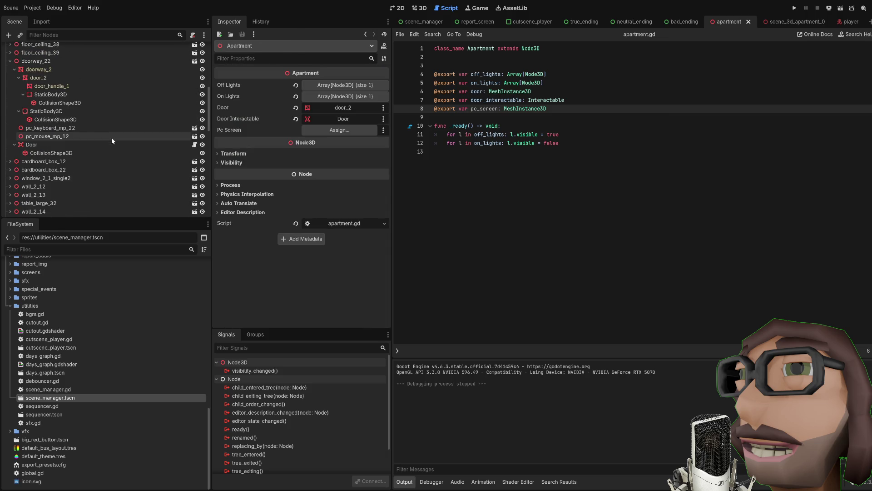
{"action": "scroll", "coordinate": [111, 137], "scroll_direction": "down", "scroll_amount": 9}
{"action": "left_click_drag", "start_coordinate": [77, 143], "coordinate": [354, 129]}
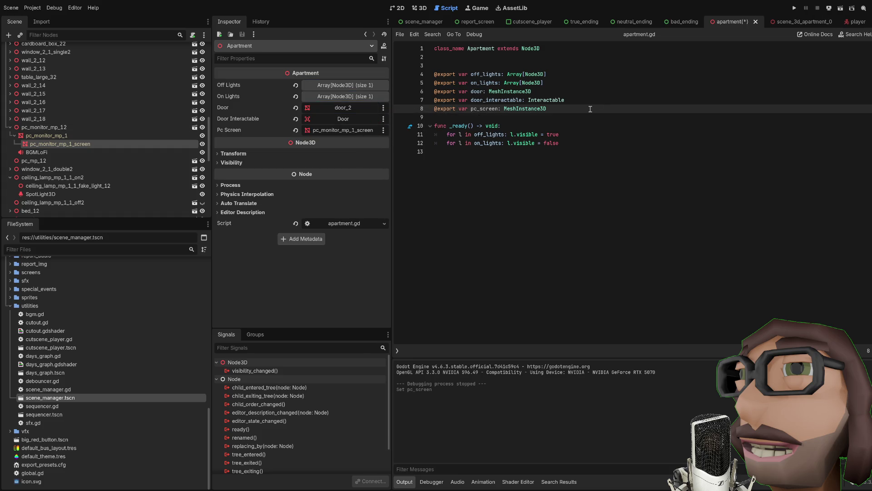
{"action": "scroll", "coordinate": [582, 119], "scroll_direction": "down", "scroll_amount": 2}
{"action": "scroll", "coordinate": [595, 123], "scroll_direction": "up", "scroll_amount": 2}
{"action": "key", "text": "ctrl+s"}
Start a new _ready line on pc_screen, trying the material and mesh property paths.
{"action": "key", "text": "Down"}
{"action": "key", "text": "Down"}
{"action": "key", "text": "Down"}
{"action": "key", "text": "End"}
{"action": "key", "text": "Return"}
{"action": "type", "text": "oc"}
{"action": "key", "text": "BackSpace"}
{"action": "key", "text": "BackSpace"}
{"action": "type", "text": "pc_"}
{"action": "key", "text": "Return"}
{"action": "type", "text": ".mm"}
{"action": "key", "text": "BackSpace"}
{"action": "type", "text": "aterial"}
{"action": "key", "text": "BackSpace"}
{"action": "key", "text": "BackSpace"}
{"action": "key", "text": "BackSpace"}
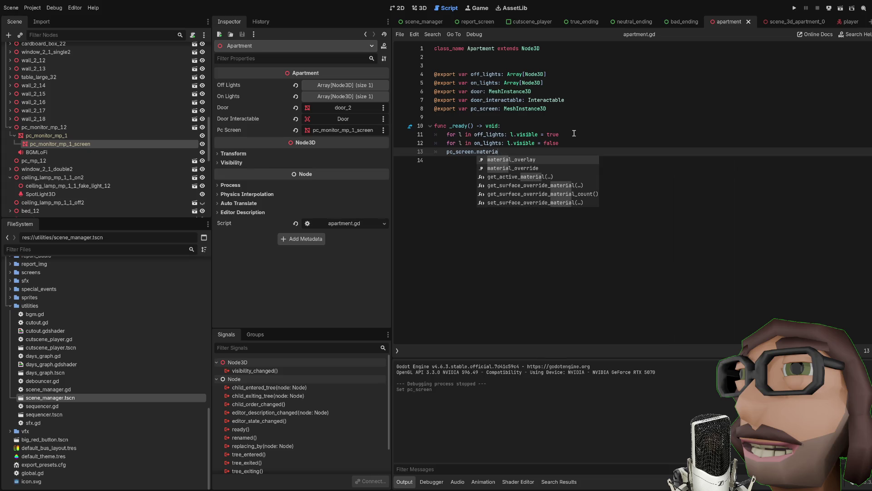
{"action": "type", "text": "esh"}
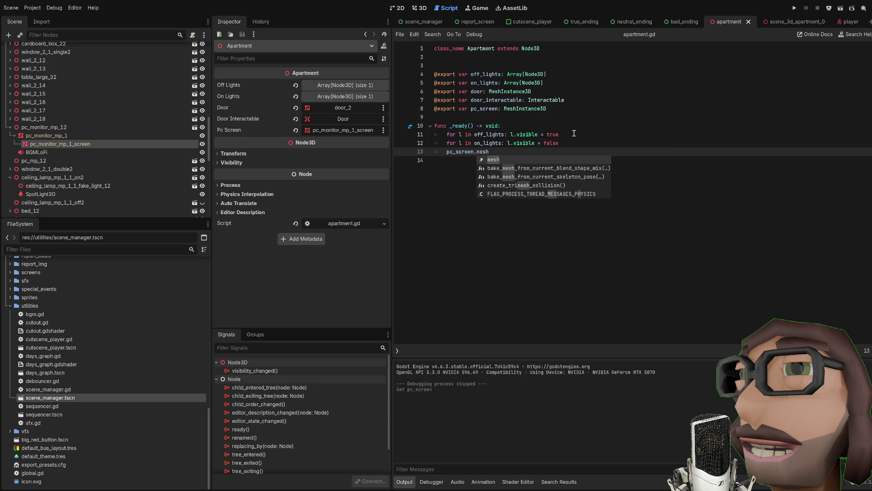
{"action": "type", "text": ".mater"}
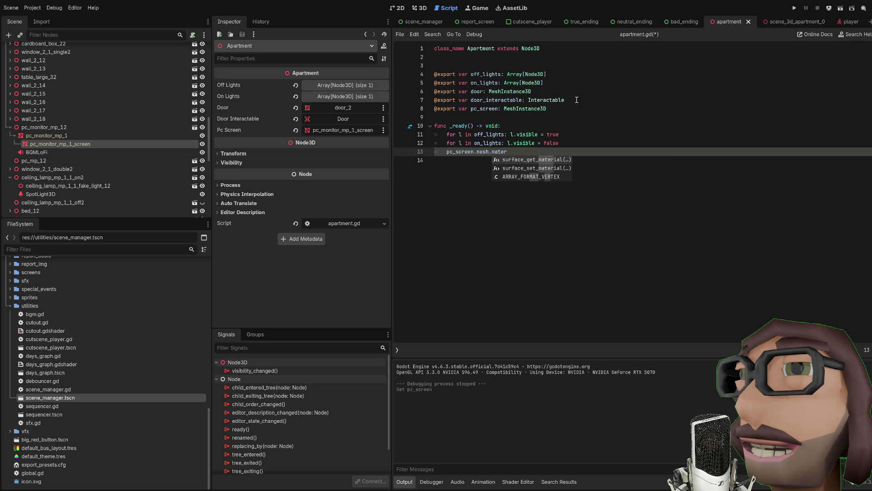
{"action": "left_click", "coordinate": [103, 144]}
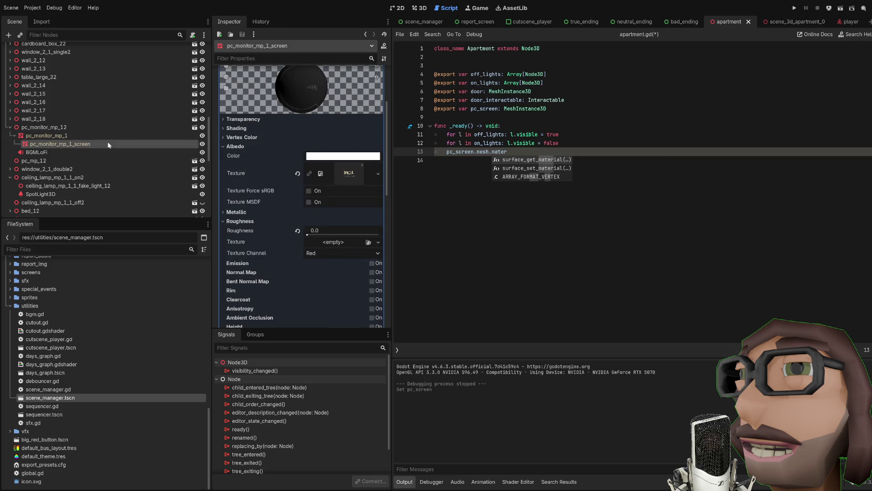
{"action": "scroll", "coordinate": [319, 148], "scroll_direction": "up", "scroll_amount": 3}
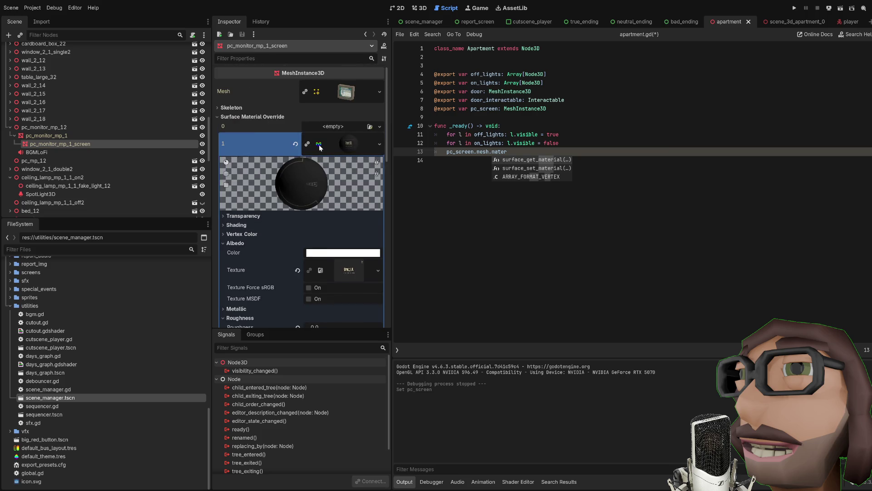
{"action": "key", "text": "Escape"}
{"action": "key", "text": "ctrl+shift+Left"}
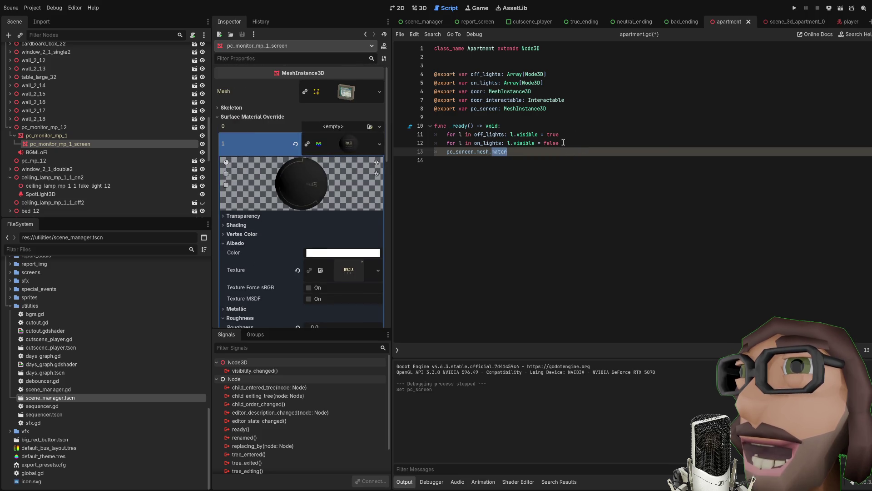
{"action": "key", "text": "ctrl+shift+Left"}
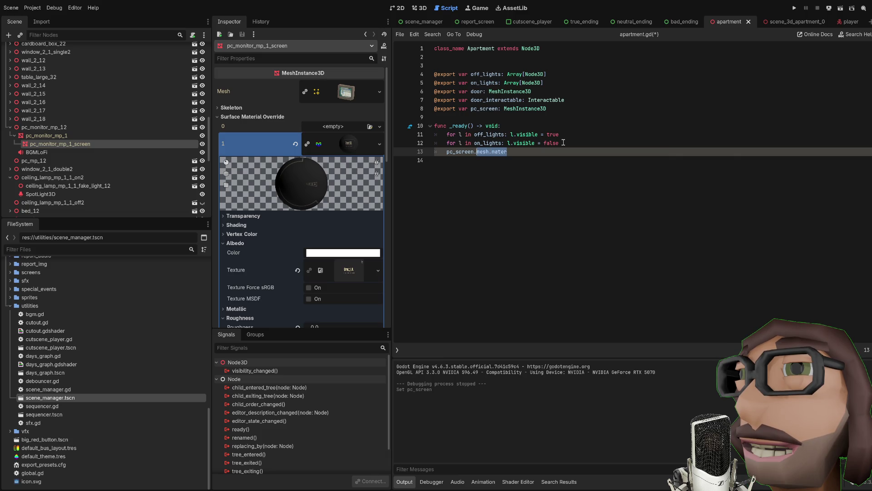
{"action": "type", "text": "s"}
Write (pc_screen.get_surface_override_material(1) as StandardMaterial3D).albedo_color = Color.BLACK.
{"action": "key", "text": "BackSpace"}
{"action": "type", "text": "get_"}
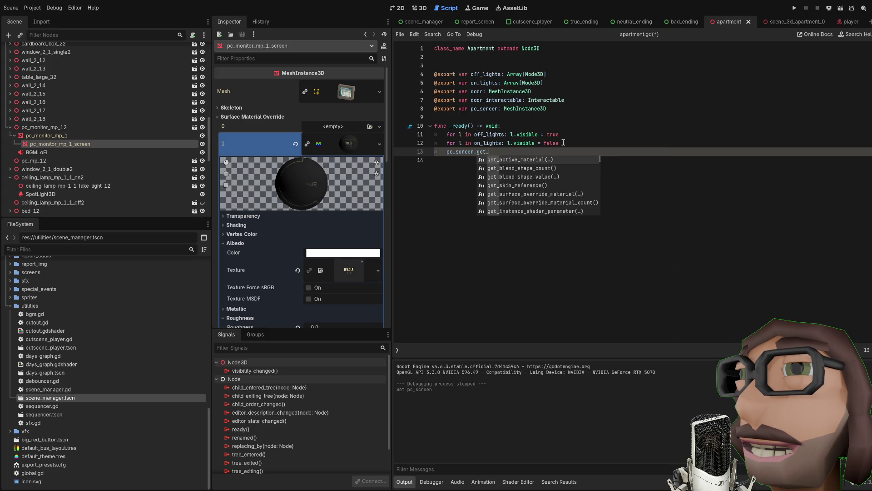
{"action": "key", "text": "Down"}
{"action": "key", "text": "Down"}
{"action": "key", "text": "Down"}
{"action": "key", "text": "Return"}
{"action": "type", "text": "1)."}
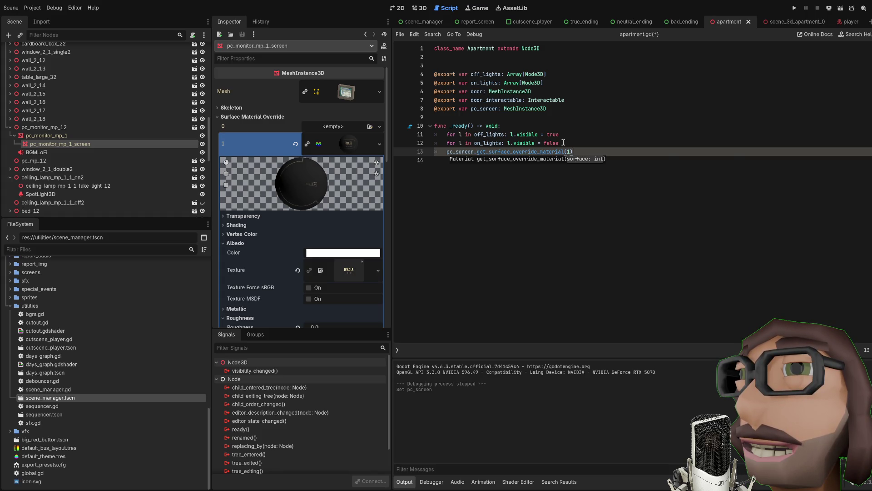
{"action": "type", "text": "alb"}
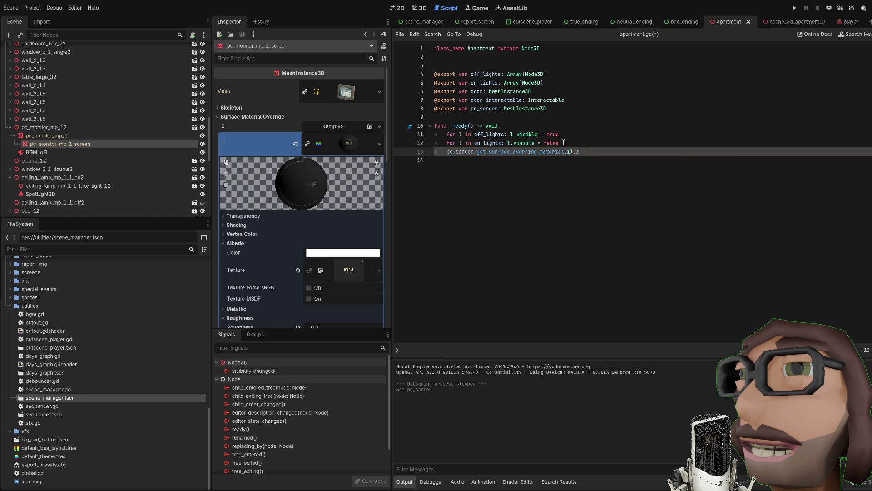
{"action": "key", "text": "shift+Home"}
{"action": "type", "text": "(1) as S"}
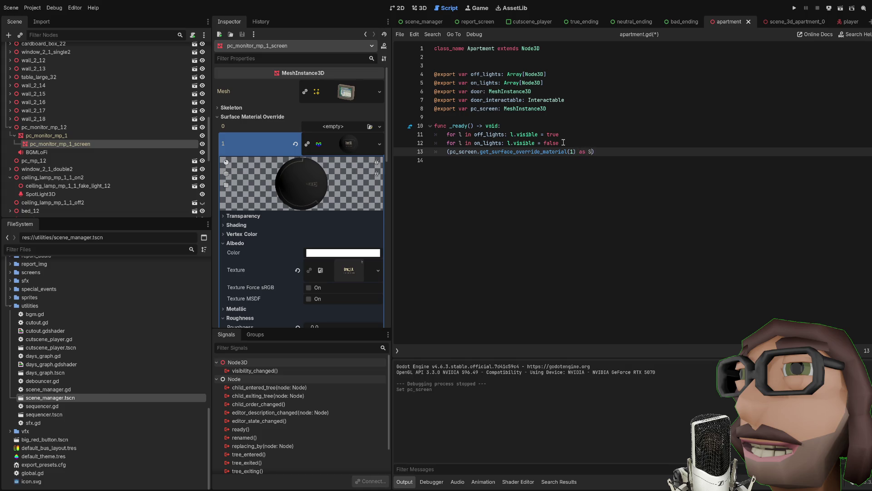
{"action": "type", "text": "tandardMat"}
{"action": "key", "text": "Return"}
{"action": "type", "text": ".albedo_color = COlor"}
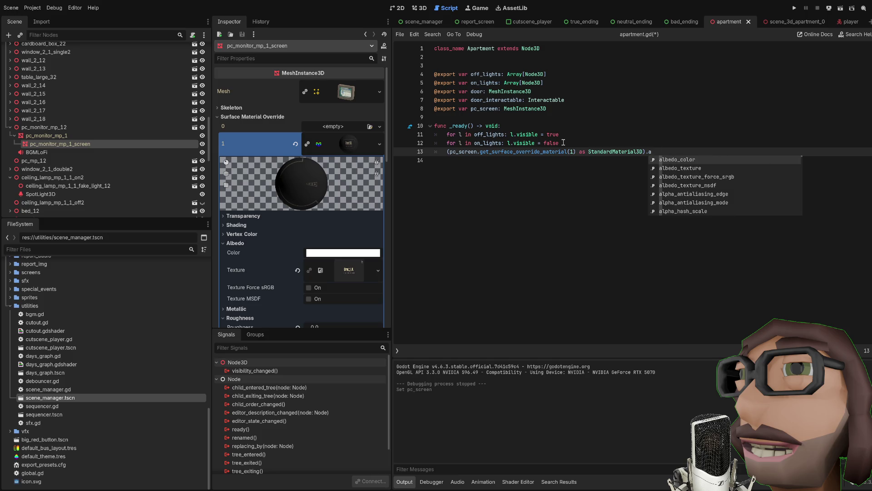
{"action": "key", "text": "Return"}
{"action": "type", "text": "Col"}
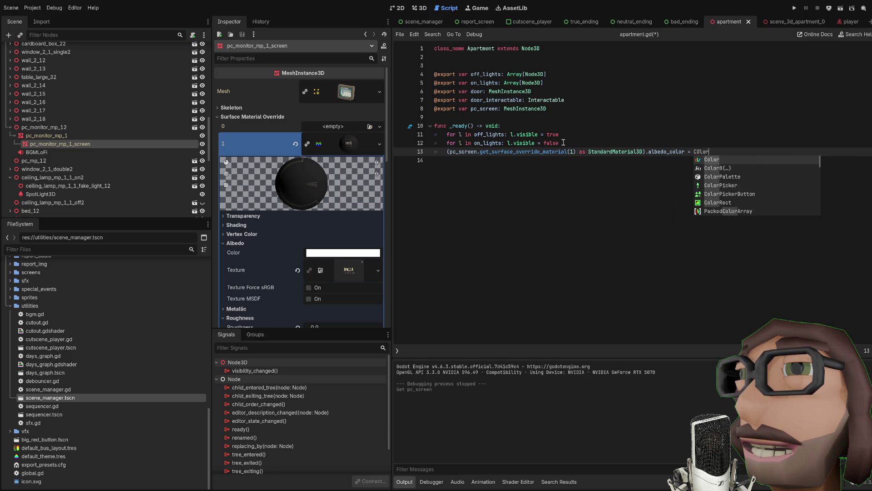
{"action": "key", "text": "Return"}
{"action": "type", "text": "BLA"}
{"action": "key", "text": "Return"}
Save the script, test-run the game, and stop it.
{"action": "key", "text": "ctrl+s"}
{"action": "key", "text": "F6"}
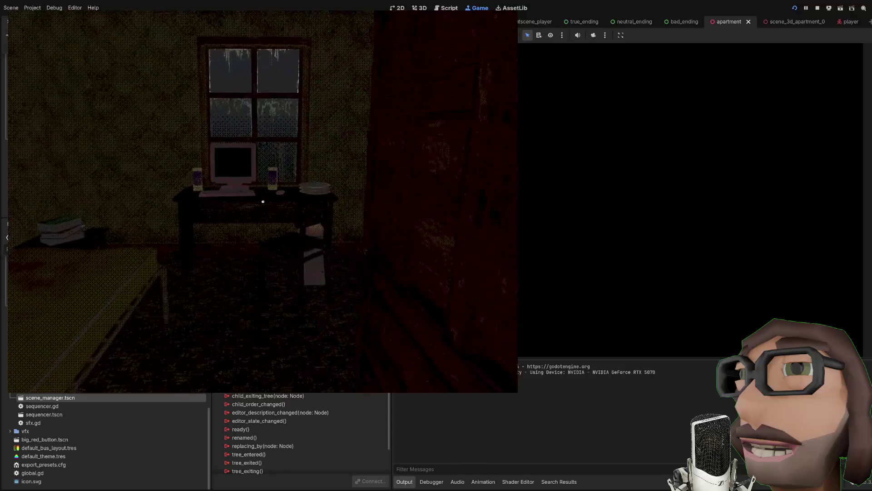
{"action": "key", "text": "F8"}
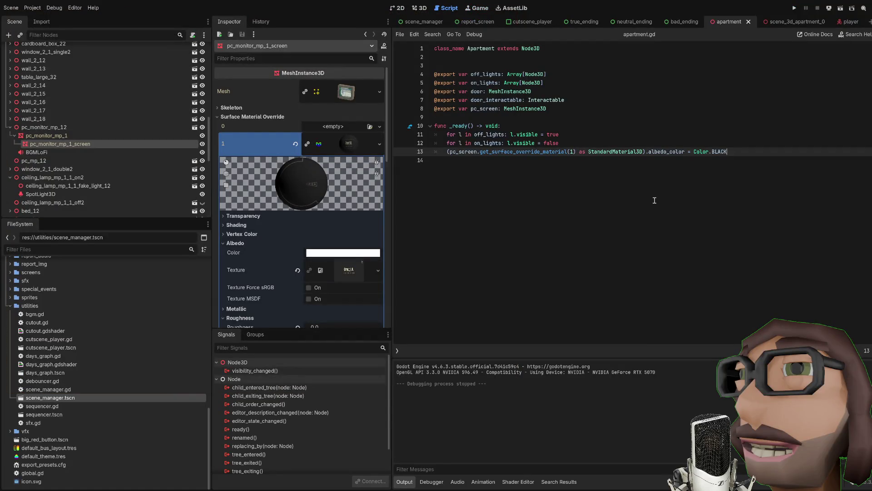
Turn off Autoplay on BGMLoFi and rename the node PCMusic.
{"action": "left_click", "coordinate": [50, 152]}
{"action": "left_click", "coordinate": [303, 176]}
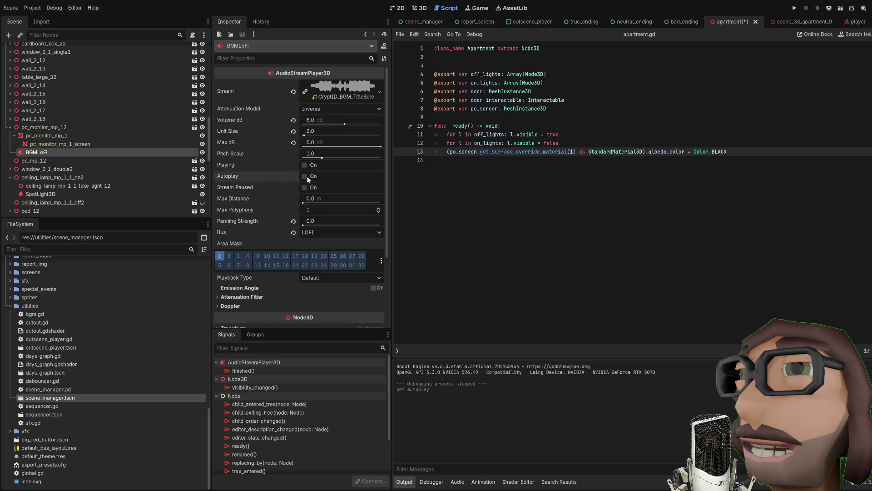
{"action": "left_click", "coordinate": [622, 141]}
{"action": "key", "text": "ctrl+s"}
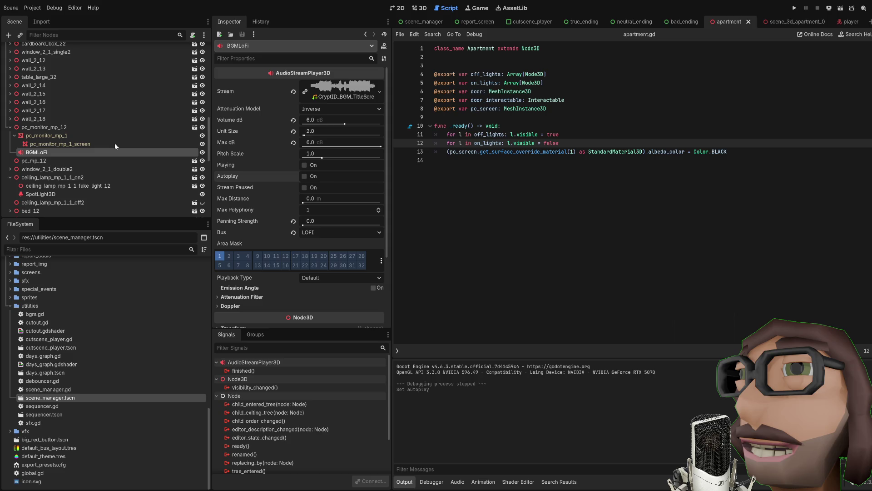
{"action": "key", "text": "F2"}
{"action": "type", "text": "PCMusic"}
{"action": "key", "text": "Return"}
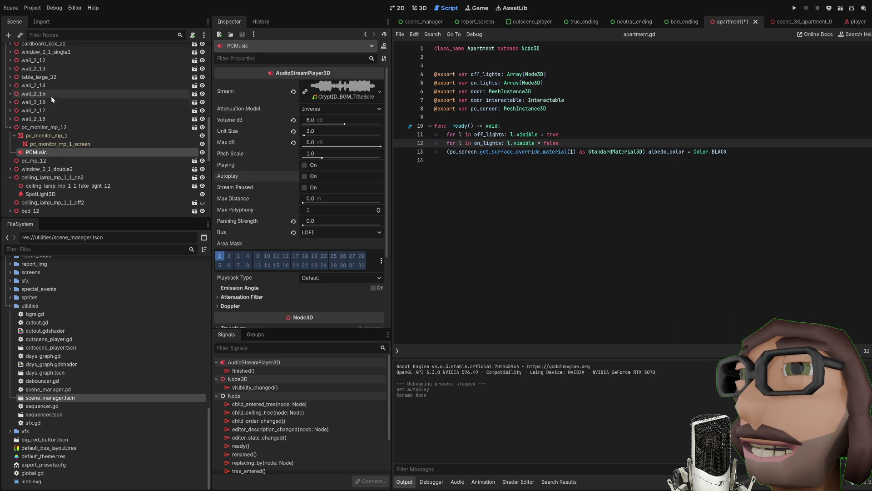
{"action": "left_click", "coordinate": [461, 109]}
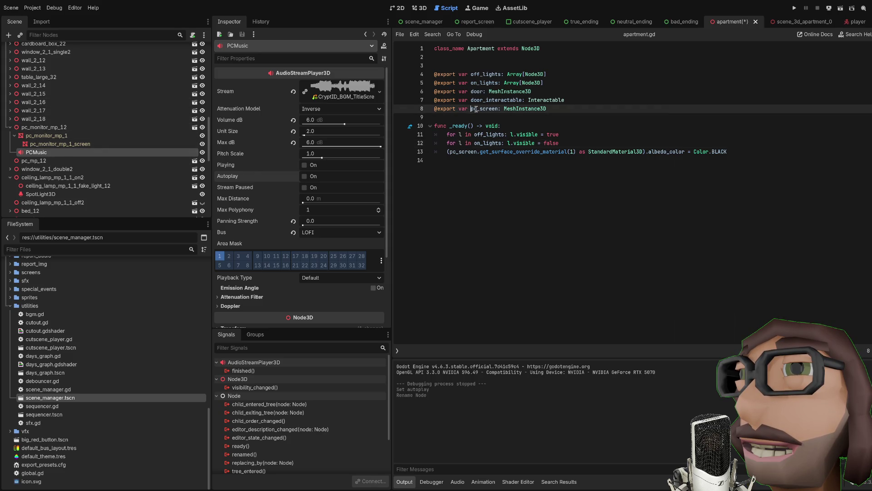
{"action": "key", "text": "ctrl+shift+d"}
{"action": "key", "text": "shift+Right"}
{"action": "key", "text": "shift+Right"}
{"action": "type", "text": "music"}
{"action": "key", "text": "Right"}
{"action": "key", "text": "Right"}
{"action": "key", "text": "ctrl+shift+Right"}
{"action": "type", "text": "AudioStream"}
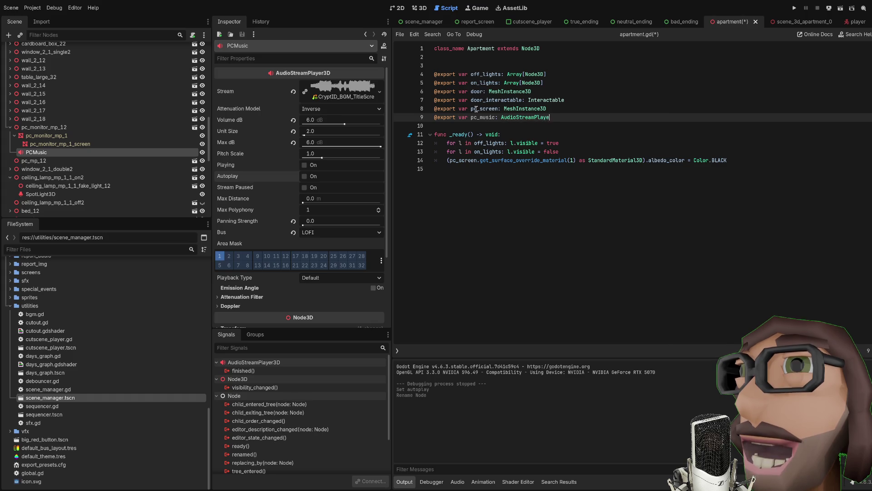
{"action": "type", "text": "Player3"}
{"action": "key", "text": "Return"}
{"action": "key", "text": "ctrl+s"}
Assign the PCMusic node to the Apartment's Pc Music export and save.
{"action": "mouse_move", "coordinate": [37, 152]}
{"action": "left_mouse_down"}
{"action": "mouse_move", "coordinate": [330, 152]}
{"action": "mouse_move", "coordinate": [512, 126]}
{"action": "mouse_move", "coordinate": [114, 186]}
{"action": "mouse_move", "coordinate": [68, 77]}
{"action": "mouse_move", "coordinate": [43, 55]}
{"action": "mouse_move", "coordinate": [44, 64]}
{"action": "left_mouse_up"}
{"action": "left_click", "coordinate": [44, 51]}
{"action": "scroll", "coordinate": [68, 123], "scroll_direction": "down", "scroll_amount": 5}
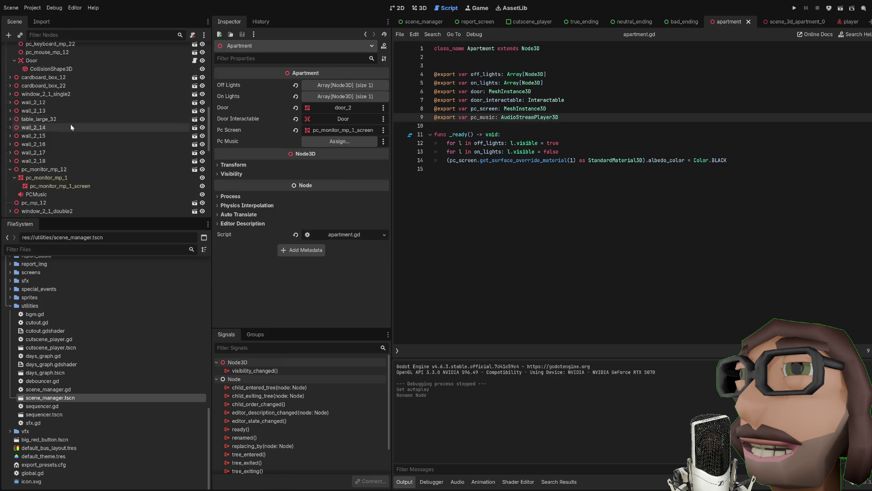
{"action": "left_click_drag", "start_coordinate": [54, 131], "coordinate": [327, 141]}
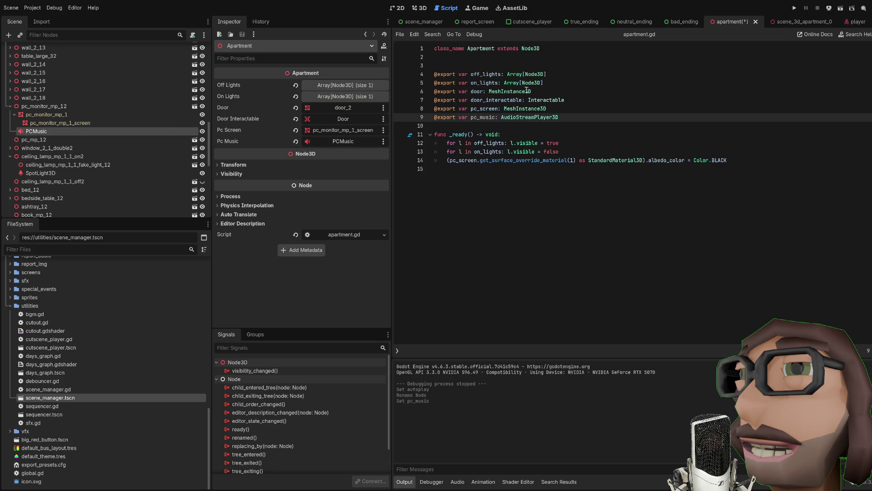
{"action": "key", "text": "ctrl+s"}
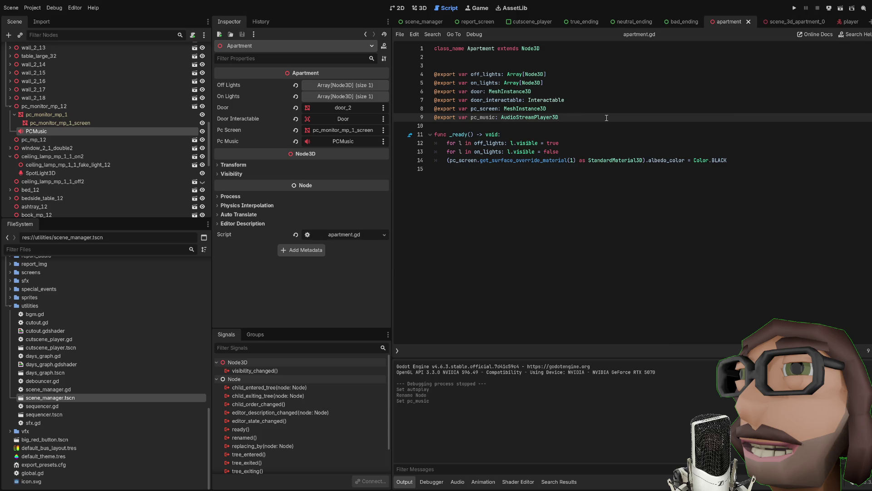
Open scene_3d_apartment_0.gd and add a new line after line 18 in the if block.
{"action": "left_click", "coordinate": [791, 22]}
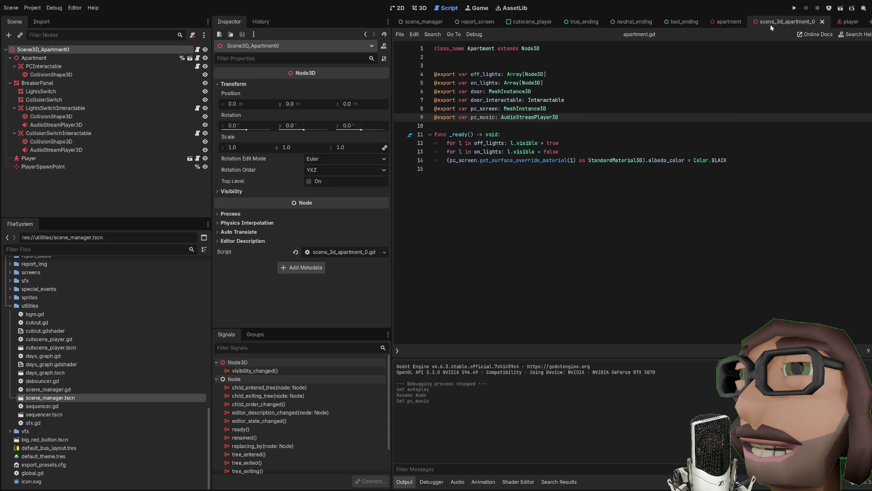
{"action": "left_click", "coordinate": [198, 49]}
{"action": "scroll", "coordinate": [590, 164], "scroll_direction": "down", "scroll_amount": 1}
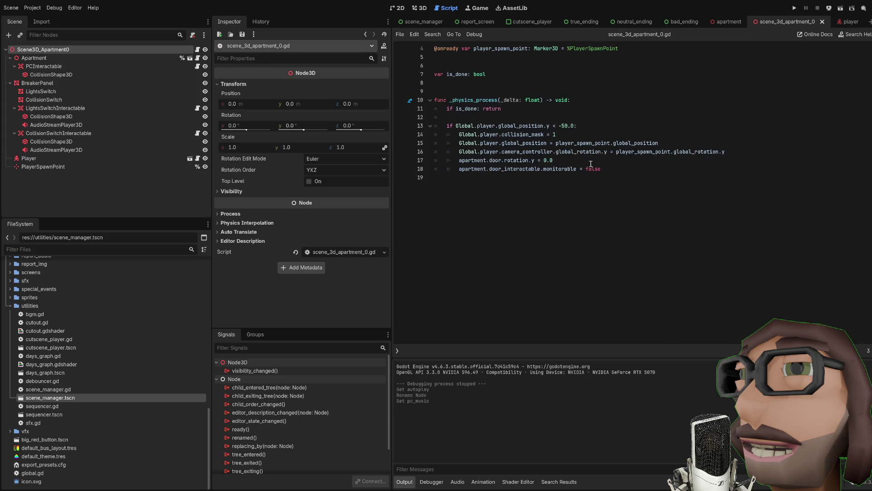
{"action": "left_click", "coordinate": [609, 173]}
{"action": "key", "text": "Return"}
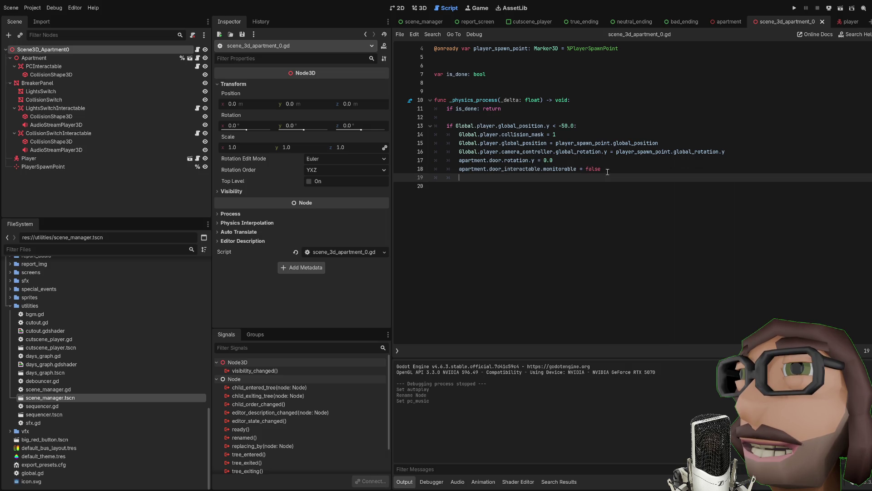
Add (apartment.pc_screen.get_surface_override_material(1) as StandardMaterial3D).albedo_color = Color.WHITE.
{"action": "key", "text": "Return"}
{"action": "type", "text": "."}
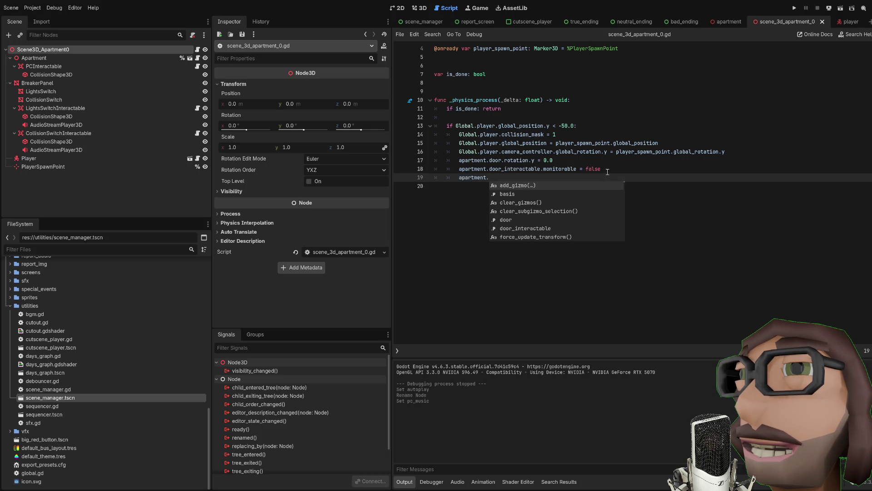
{"action": "type", "text": "pc"}
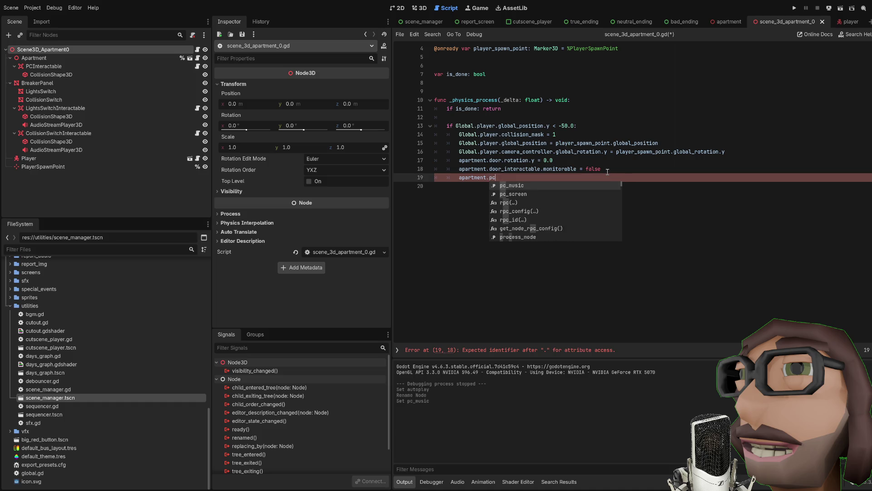
{"action": "key", "text": "Return"}
{"action": "type", "text": "."}
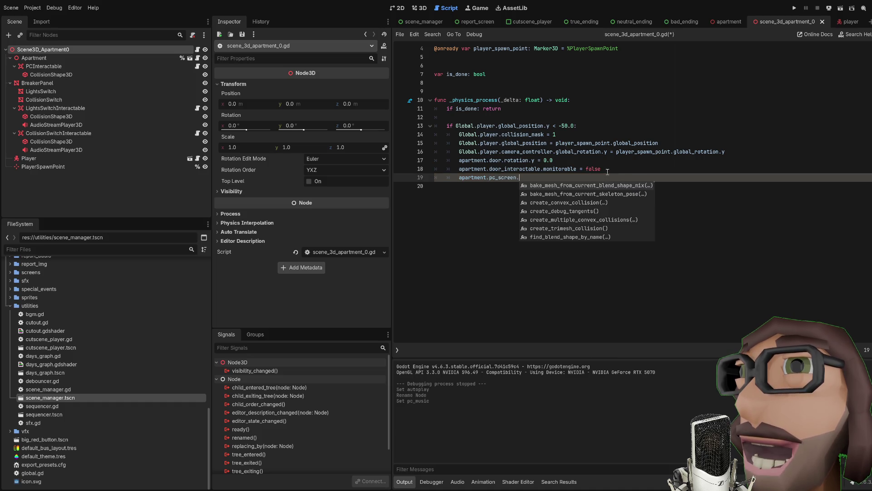
{"action": "type", "text": "get_"}
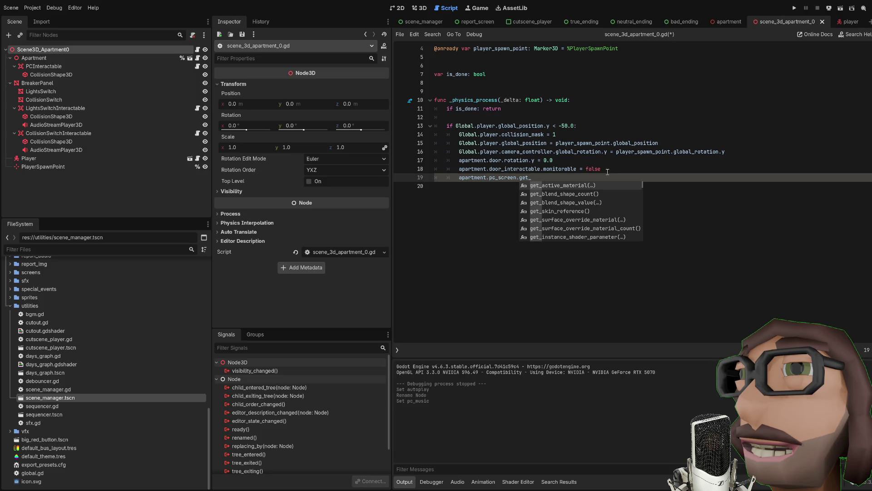
{"action": "key", "text": "Down"}
{"action": "key", "text": "Down"}
{"action": "key", "text": "Down"}
{"action": "key", "text": "Return"}
{"action": "type", "text": "1)"}
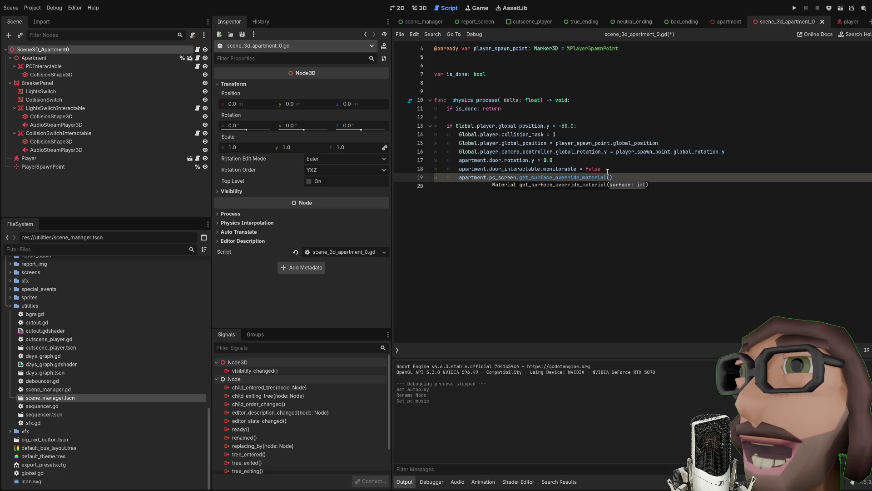
{"action": "key", "text": "ctrl+shift+Left"}
{"action": "key", "text": "ctrl+shift+Left"}
{"action": "key", "text": "ctrl+shift+Left"}
{"action": "type", "text": "("}
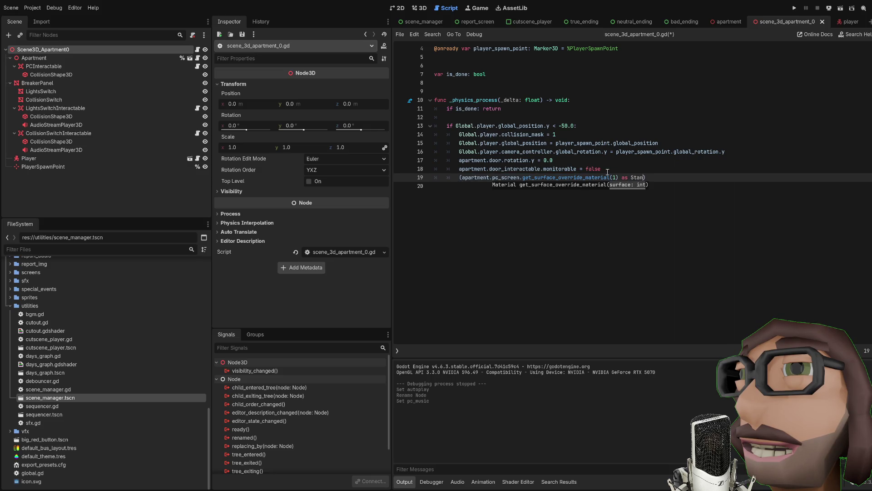
{"action": "key", "text": "Return"}
{"action": "key", "text": "Right"}
{"action": "type", "text": "."}
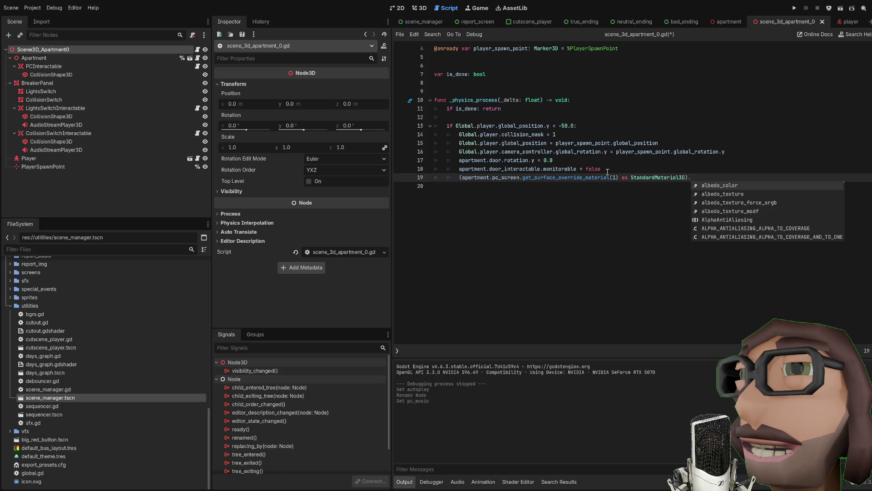
{"action": "key", "text": "Return"}
{"action": "type", "text": "= Colo"}
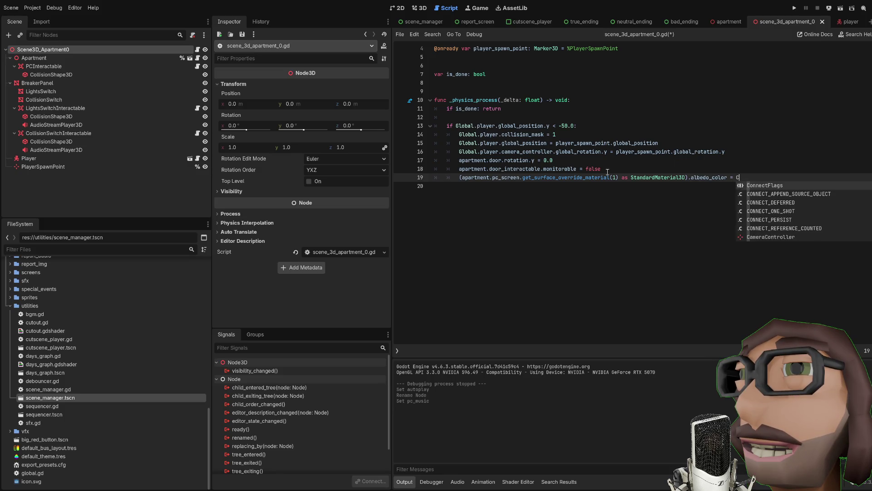
{"action": "key", "text": "Return"}
{"action": "type", "text": ".WHITE"}
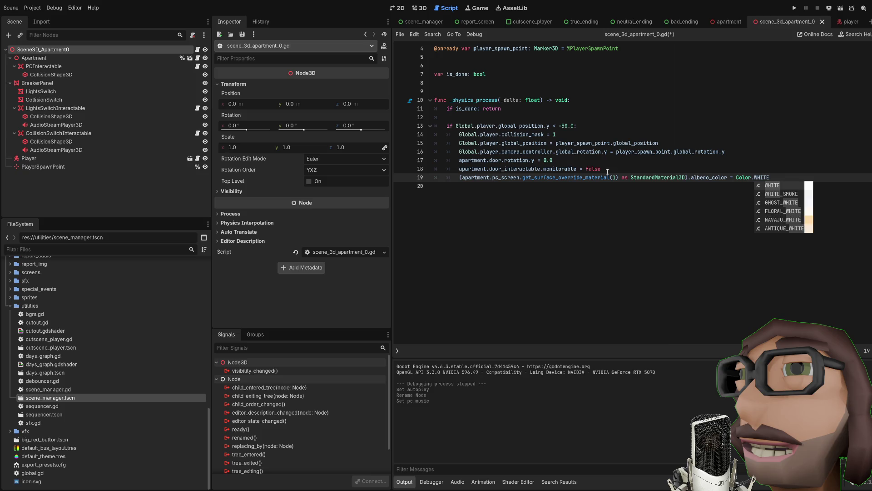
Add a line calling apartment.pc_music.play() and save the script.
{"action": "key", "text": "Return"}
{"action": "key", "text": "Return"}
{"action": "type", "text": "part"}
{"action": "key", "text": "Return"}
{"action": "type", "text": ".pc_mu"}
{"action": "key", "text": "Return"}
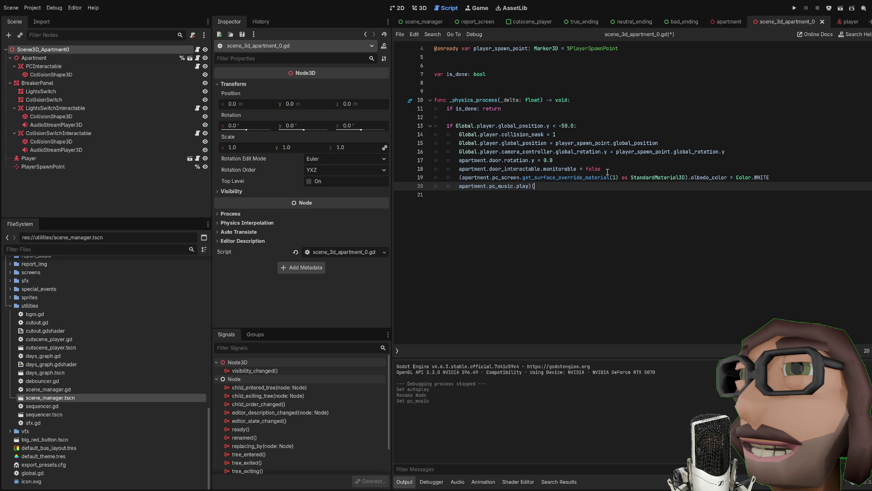
{"action": "key", "text": "ctrl+s"}
Frame the Player and drag it to a new spawn position in the apartment.
{"action": "left_click", "coordinate": [419, 8]}
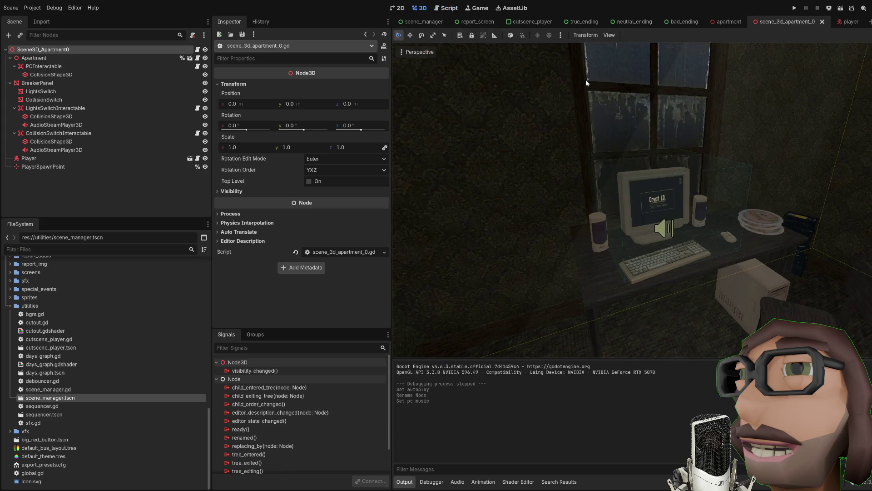
{"action": "key", "text": "f"}
{"action": "scroll", "coordinate": [672, 206], "scroll_direction": "down", "scroll_amount": 3}
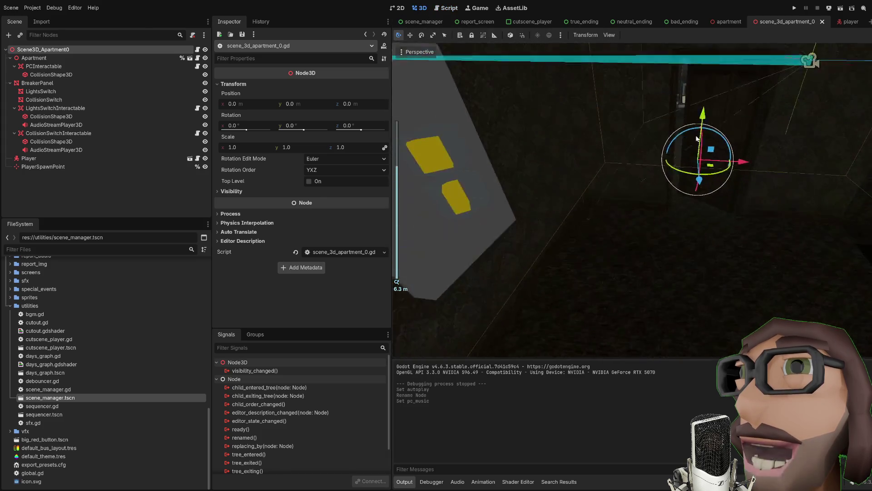
{"action": "left_click", "coordinate": [29, 158]}
{"action": "key", "text": "f"}
{"action": "mouse_move", "coordinate": [641, 325]}
{"action": "left_mouse_down"}
{"action": "mouse_move", "coordinate": [666, 233]}
{"action": "mouse_move", "coordinate": [698, 214]}
{"action": "left_mouse_up"}
{"action": "scroll", "coordinate": [698, 214], "scroll_direction": "up", "scroll_amount": 10}
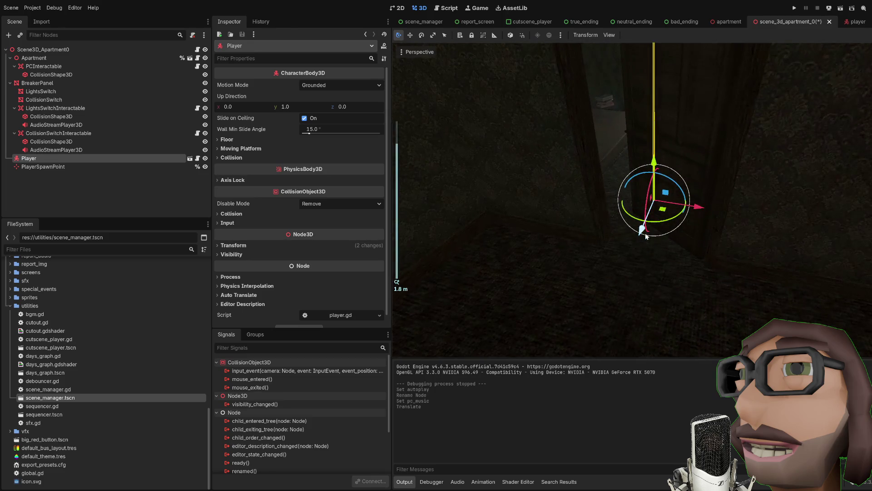
{"action": "left_click_drag", "start_coordinate": [642, 230], "coordinate": [660, 193]}
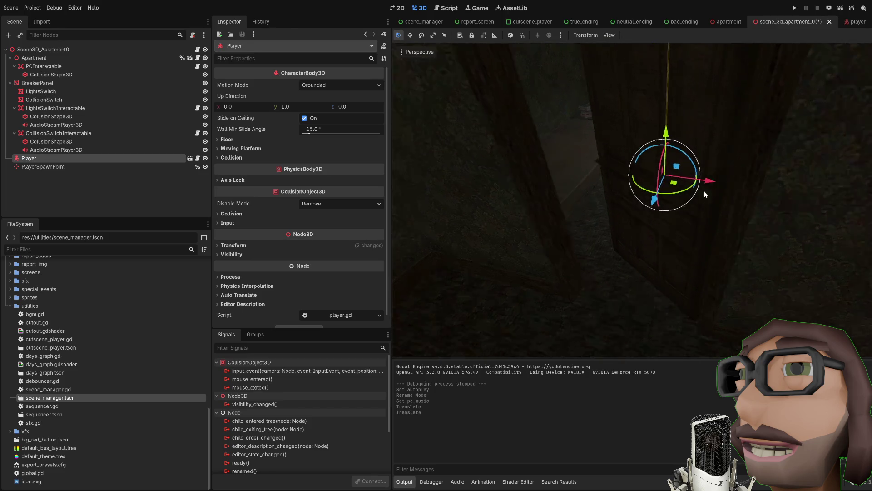
{"action": "left_click_drag", "start_coordinate": [649, 235], "coordinate": [639, 242]}
{"action": "mouse_move", "coordinate": [613, 208]}
{"action": "left_mouse_down"}
{"action": "mouse_move", "coordinate": [741, 199]}
{"action": "mouse_move", "coordinate": [726, 167]}
{"action": "left_mouse_up"}
{"action": "key", "text": "ctrl+z"}
{"action": "mouse_move", "coordinate": [776, 222]}
{"action": "left_mouse_down"}
{"action": "mouse_move", "coordinate": [726, 189]}
{"action": "mouse_move", "coordinate": [809, 219]}
{"action": "mouse_move", "coordinate": [764, 238]}
{"action": "left_mouse_up"}
Test the spawn, snap the Player onto the floor, then save and playtest again.
{"action": "key", "text": "F6"}
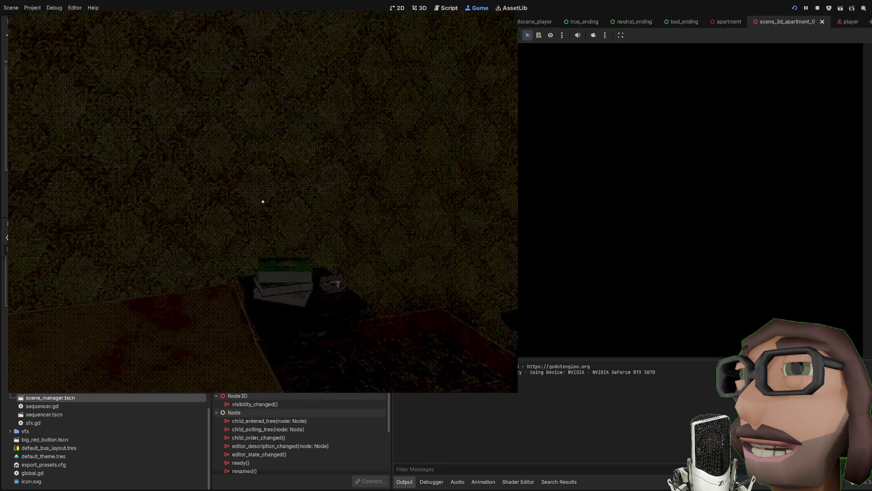
{"action": "key", "text": "F8"}
{"action": "left_click_drag", "start_coordinate": [748, 278], "coordinate": [723, 272]}
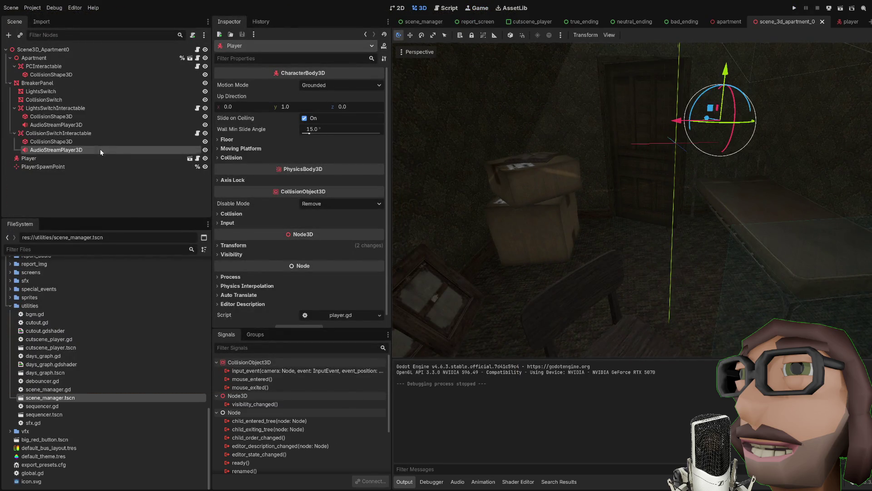
{"action": "mouse_move", "coordinate": [413, 217]}
{"action": "left_mouse_down"}
{"action": "mouse_move", "coordinate": [704, 200]}
{"action": "mouse_move", "coordinate": [703, 333]}
{"action": "mouse_move", "coordinate": [660, 337]}
{"action": "mouse_move", "coordinate": [656, 307]}
{"action": "left_mouse_up"}
{"action": "scroll", "coordinate": [694, 195], "scroll_direction": "up", "scroll_amount": 3}
{"action": "scroll", "coordinate": [703, 210], "scroll_direction": "down", "scroll_amount": 1}
{"action": "key", "text": "Page_Down"}
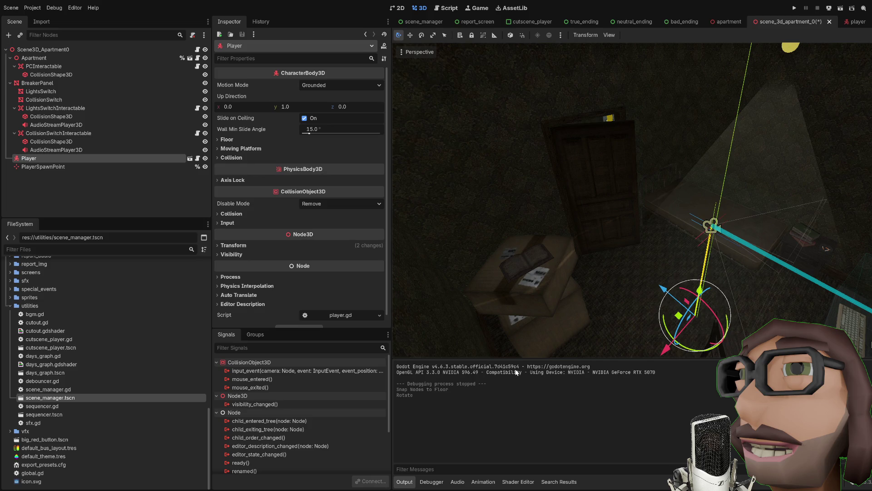
{"action": "key", "text": "F6"}
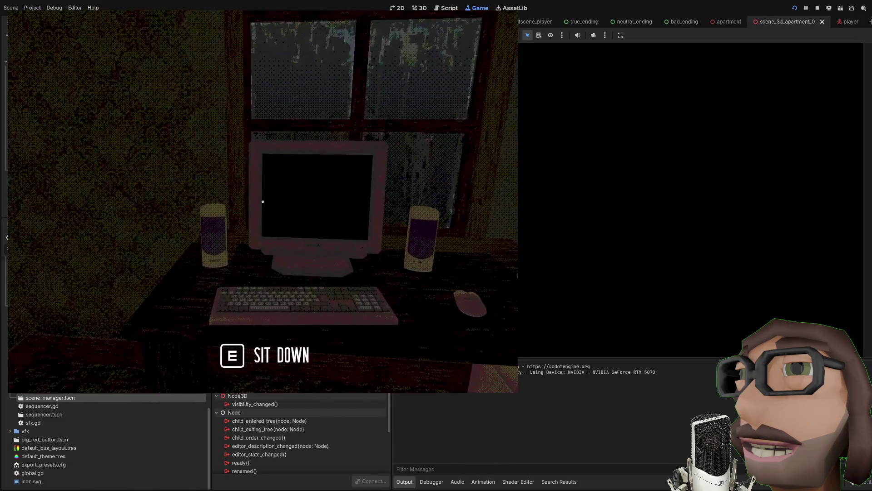
{"action": "key", "text": "F8"}
{"action": "left_click", "coordinate": [448, 8]}
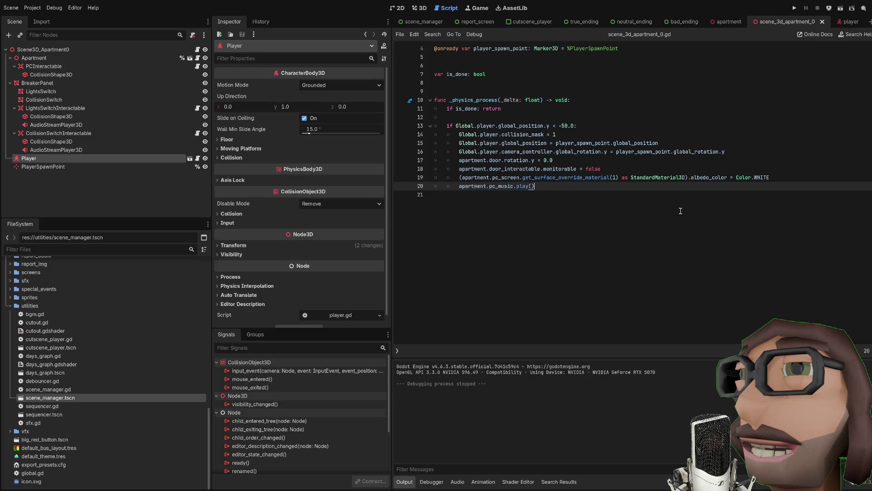
Open apartment.gd at pc_music and undo a stray blank line after line 14.
{"action": "left_click", "coordinate": [499, 186], "text": "ctrl"}
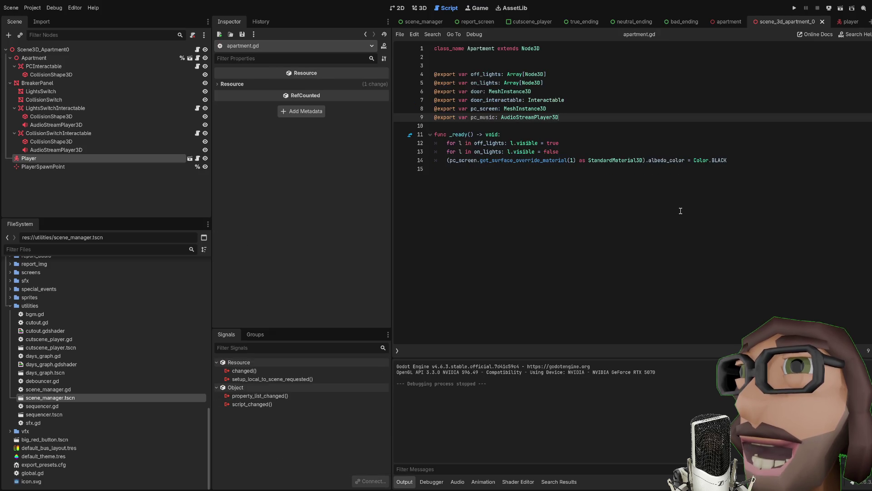
{"action": "left_click", "coordinate": [714, 164]}
{"action": "key", "text": "Return"}
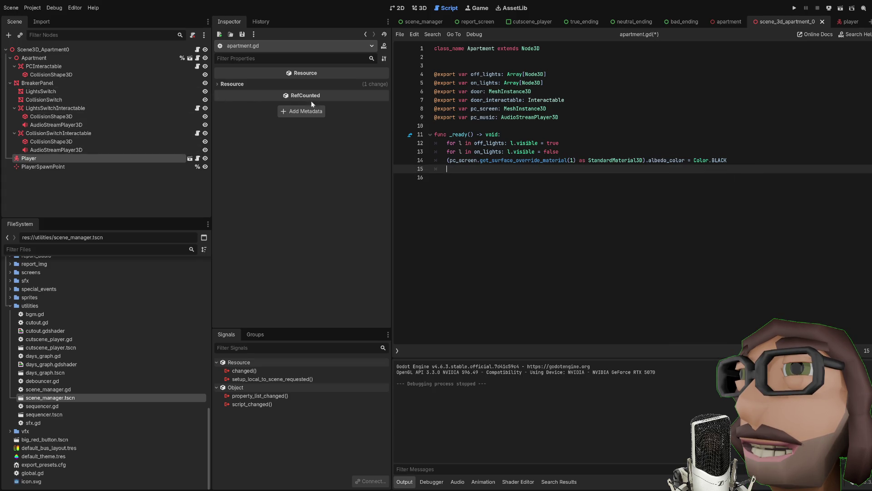
{"action": "key", "text": "ctrl+z"}
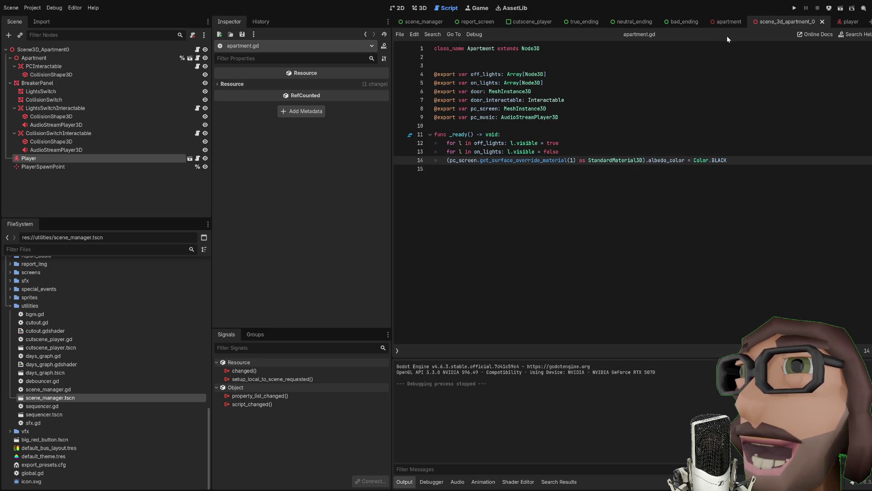
Select PCInteractable in scene_3d_apartment_0 and reopen that scene's script.
{"action": "left_click", "coordinate": [729, 23]}
{"action": "left_click", "coordinate": [774, 22]}
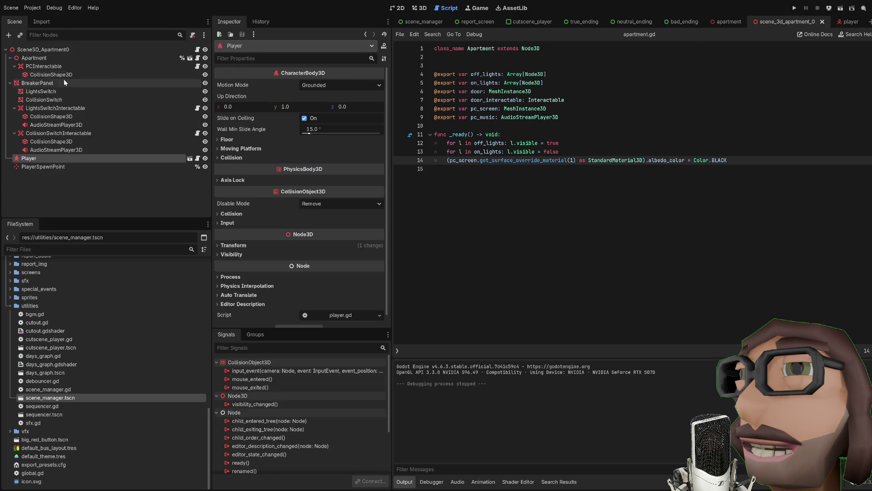
{"action": "left_click", "coordinate": [59, 67]}
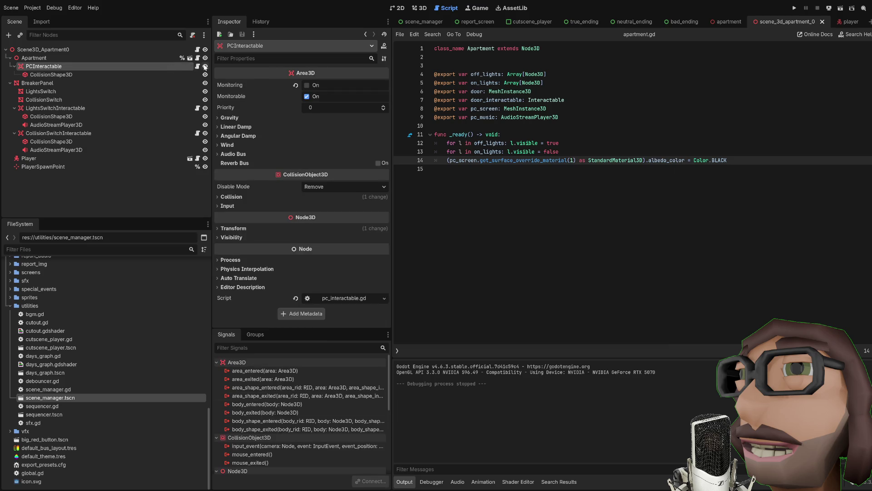
{"action": "left_click", "coordinate": [197, 49]}
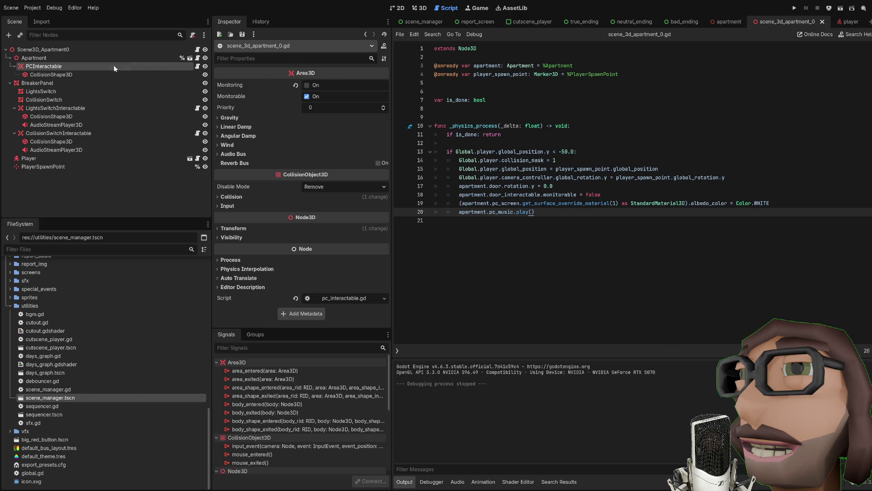
{"action": "left_click", "coordinate": [168, 264]}
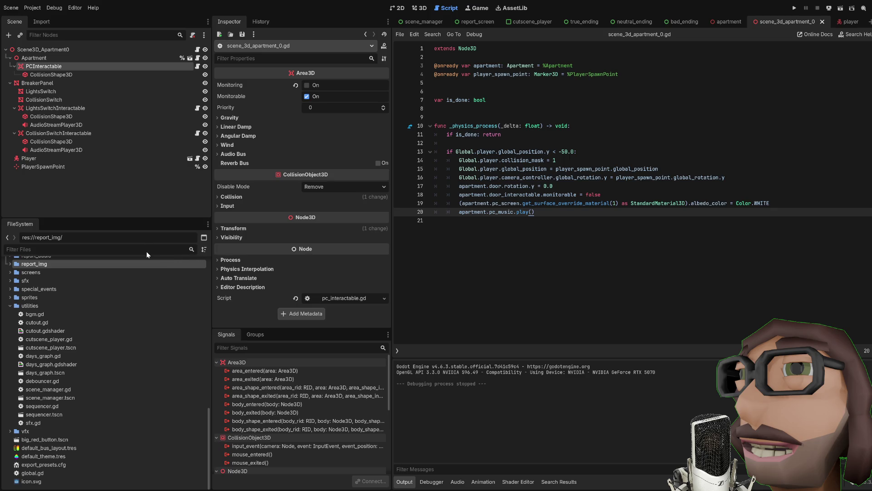
{"action": "key", "text": "ctrl+shift+u"}
{"action": "left_click_drag", "start_coordinate": [165, 66], "coordinate": [509, 84]}
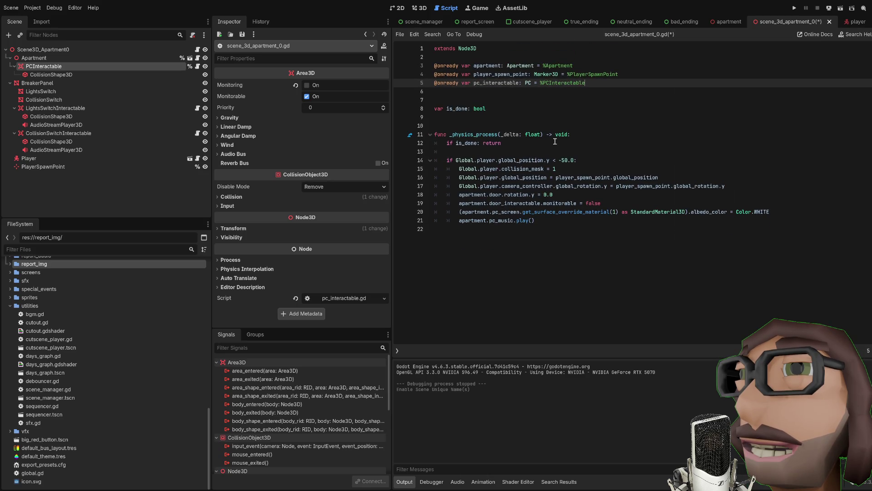
{"action": "left_click", "coordinate": [532, 137]}
{"action": "left_click", "coordinate": [567, 144]}
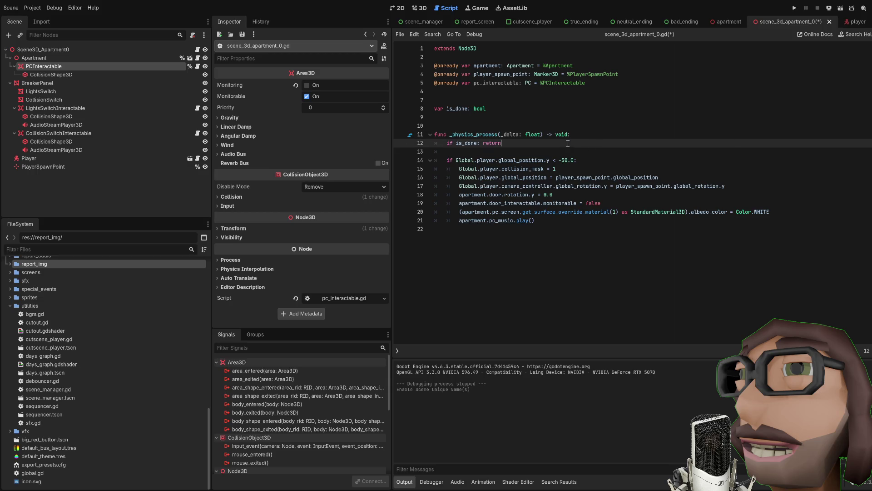
{"action": "left_click", "coordinate": [513, 123]}
Add a _ready() function setting pc_interactable.monitorable = false, save, and test-run the game.
{"action": "key", "text": "Return"}
{"action": "key", "text": "Return"}
{"action": "key", "text": "Return"}
{"action": "key", "text": "Up"}
{"action": "key", "text": "Up"}
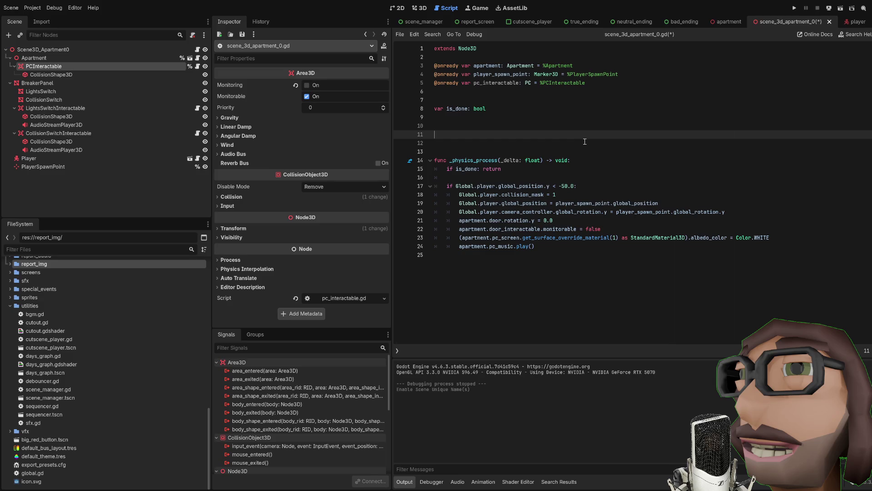
{"action": "type", "text": "re"}
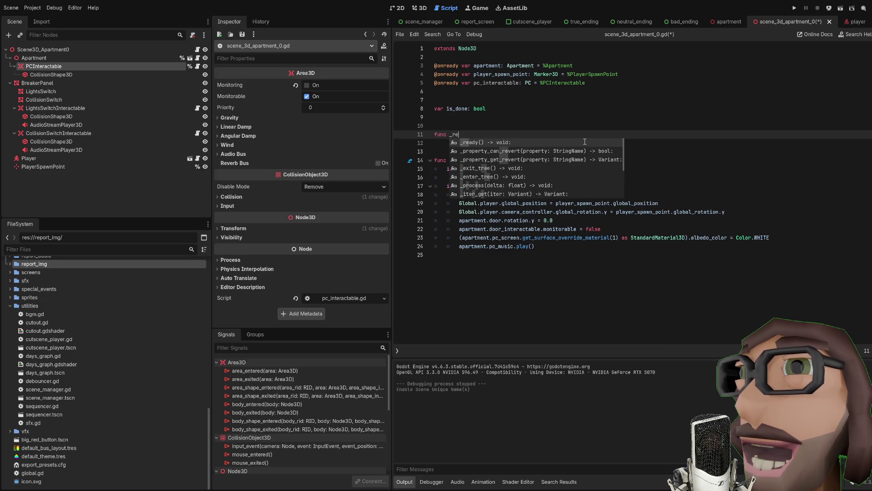
{"action": "key", "text": "Return"}
{"action": "key", "text": "Return"}
{"action": "type", "text": "n"}
{"action": "key", "text": "Return"}
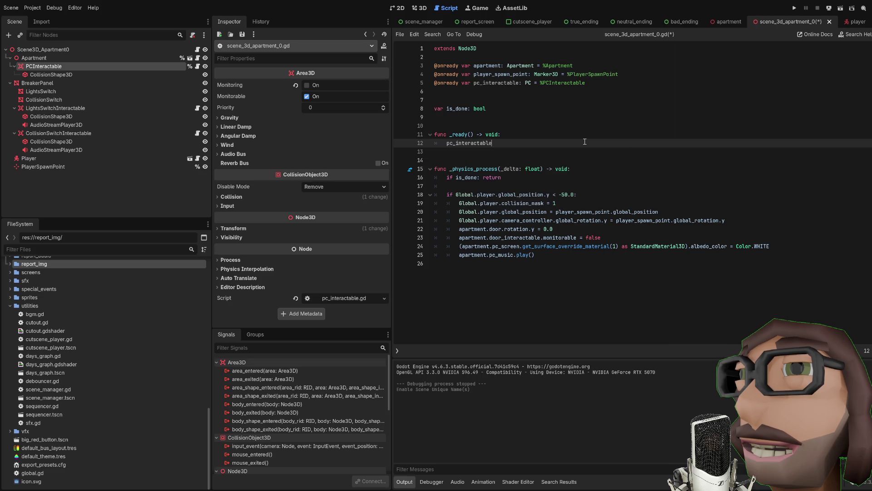
{"action": "type", "text": "n"}
{"action": "key", "text": "Return"}
{"action": "key", "text": "ctrl+s"}
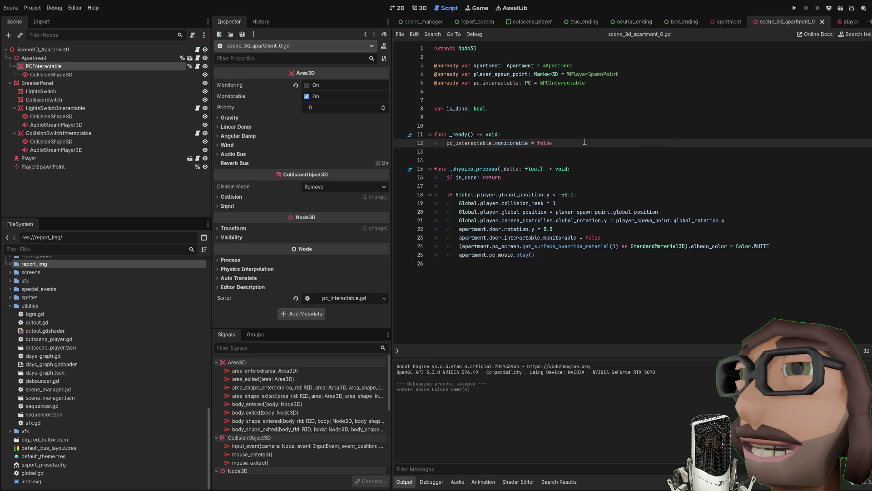
{"action": "key", "text": "F5"}
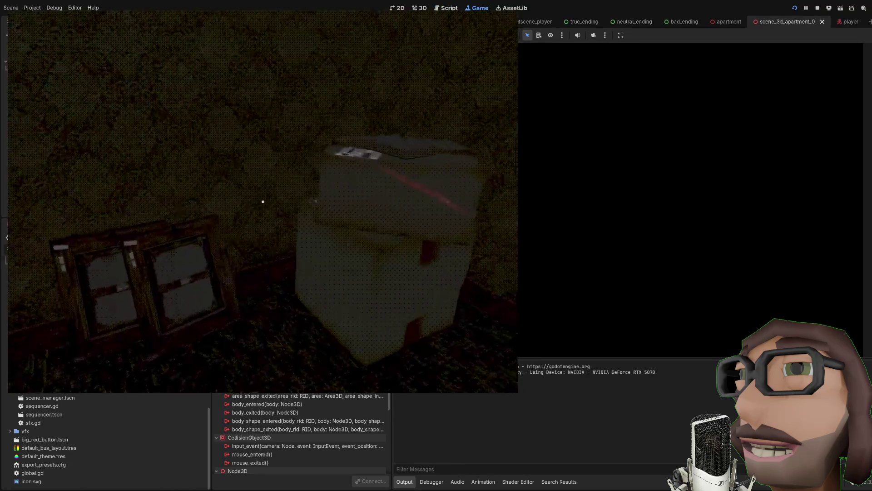
{"action": "key", "text": "F8"}
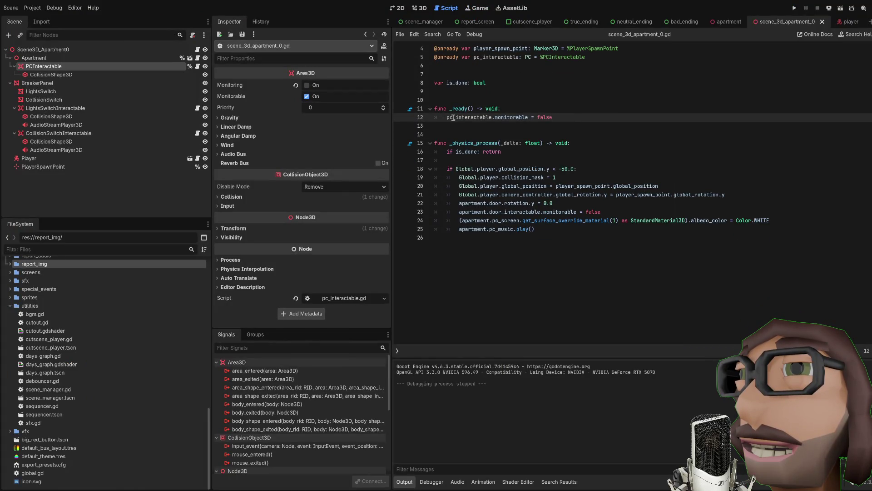
Copy the monitorable = false line below pc_music.play() in the fall-reset block and relaunch.
{"action": "key", "text": "shift+Home"}
{"action": "key", "text": "ctrl+c"}
{"action": "left_click", "coordinate": [552, 222]}
{"action": "key", "text": "Down"}
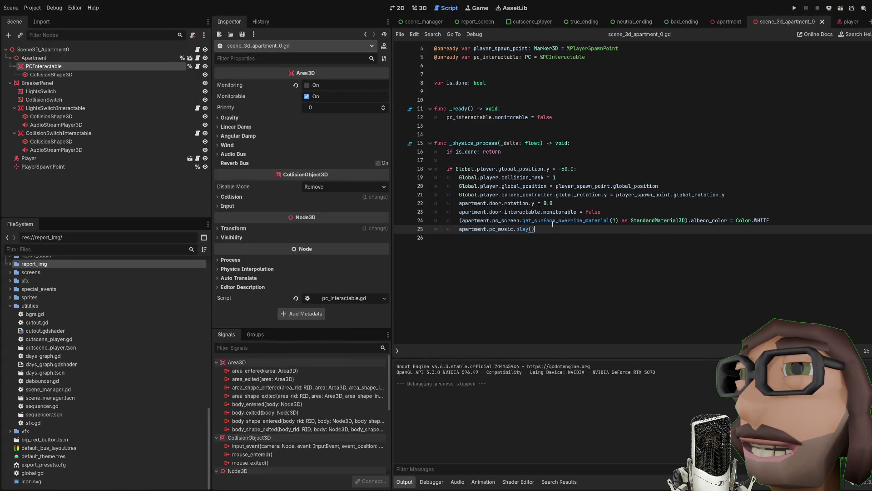
{"action": "key", "text": "Return"}
{"action": "key", "text": "ctrl+v"}
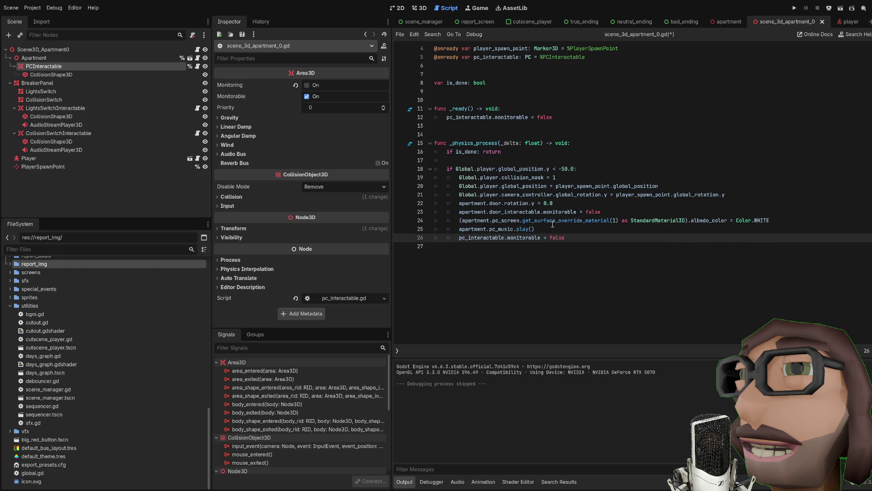
{"action": "key", "text": "F5"}
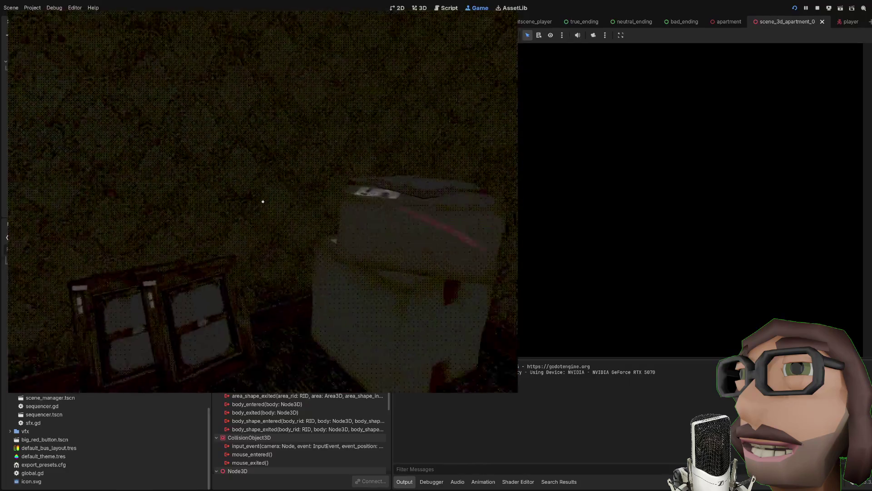
Go through the red door and flip the breaker switch.
{"action": "key", "text": "w"}
{"action": "key", "text": "e"}
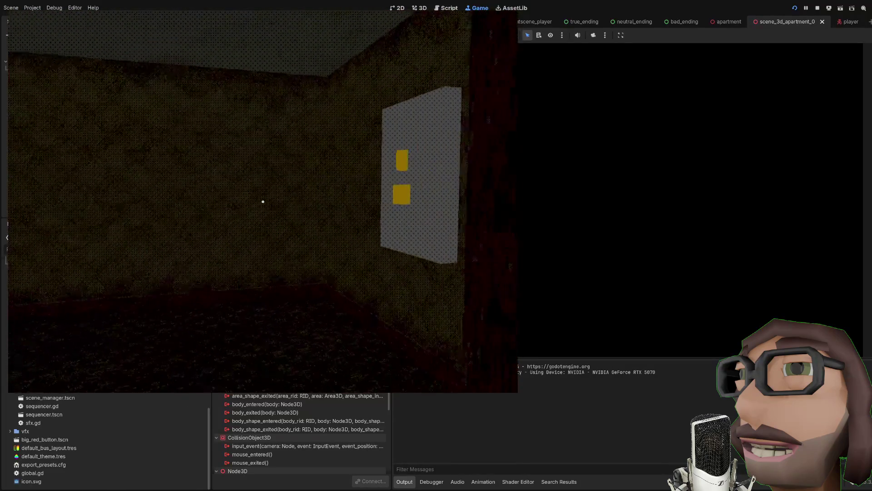
{"action": "key", "text": "w"}
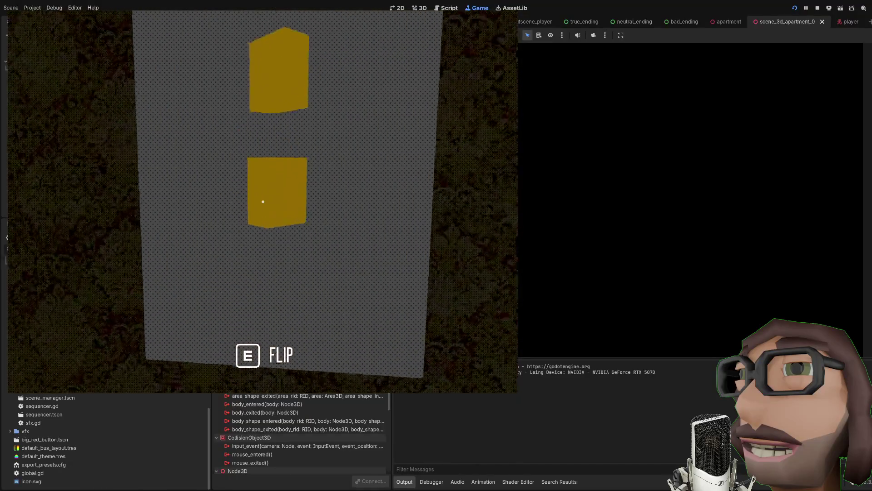
{"action": "key", "text": "e"}
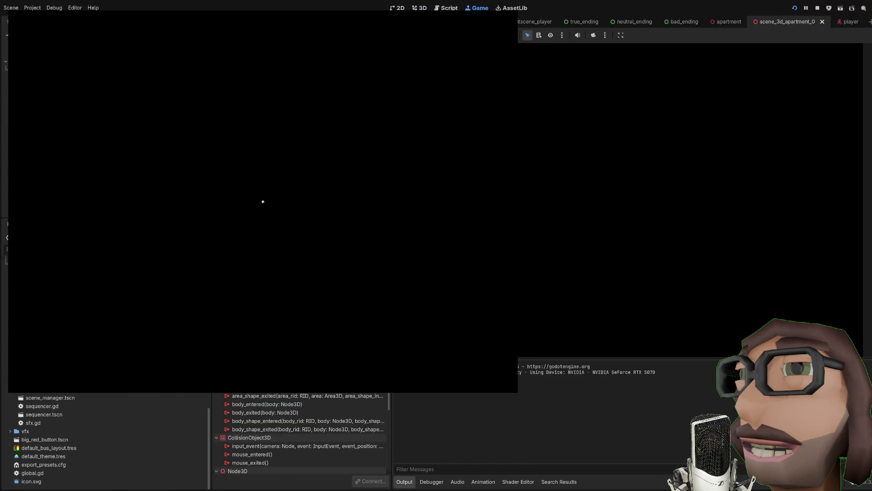
Sit at the lit computer desk and continue past the Crypt I.D. main menu.
{"action": "key", "text": "w"}
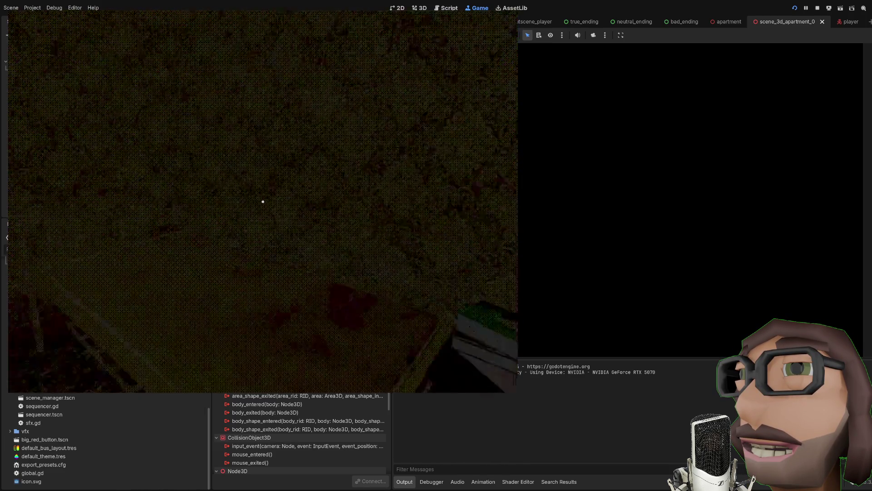
{"action": "key", "text": "w"}
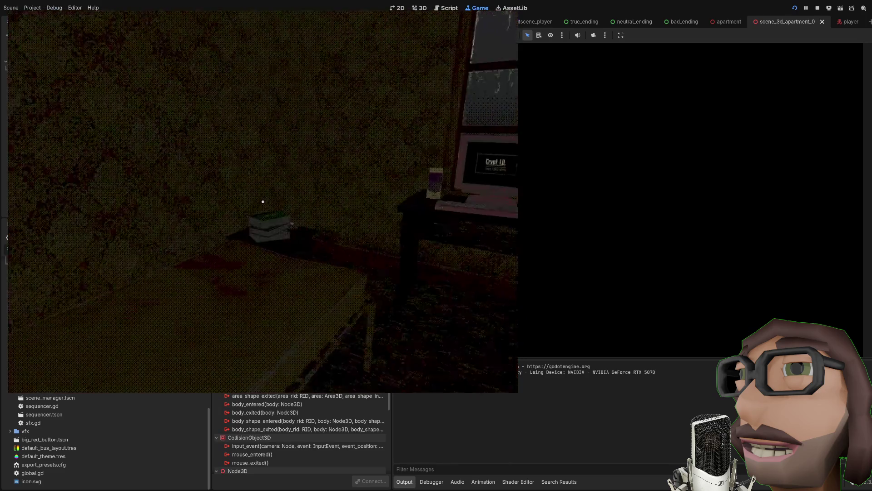
{"action": "key", "text": "w"}
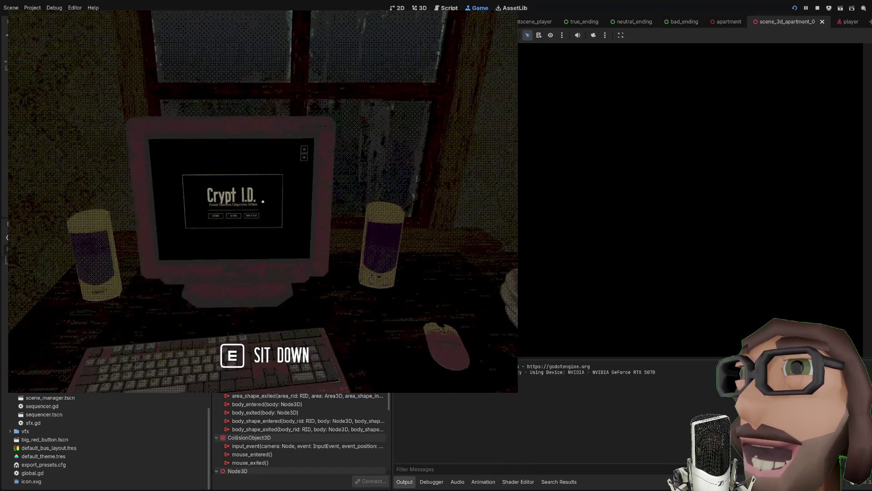
{"action": "key", "text": "e"}
{"action": "left_click", "coordinate": [210, 249]}
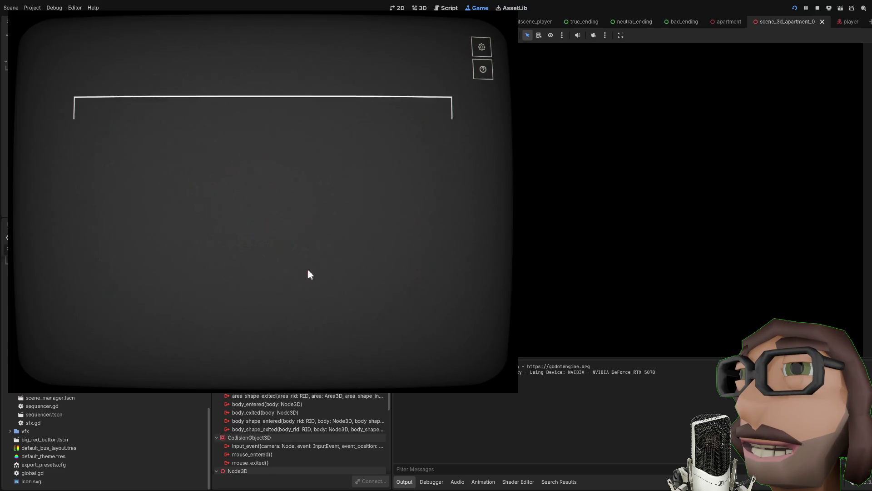
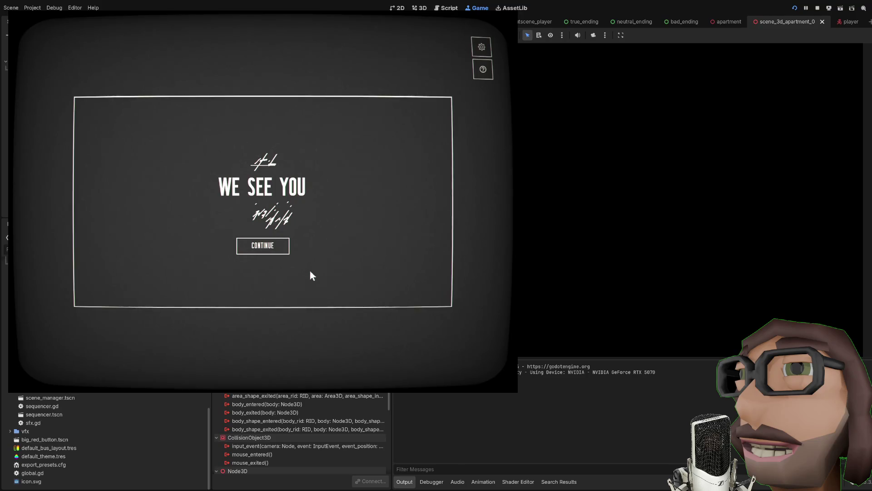
Stop the game and put the caret on empty line 73 of _cycle_category in category_carousel.gd.
{"action": "key", "text": "F8"}
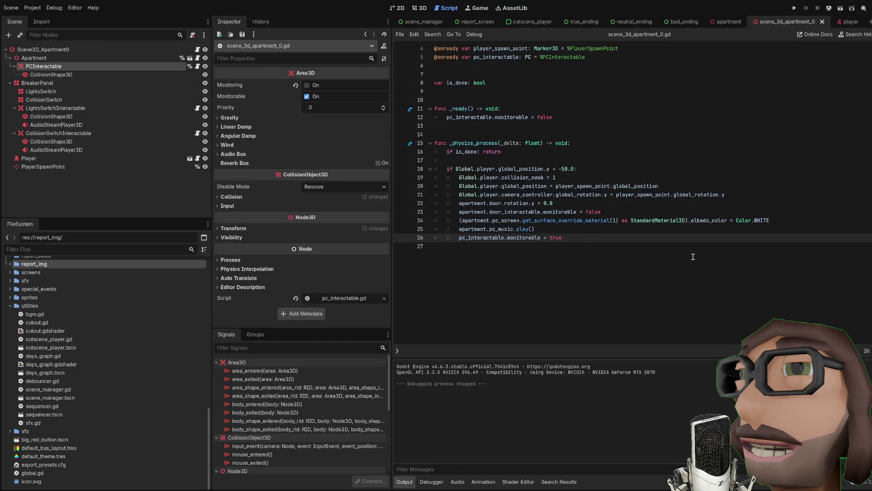
{"action": "key", "text": "alt+Left"}
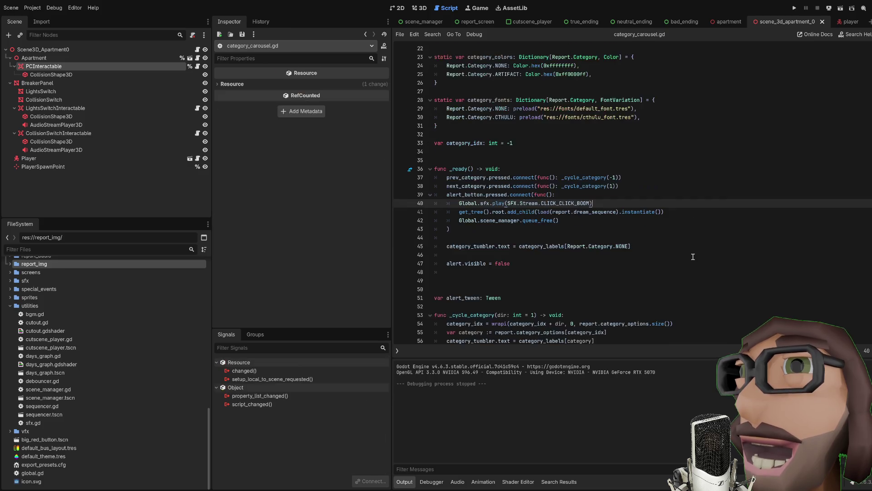
{"action": "scroll", "coordinate": [693, 254], "scroll_direction": "down", "scroll_amount": 8}
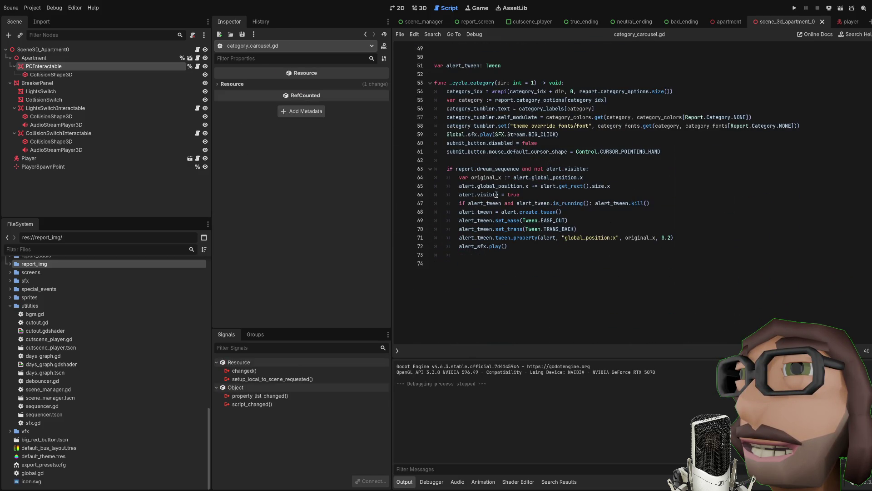
{"action": "left_click", "coordinate": [462, 252]}
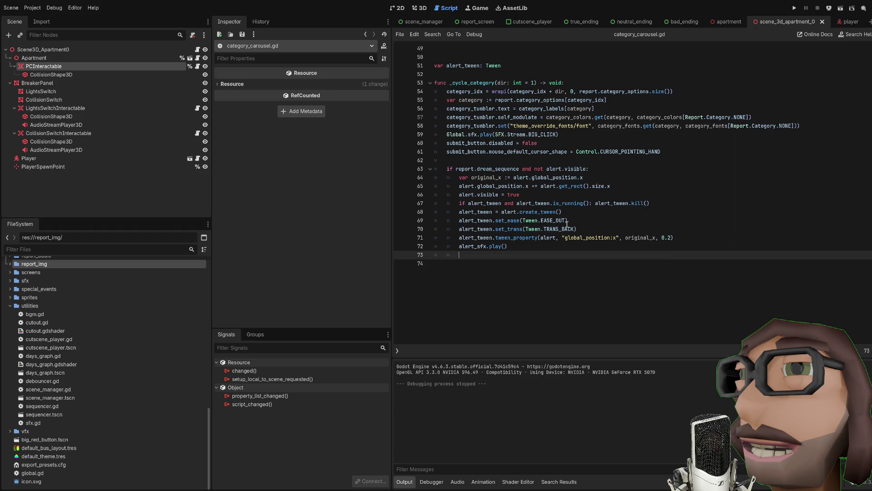
{"action": "scroll", "coordinate": [593, 197], "scroll_direction": "up", "scroll_amount": 2}
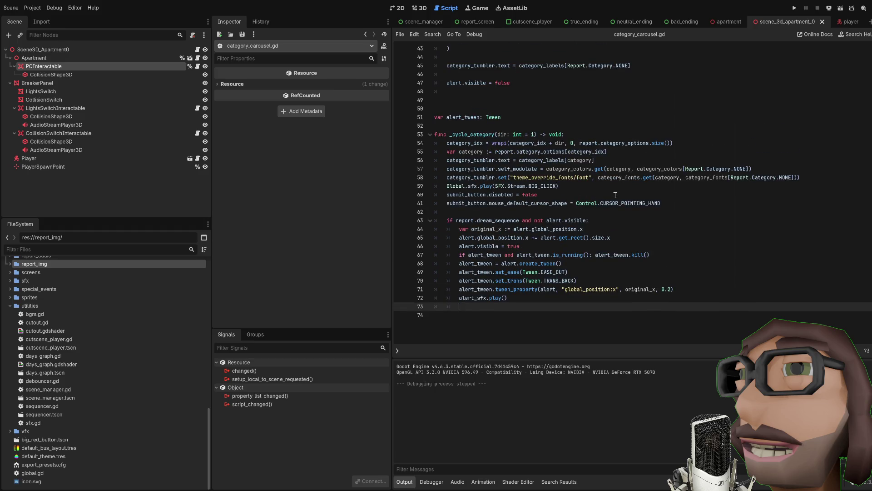
{"action": "scroll", "coordinate": [615, 195], "scroll_direction": "up", "scroll_amount": 4}
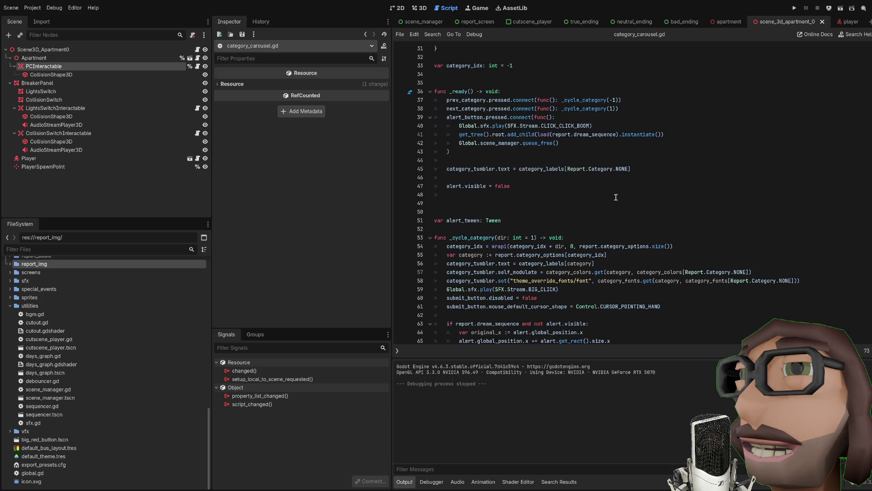
{"action": "scroll", "coordinate": [616, 197], "scroll_direction": "down", "scroll_amount": 7}
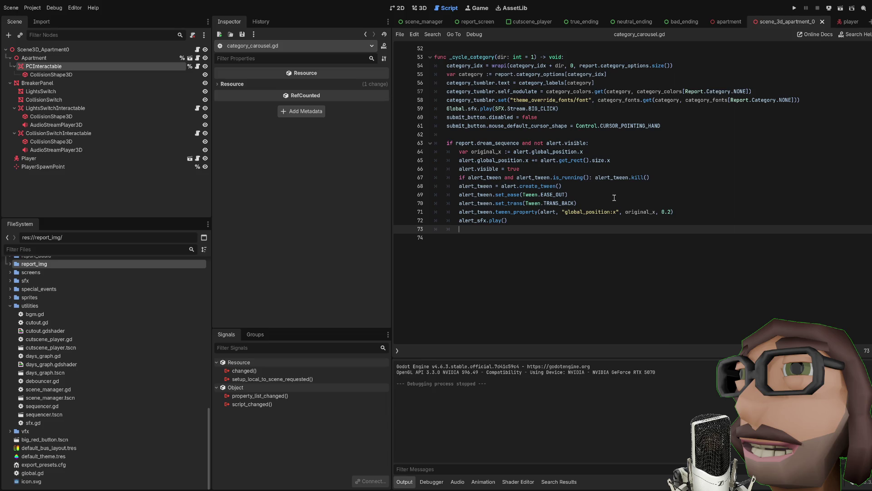
Add 'report.guessed_category = report.category_options[category_idx]' on line 73, save, and run the game.
{"action": "type", "text": "."}
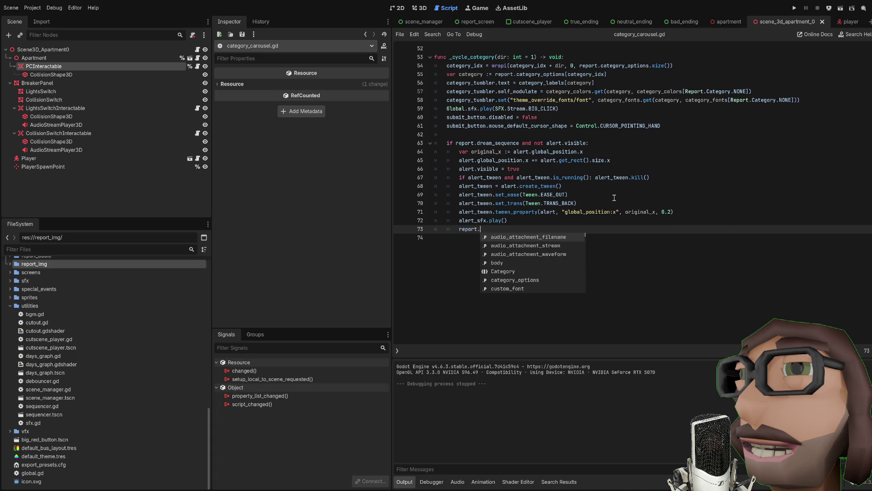
{"action": "type", "text": "guessed_category = "}
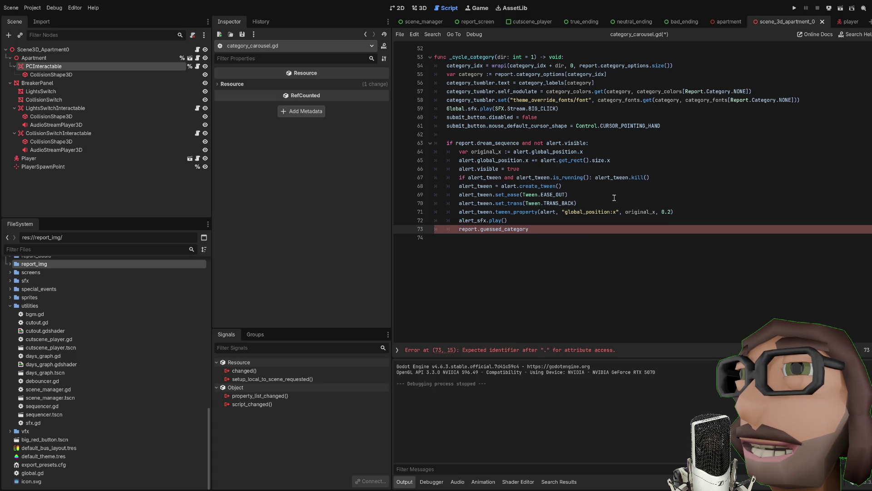
{"action": "type", "text": "report."}
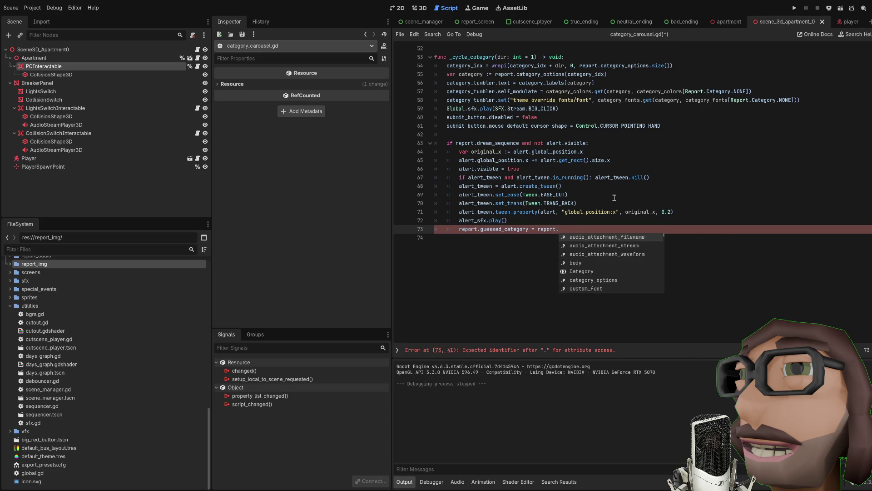
{"action": "type", "text": "cate"}
{"action": "key", "text": "Return"}
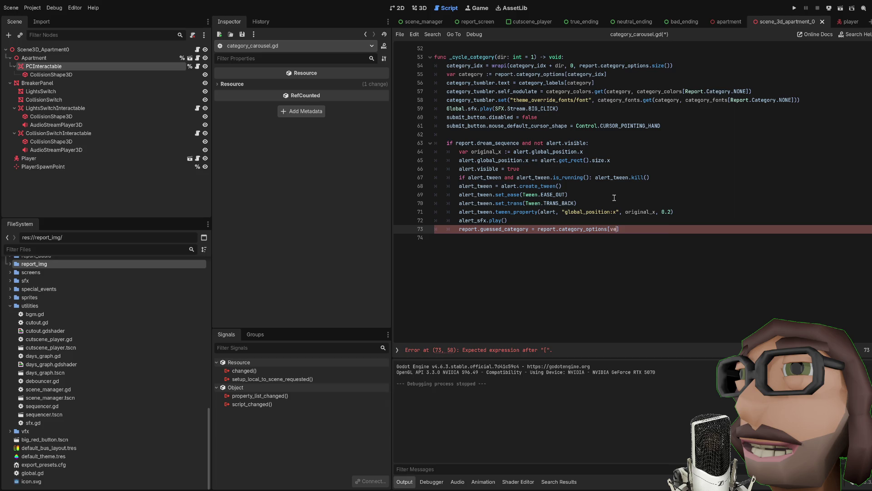
{"action": "key", "text": "BackSpace"}
{"action": "type", "text": "ca"}
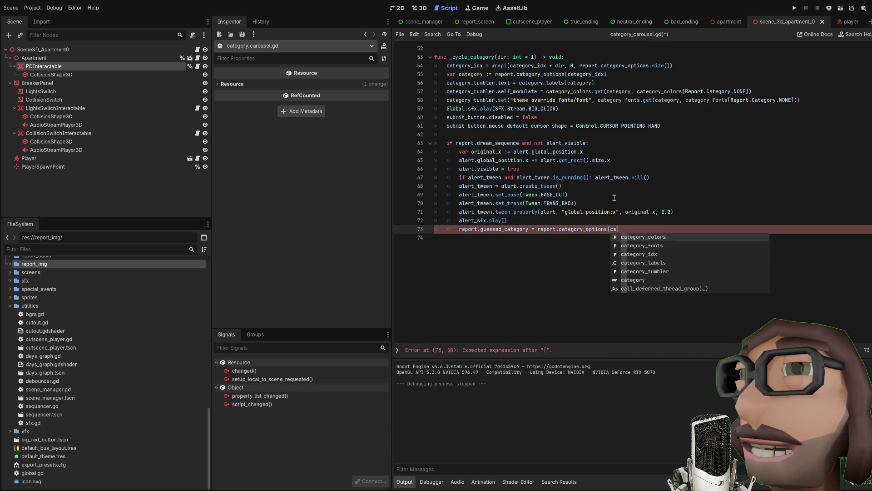
{"action": "key", "text": "Down"}
{"action": "key", "text": "Down"}
{"action": "key", "text": "Return"}
{"action": "key", "text": "ctrl+s"}
{"action": "key", "text": "F5"}
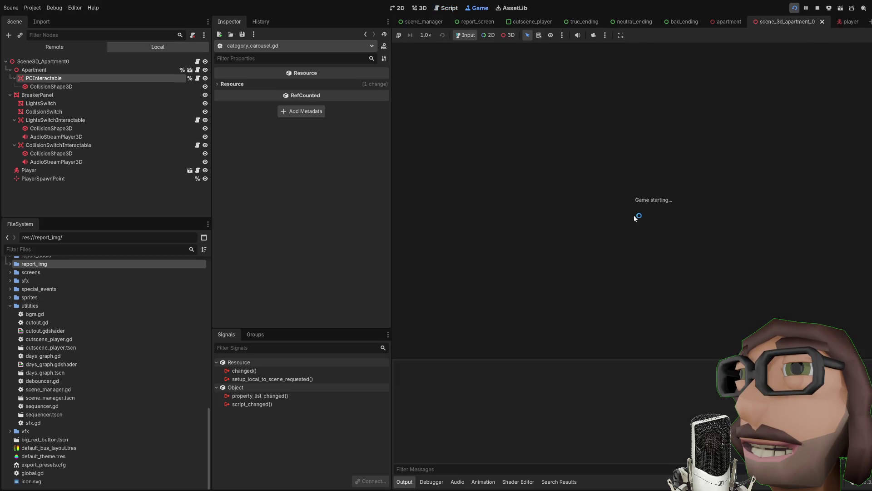
Stop the game, select scene_manager.tscn and run the project again.
{"action": "key", "text": "F8"}
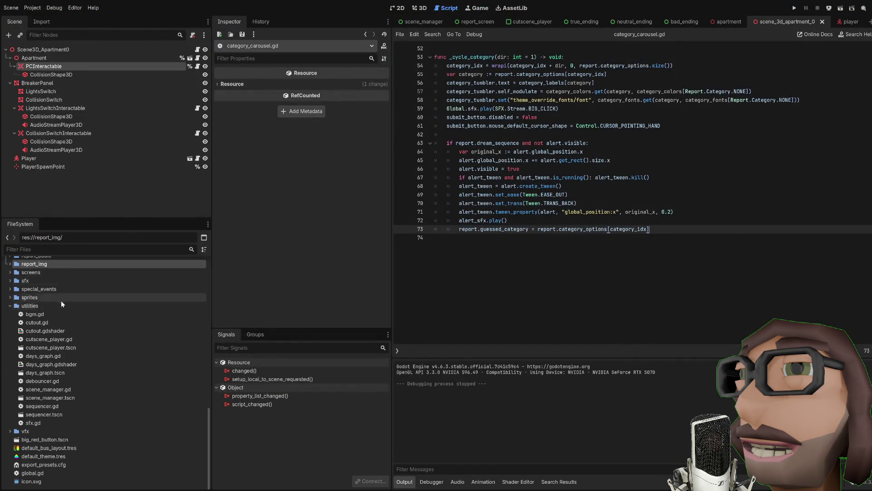
{"action": "left_click", "coordinate": [56, 398]}
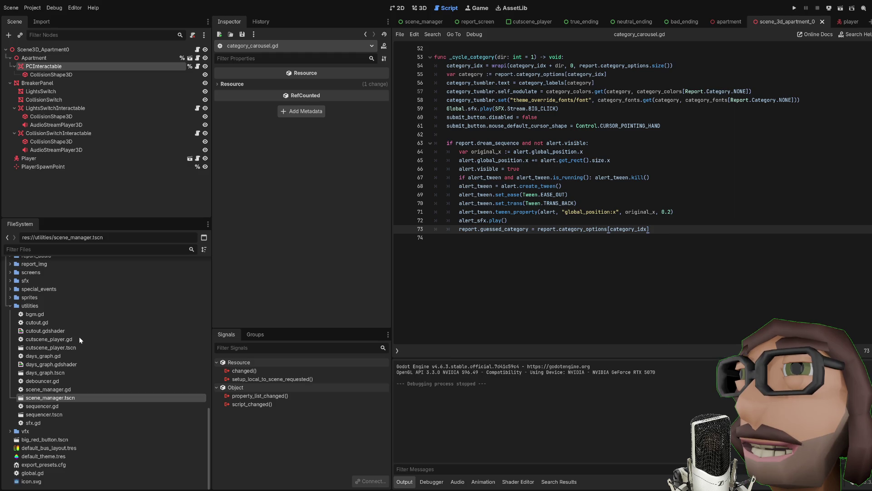
{"action": "key", "text": "F5"}
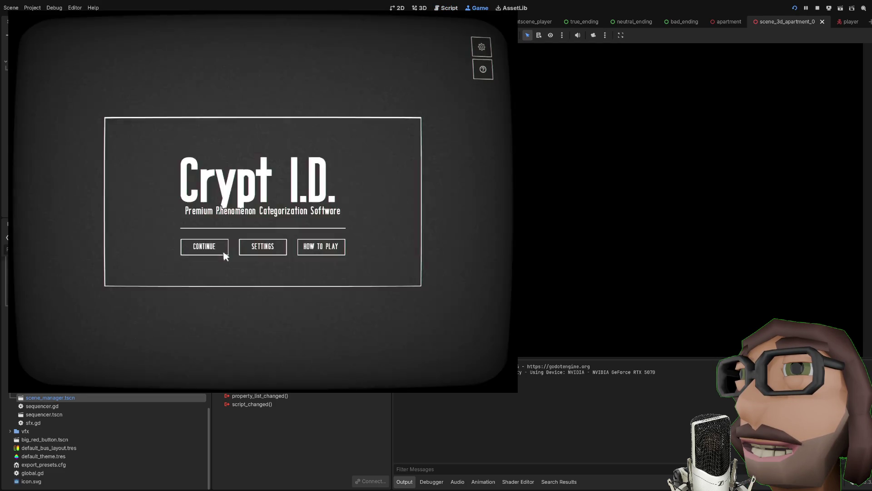
Advance past the intro screens, cycle to the next report category and submit the report.
{"action": "left_click", "coordinate": [223, 250]}
{"action": "left_click", "coordinate": [260, 243]}
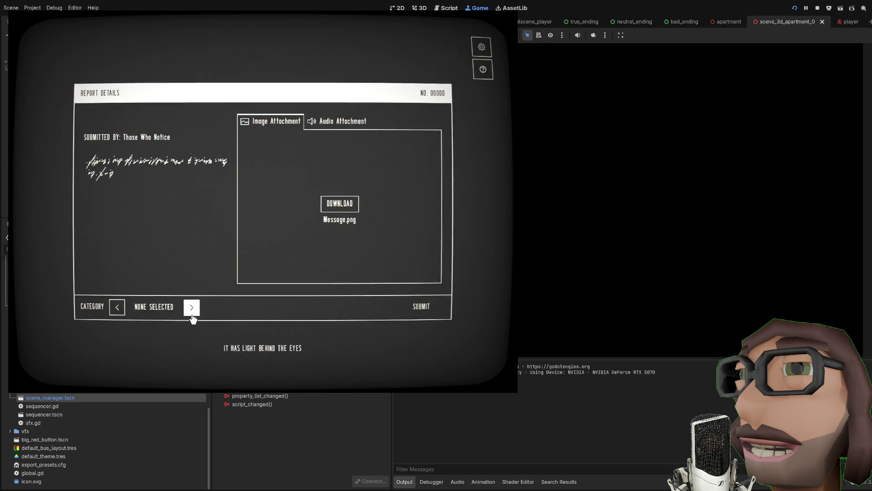
{"action": "left_click", "coordinate": [192, 317]}
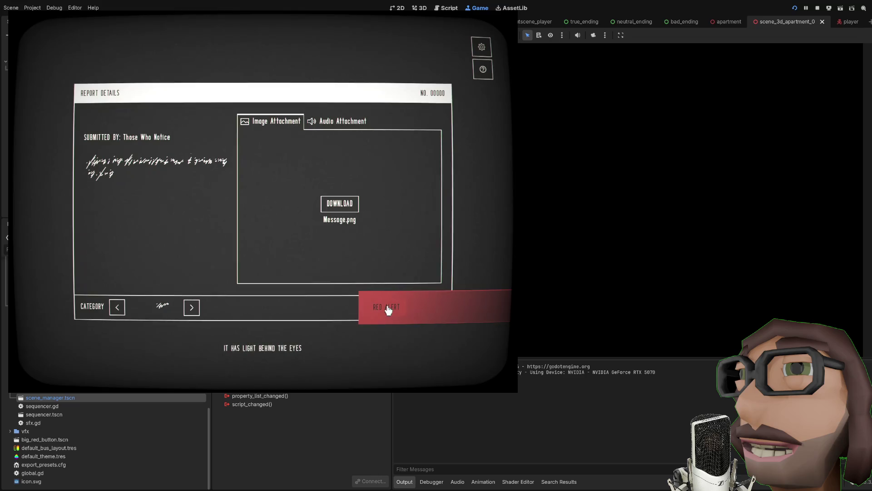
{"action": "left_click", "coordinate": [388, 309]}
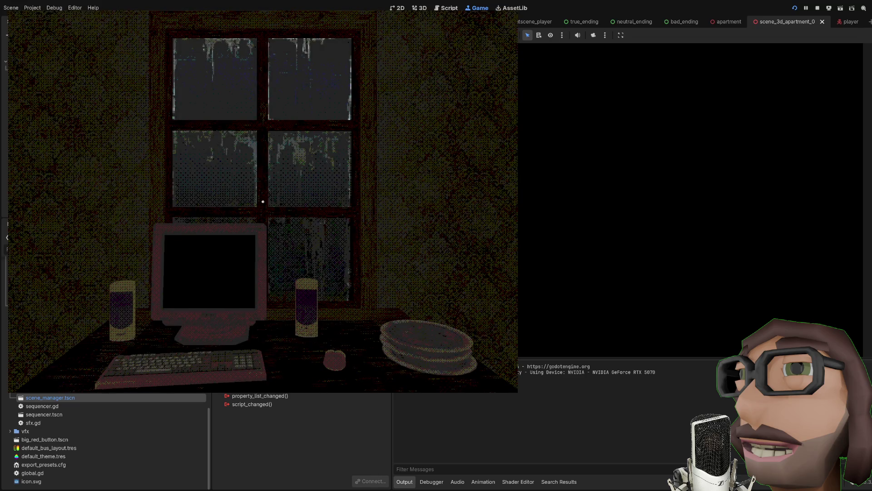
Walk into the apartment, flip the breaker and sit down at the Crypt I.D. computer.
{"action": "mouse_move", "coordinate": [263, 201]}
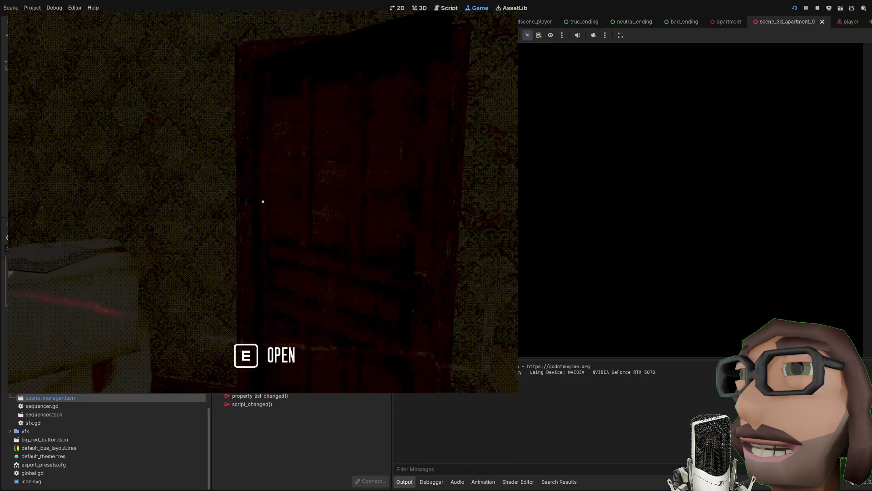
{"action": "key", "text": "w"}
{"action": "key", "text": "e"}
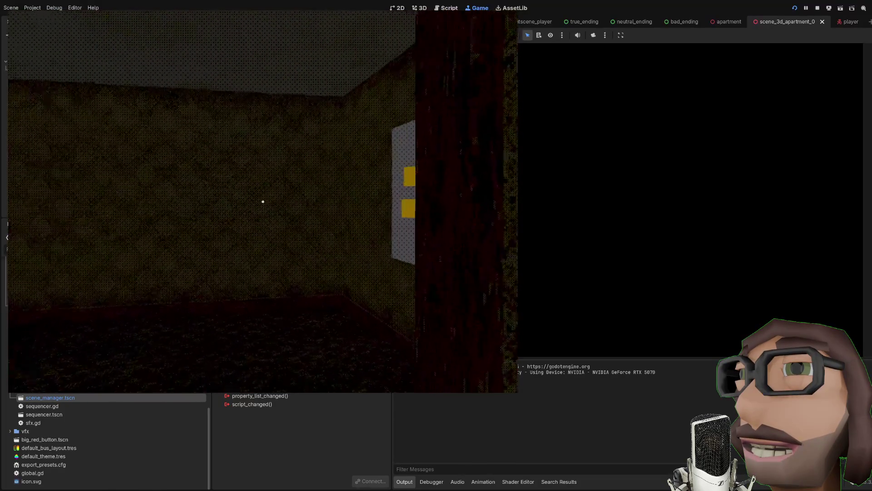
{"action": "key", "text": "w"}
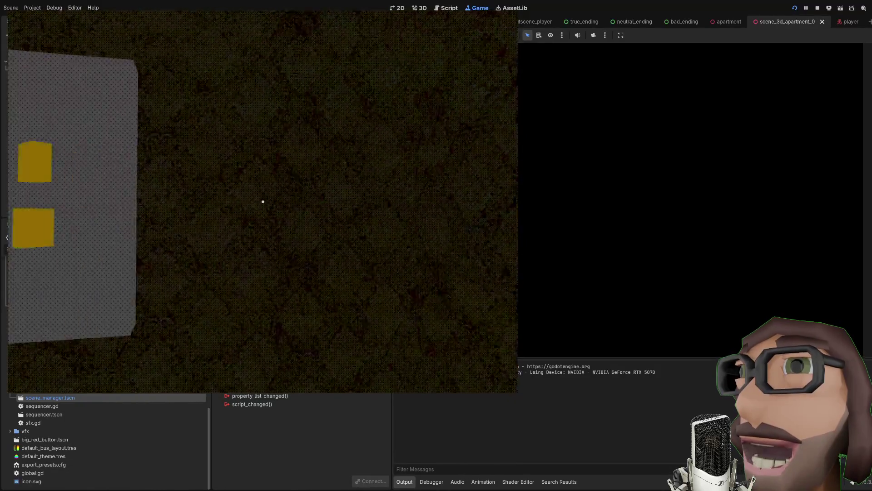
{"action": "key", "text": "w"}
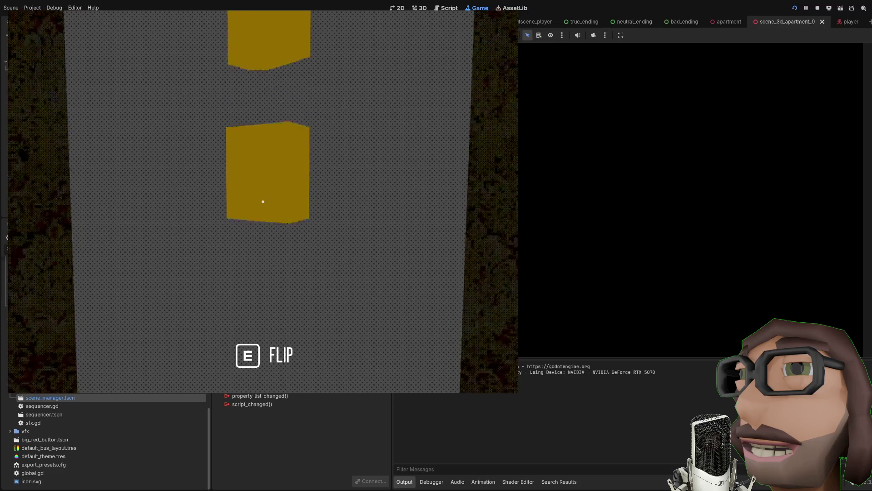
{"action": "key", "text": "e"}
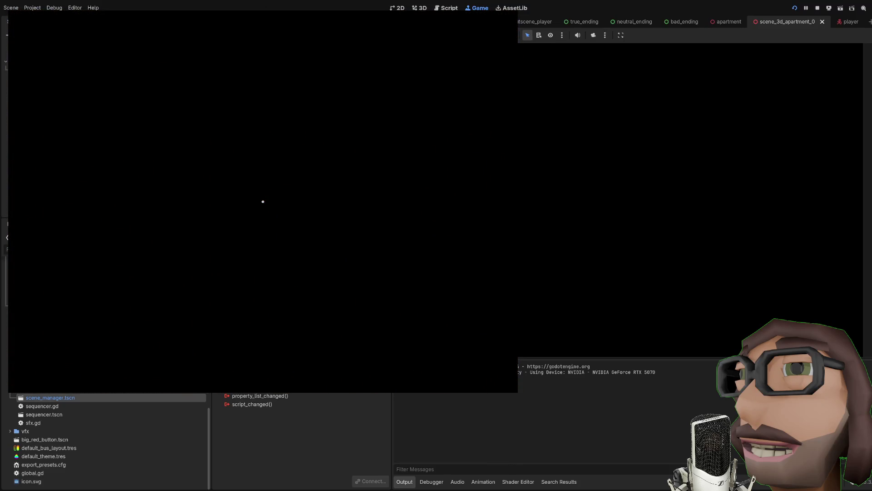
{"action": "key", "text": "w"}
{"action": "key", "text": "e"}
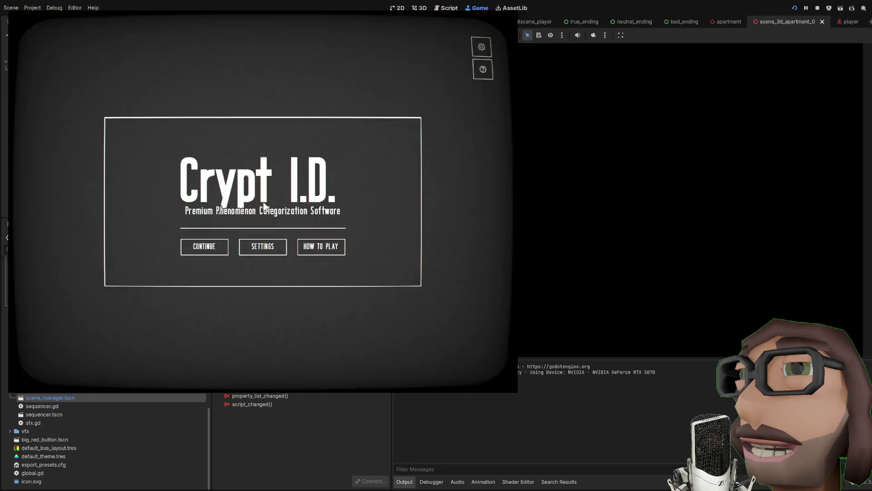
Continue past the Crypt I.D. menu and WE SEE YOU screen, then stop the game.
{"action": "left_click", "coordinate": [215, 250]}
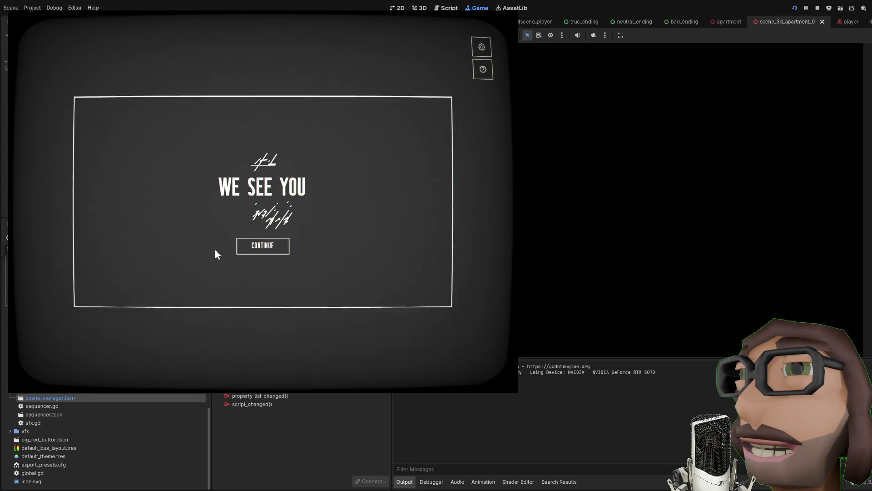
{"action": "left_click", "coordinate": [255, 249]}
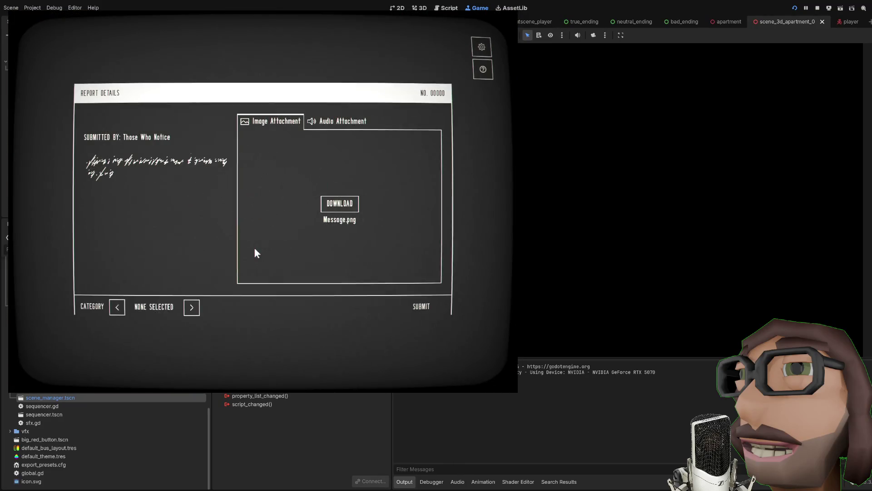
{"action": "key", "text": "F8"}
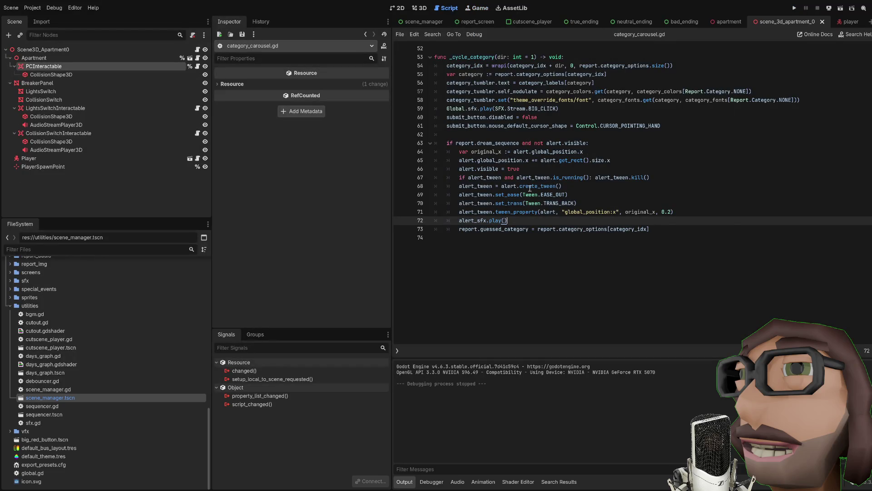
Move the guessed_category line up to line 64, add Global.sequencer.save_game() below it, and run.
{"action": "left_click", "coordinate": [648, 229]}
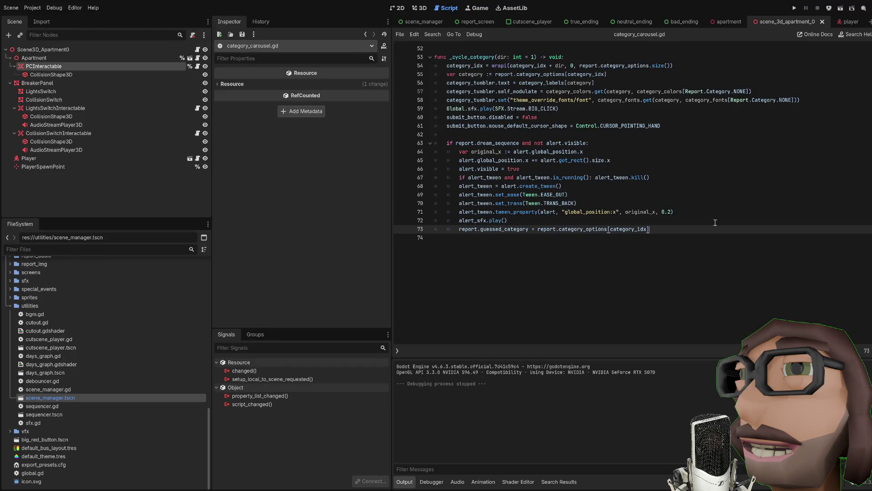
{"action": "key", "text": "alt+Up"}
{"action": "key", "text": "alt+Up"}
{"action": "key", "text": "alt+Up"}
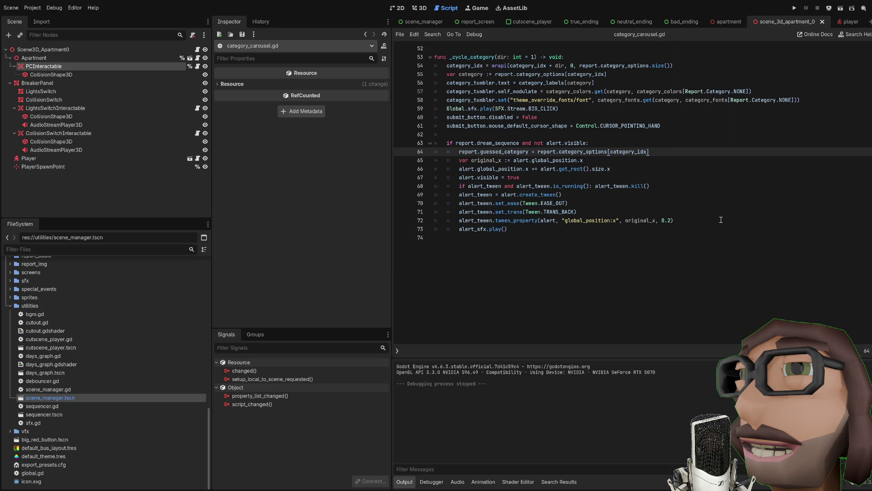
{"action": "key", "text": "Return"}
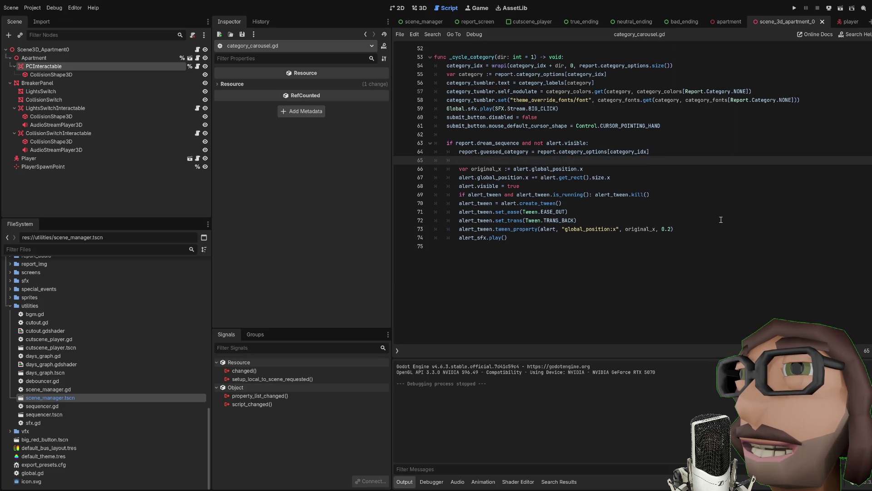
{"action": "type", "text": ".sequencer.sa"}
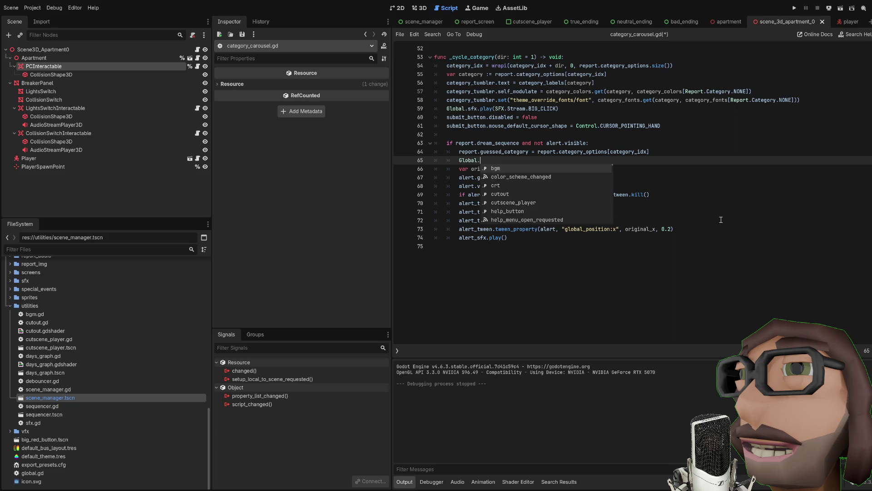
{"action": "key", "text": "F5"}
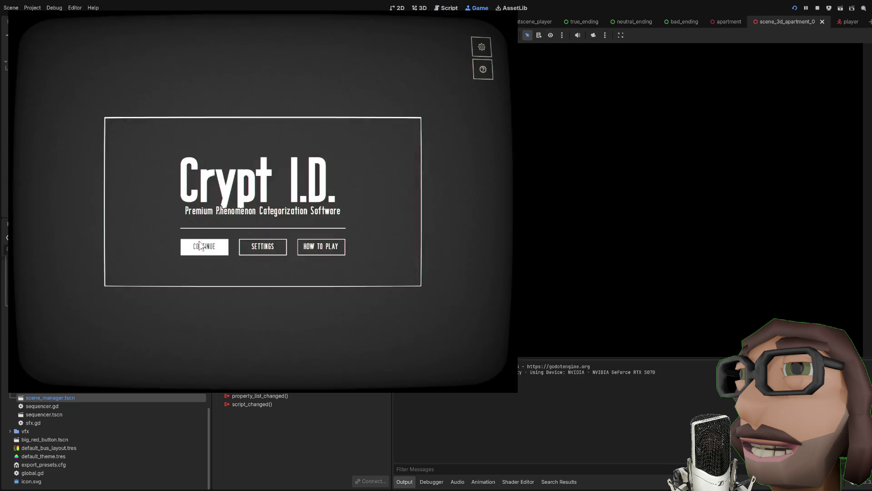
Continue past the title and WE SEE YOU screens, submit the report, and sit at the desk computer.
{"action": "left_click", "coordinate": [217, 246]}
{"action": "left_click", "coordinate": [241, 249]}
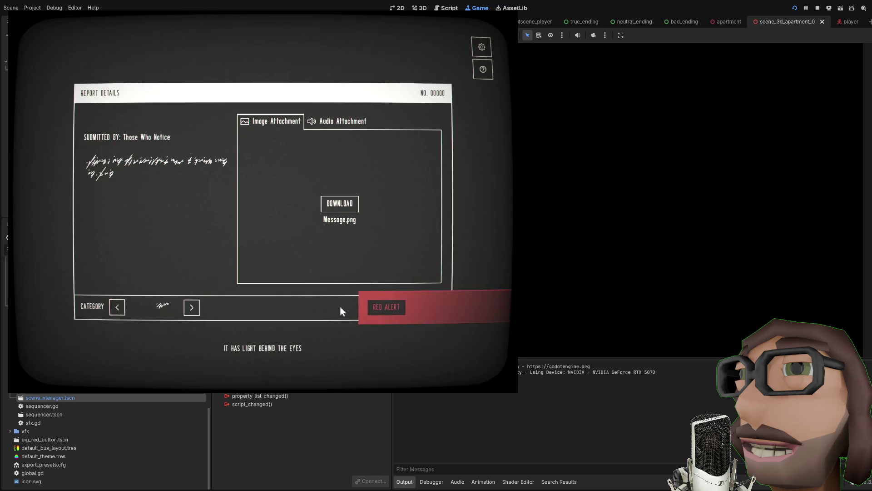
{"action": "left_click", "coordinate": [384, 306]}
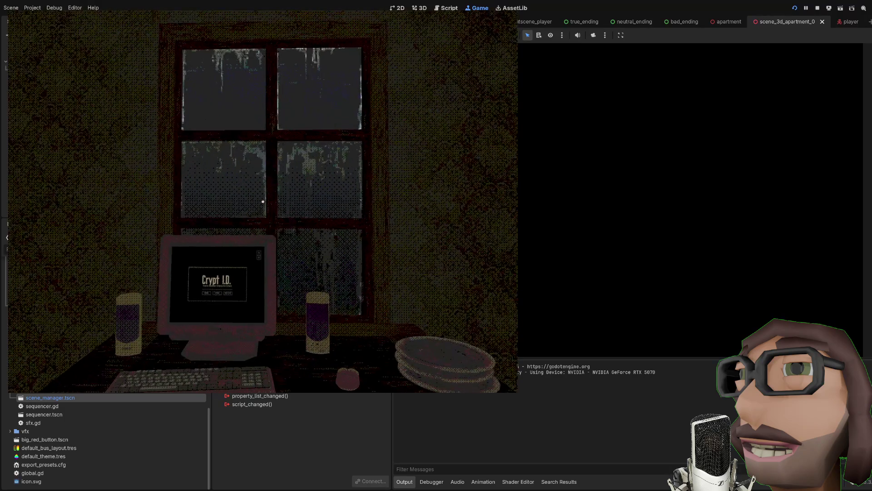
{"action": "key", "text": "e"}
{"action": "left_click", "coordinate": [203, 249]}
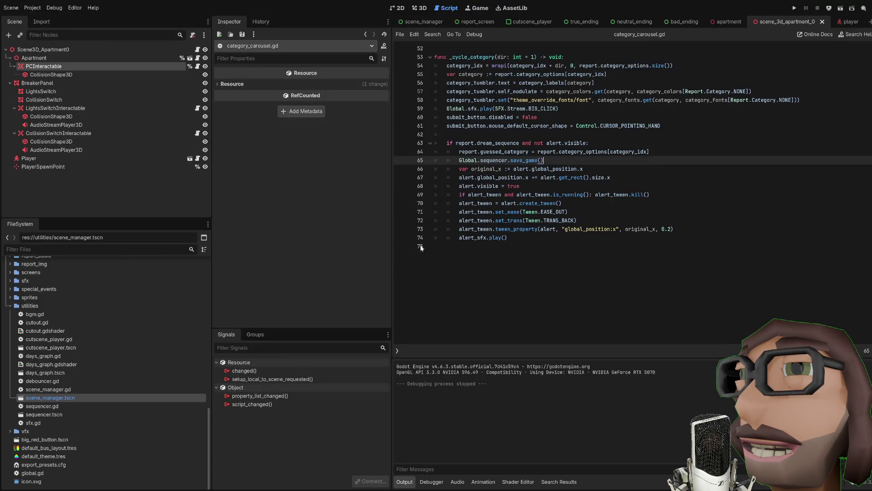
Move the caret below the save-game call and expand the day_3 folder in FileSystem.
{"action": "key", "text": "Down"}
{"action": "key", "text": "End"}
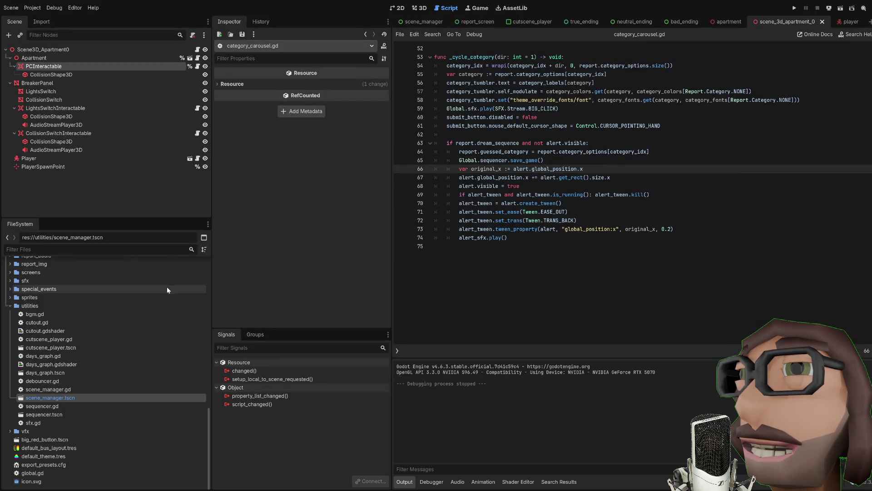
{"action": "scroll", "coordinate": [145, 304], "scroll_direction": "up", "scroll_amount": 10}
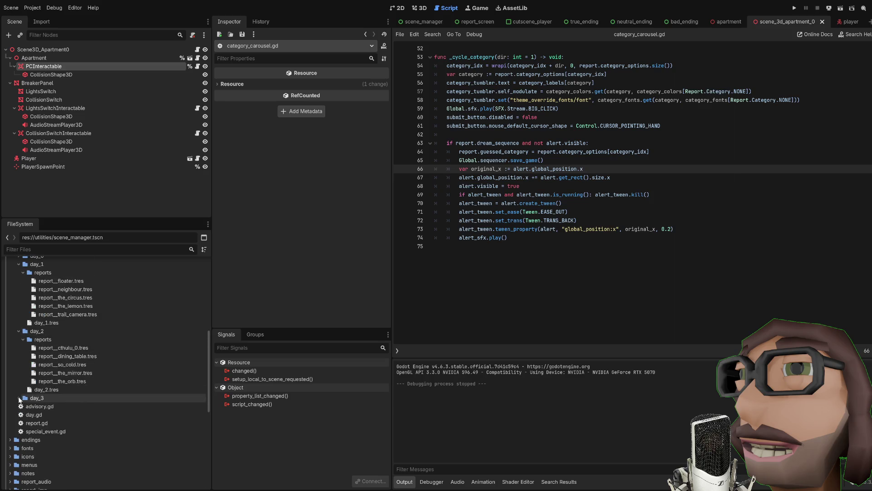
{"action": "left_click", "coordinate": [44, 399]}
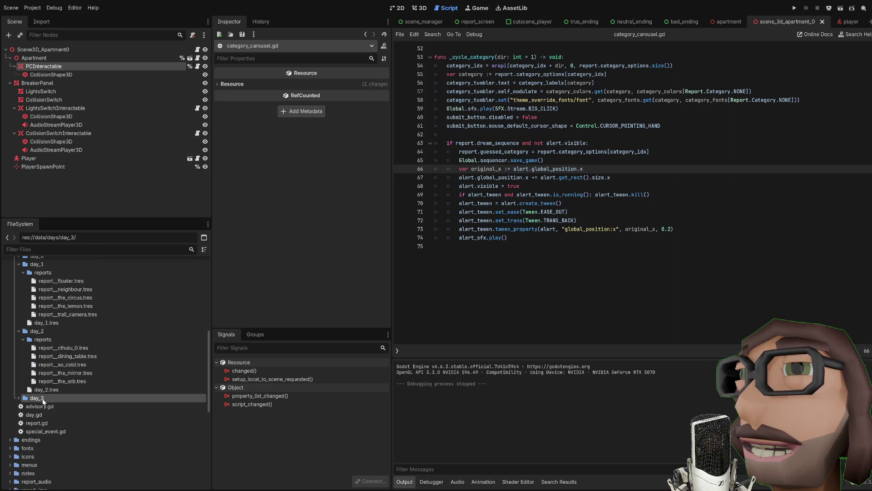
{"action": "double_click", "coordinate": [44, 399]}
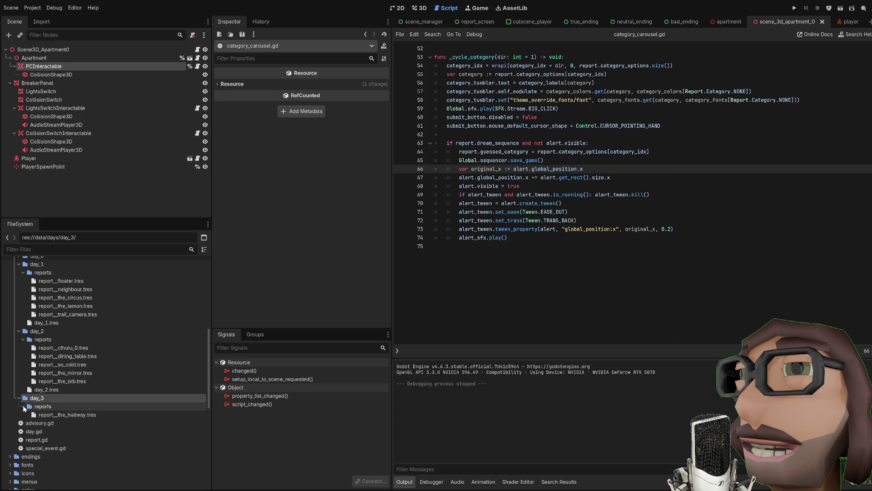
{"action": "left_click", "coordinate": [23, 406]}
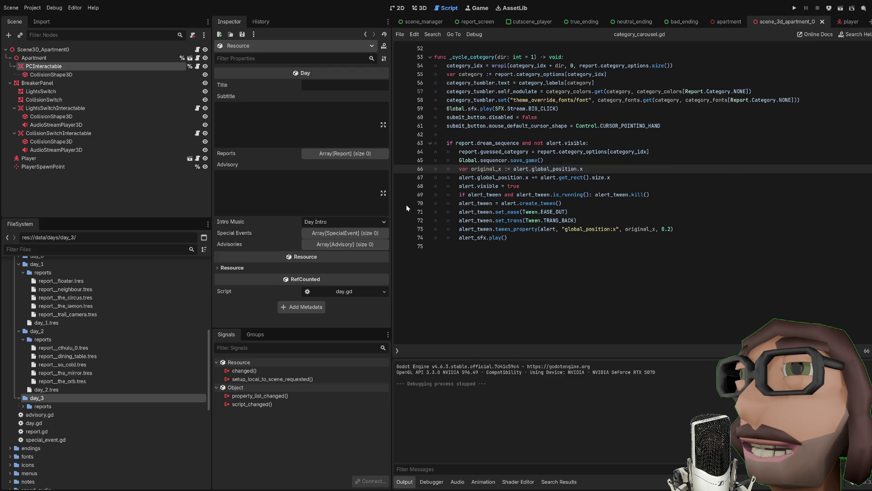
Open day_3.tres, compare with day_2.tres, and write a Subtitle ending 'turns stones better left unturned'.
{"action": "left_click", "coordinate": [87, 412]}
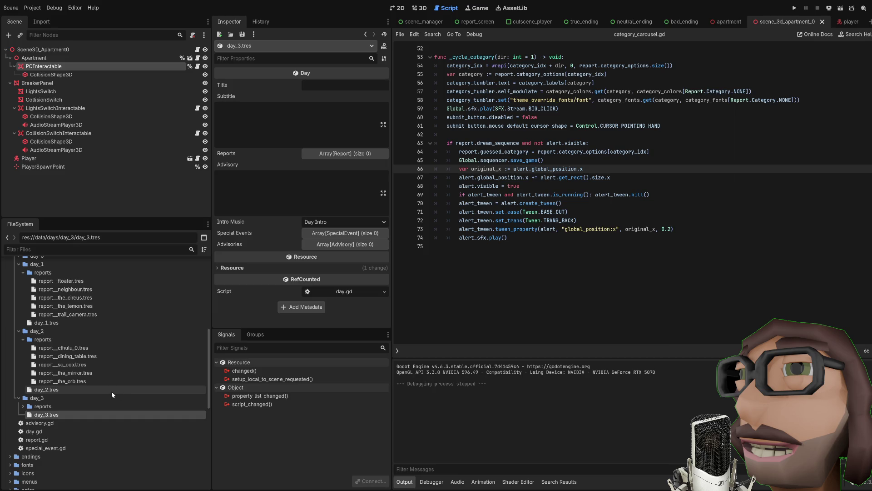
{"action": "left_click", "coordinate": [95, 389]}
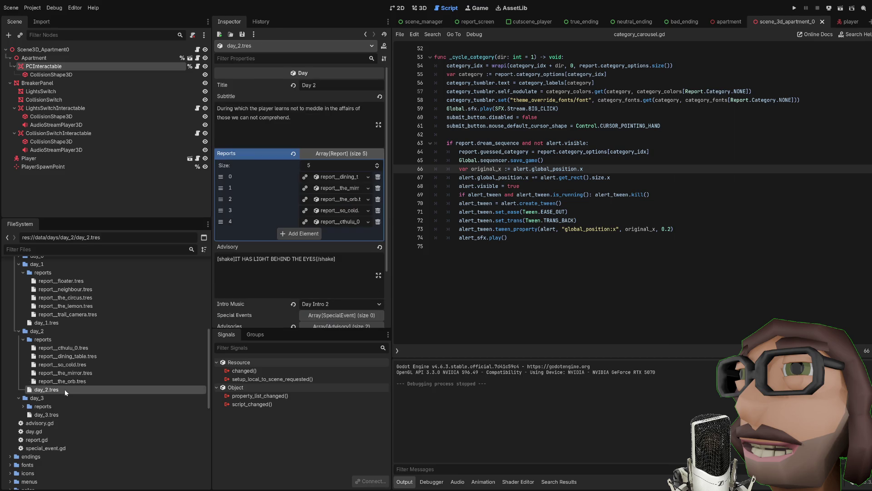
{"action": "left_click", "coordinate": [57, 415]}
{"action": "left_click", "coordinate": [251, 132]}
{"action": "type", "text": "Durin"}
{"action": "type", "text": "hich the player "}
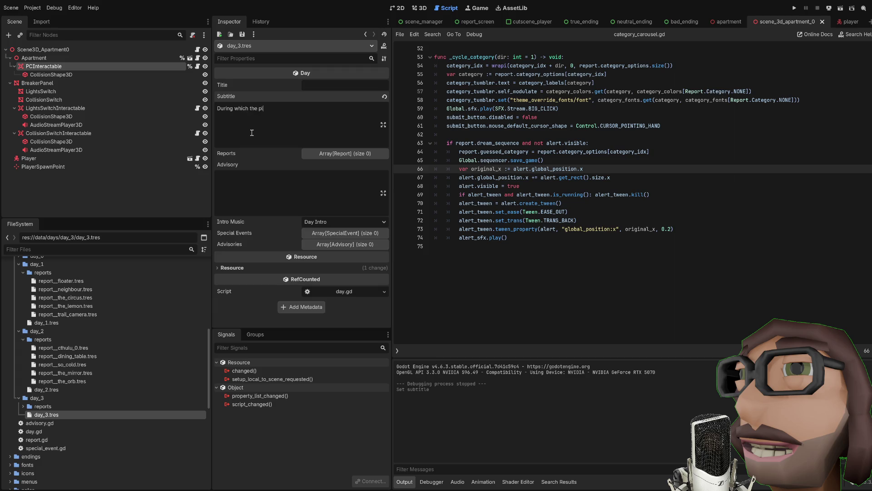
{"action": "type", "text": "uncovere"}
{"action": "type", "text": "secrets"}
{"action": "type", "text": " better "}
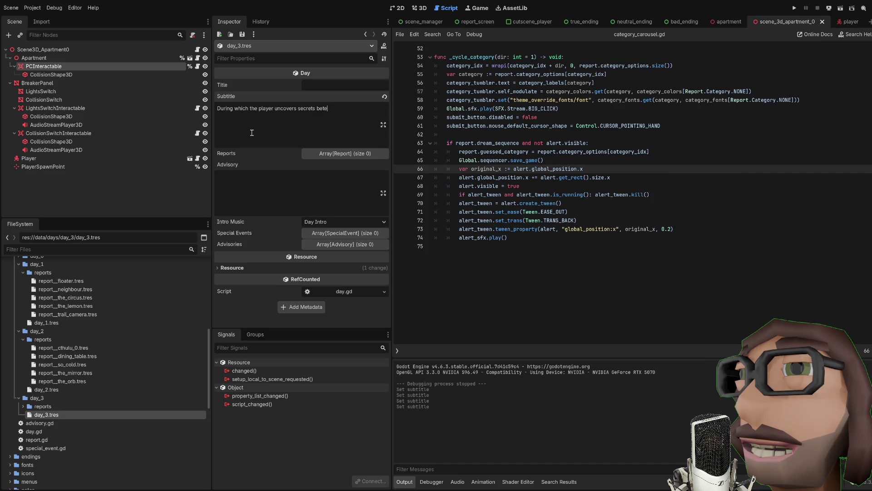
{"action": "type", "text": "left"}
{"action": "key", "text": "ctrl+shift+Left"}
{"action": "key", "text": "ctrl+shift+Left"}
{"action": "key", "text": "ctrl+shift+Left"}
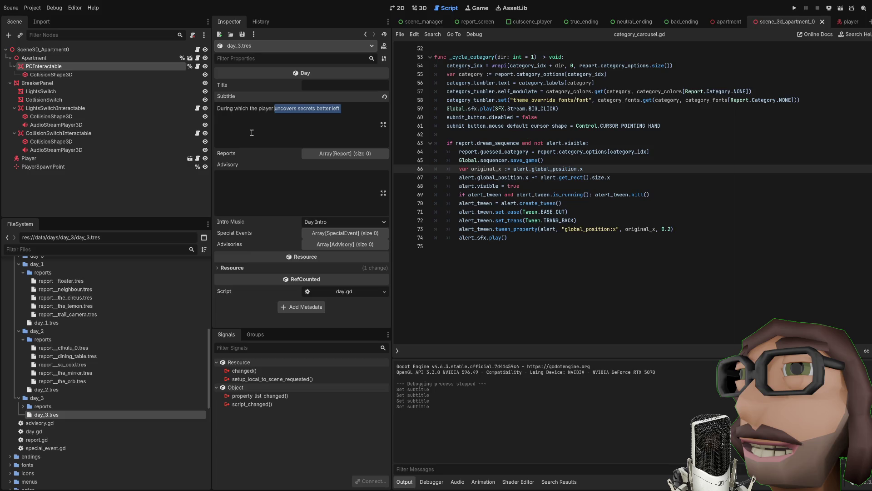
{"action": "type", "text": "turns stones"}
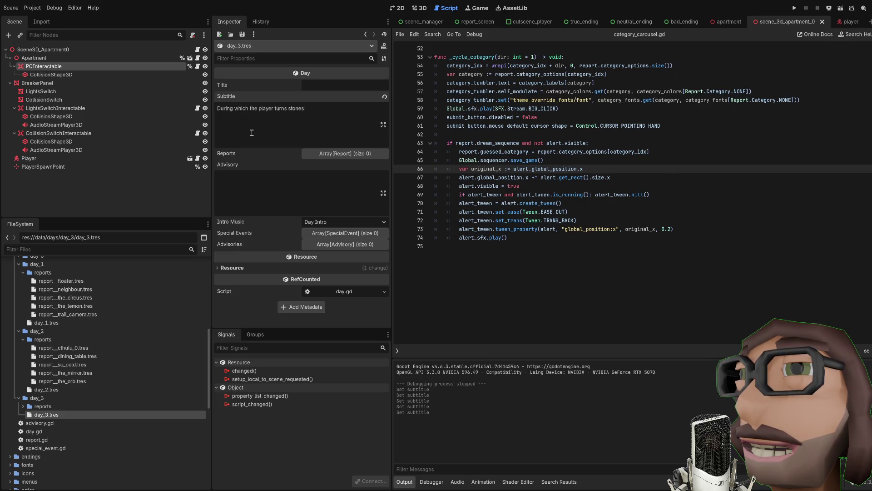
{"action": "type", "text": " better left "}
{"action": "type", "text": "unturned."}
Set the Title to 'Day 3' and the Advisory to 'Lorem ipsum dolor sit amet adipiscing elit'.
{"action": "left_click", "coordinate": [327, 85]}
{"action": "type", "text": "Day 3"}
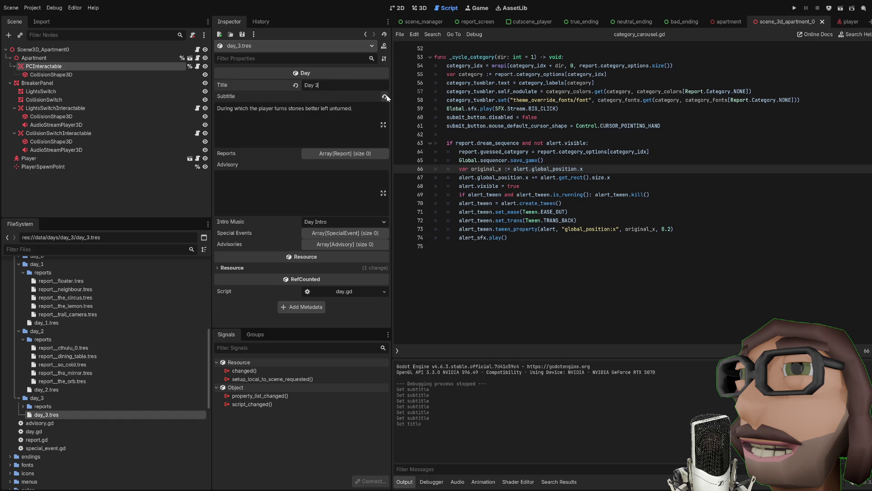
{"action": "left_click", "coordinate": [290, 182]}
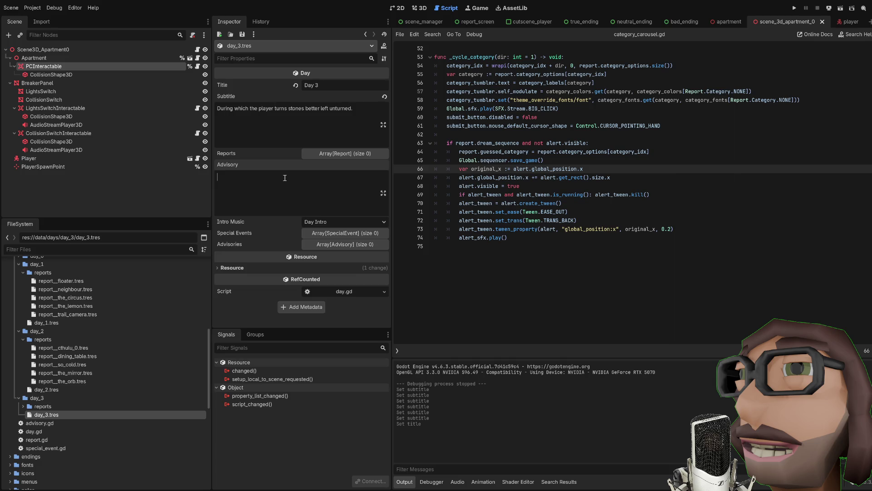
{"action": "type", "text": "Lorem ipsum "}
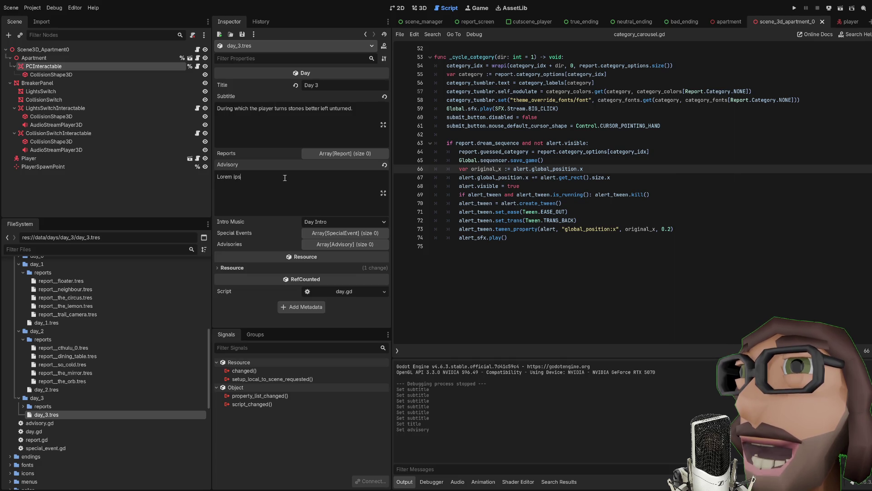
{"action": "type", "text": "dolor sit amet"}
{"action": "type", "text": " adipisci"}
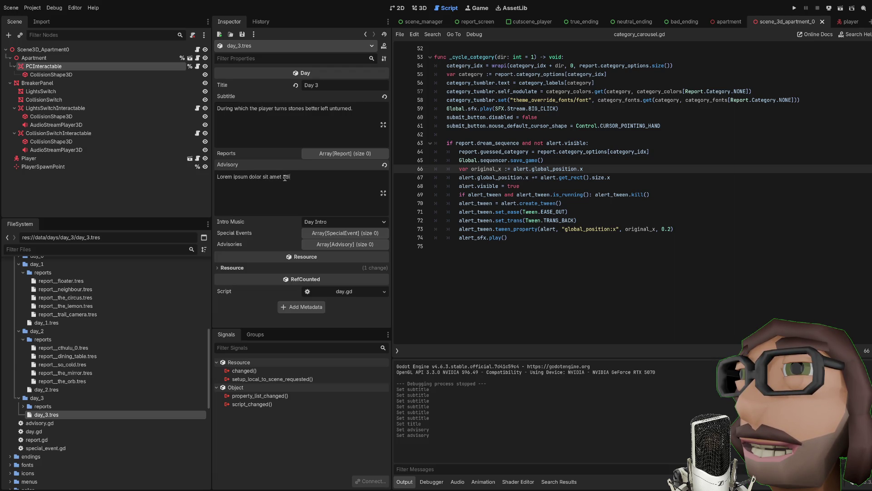
{"action": "type", "text": "ng elit"}
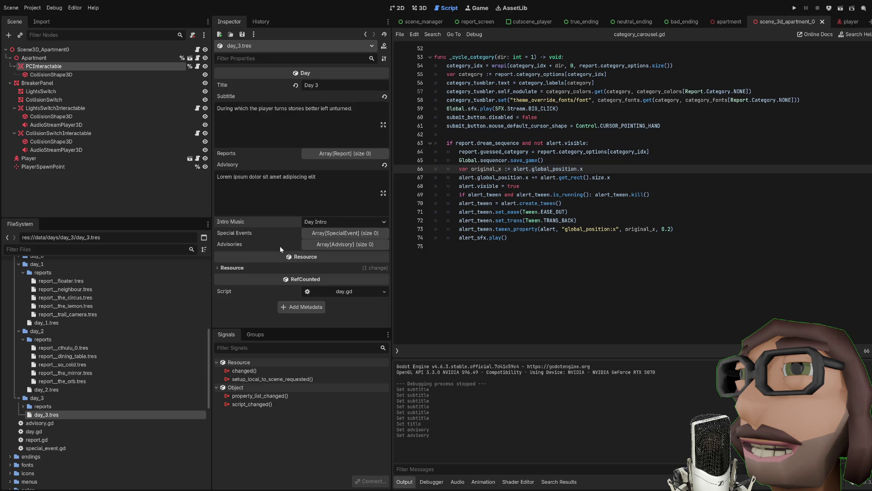
{"action": "triple_click", "coordinate": [331, 174]}
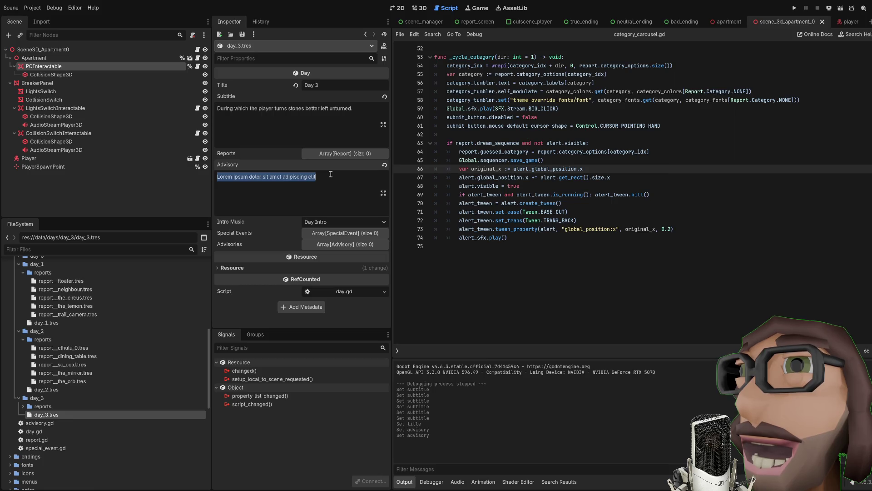
{"action": "scroll", "coordinate": [488, 174], "scroll_direction": "up", "scroll_amount": 10}
{"action": "scroll", "coordinate": [496, 174], "scroll_direction": "up", "scroll_amount": 5}
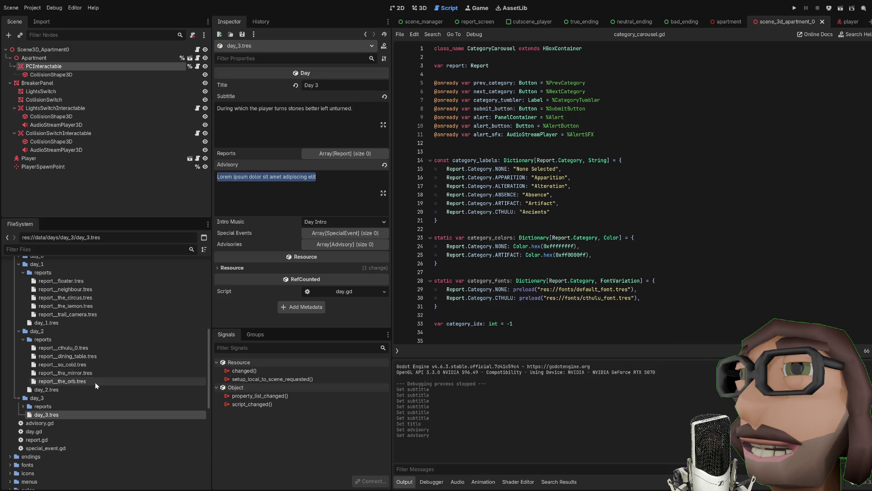
{"action": "double_click", "coordinate": [50, 431]}
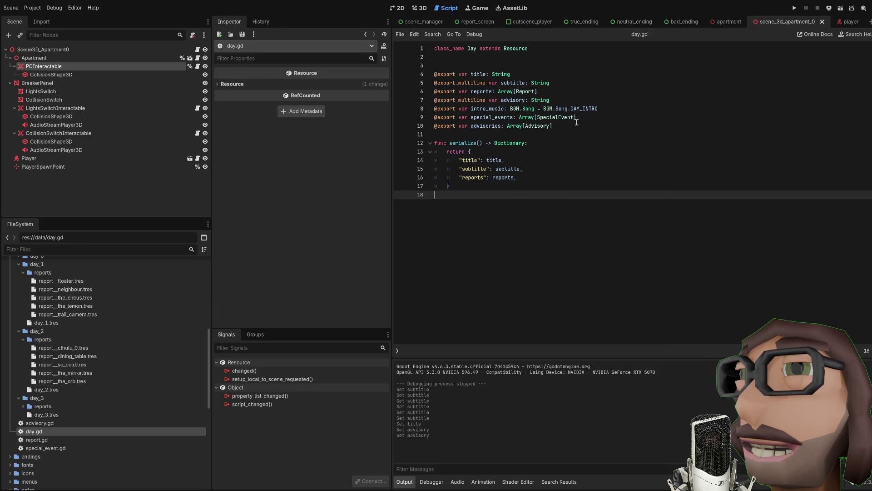
Delete the advisory string declaration from day.gd and save the script.
{"action": "left_click_drag", "start_coordinate": [562, 101], "coordinate": [564, 93]}
{"action": "key", "text": "BackSpace"}
{"action": "key", "text": "ctrl+s"}
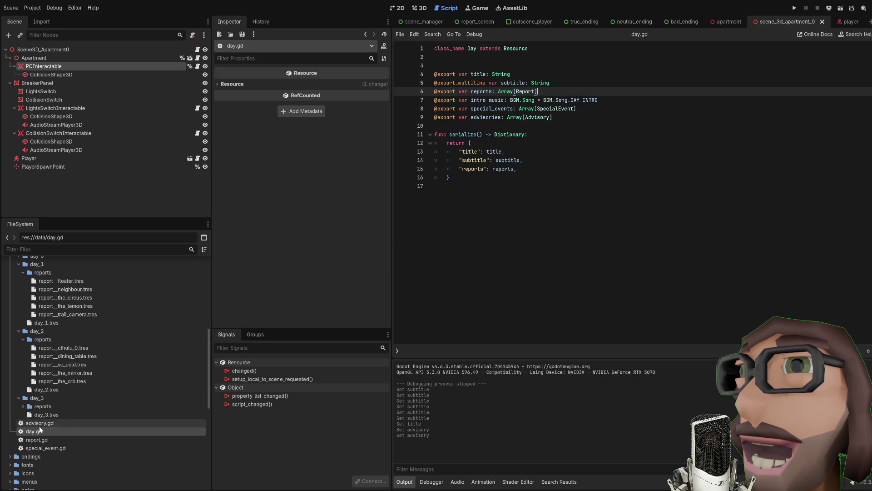
Give day_3.tres one new Advisory reading 'Lorem ipsum dolor sit amet adipiscing elit', then run the game.
{"action": "left_click", "coordinate": [43, 414]}
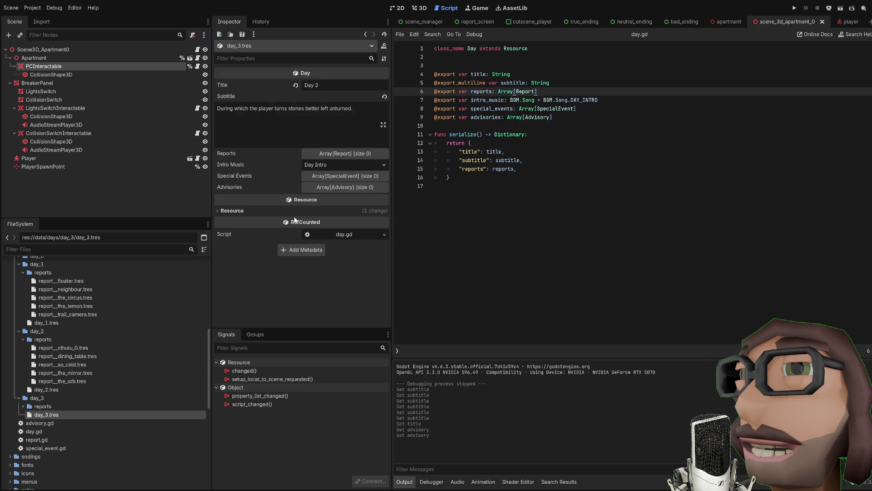
{"action": "left_click", "coordinate": [359, 187]}
{"action": "left_click", "coordinate": [381, 197]}
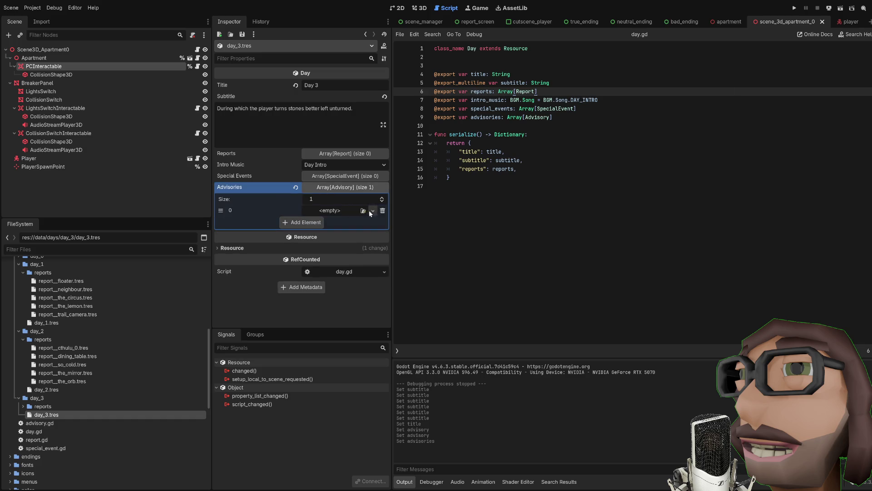
{"action": "left_click", "coordinate": [355, 211]}
{"action": "left_click", "coordinate": [350, 220]}
{"action": "left_click", "coordinate": [331, 252]}
{"action": "type", "text": "Lorem ipsum dolor sit amet adipiscing elit"}
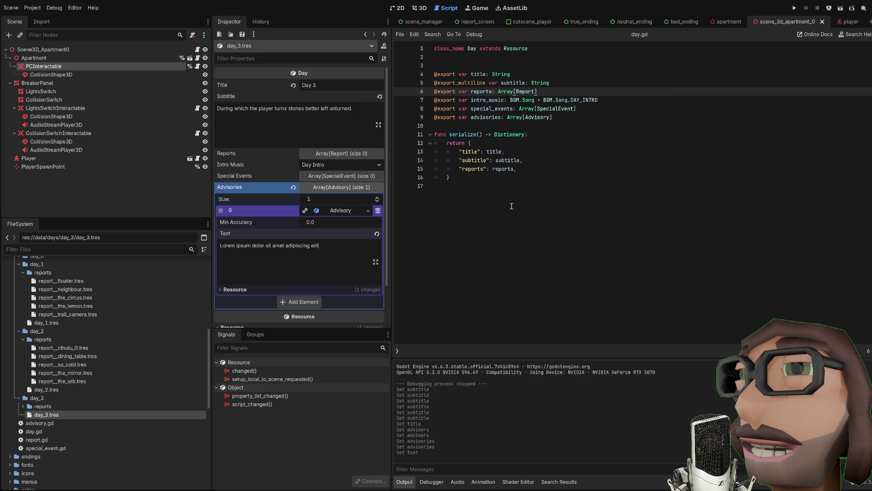
{"action": "left_click", "coordinate": [544, 160]}
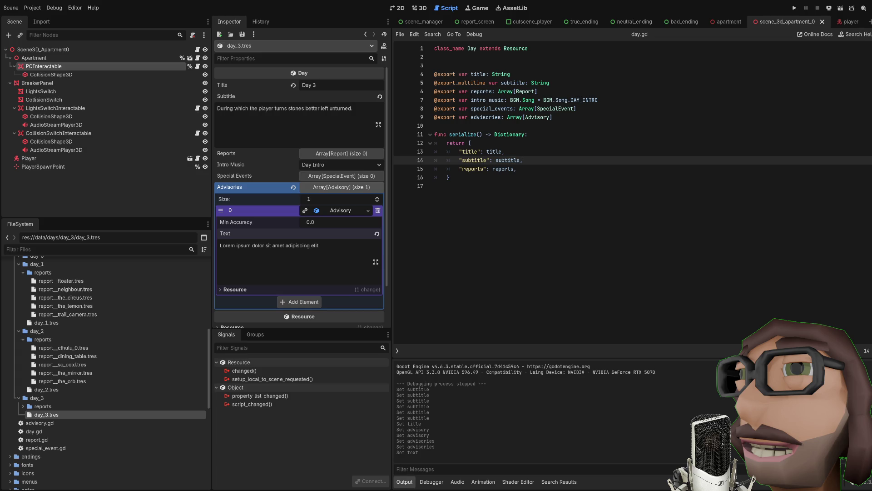
{"action": "key", "text": "F5"}
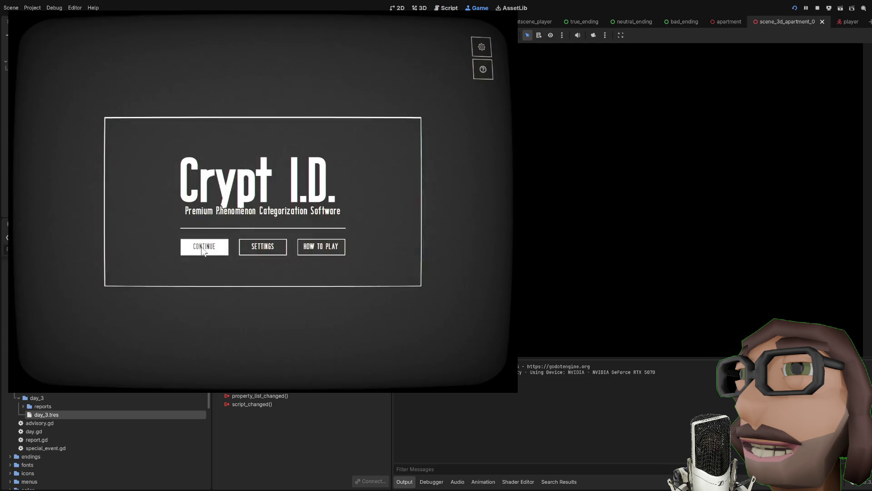
Stop the game and drag report__the_hallway.tres into Day 3's Reports array.
{"action": "left_click", "coordinate": [204, 250]}
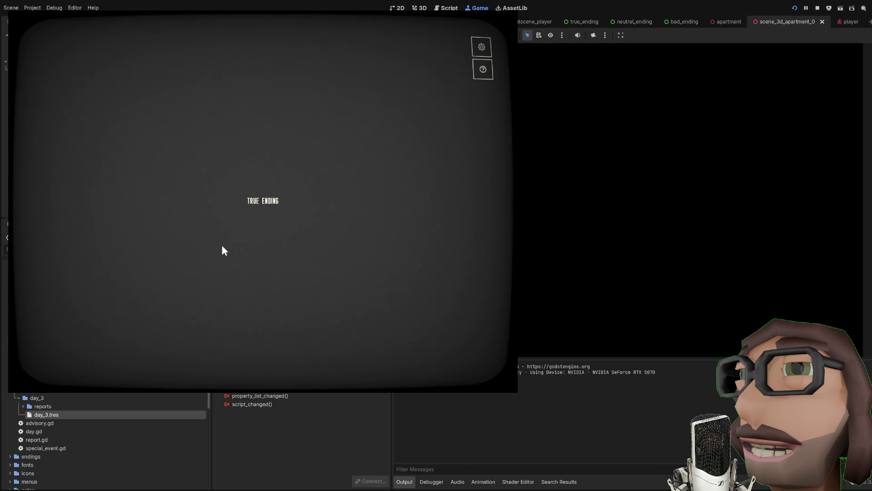
{"action": "key", "text": "F8"}
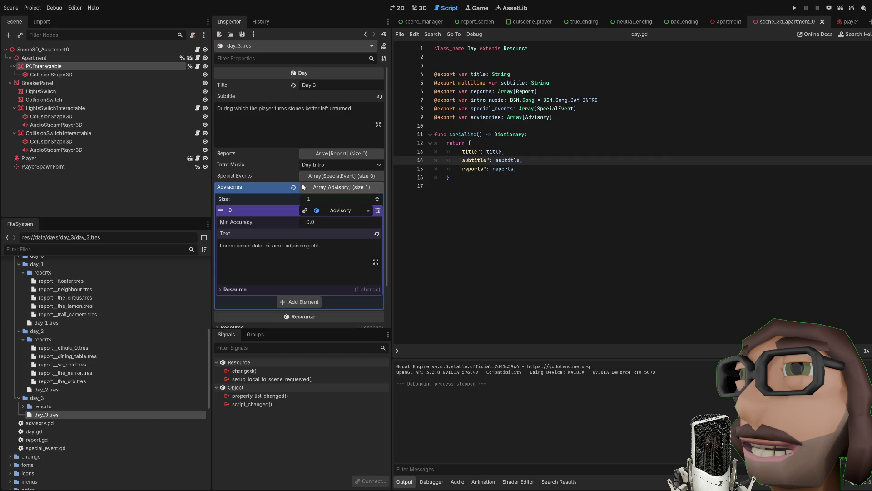
{"action": "left_click", "coordinate": [23, 406]}
{"action": "mouse_move", "coordinate": [45, 415]}
{"action": "left_mouse_down"}
{"action": "mouse_move", "coordinate": [304, 168]}
{"action": "mouse_move", "coordinate": [354, 175]}
{"action": "mouse_move", "coordinate": [321, 156]}
{"action": "left_mouse_up"}
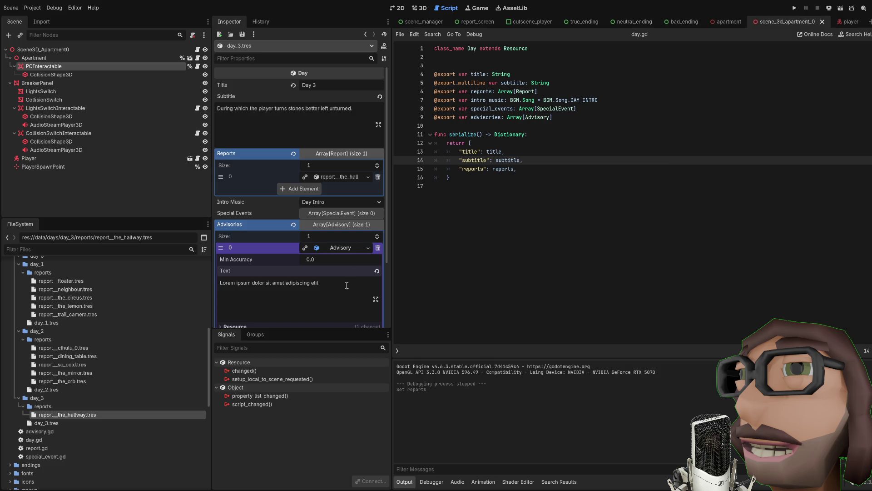
{"action": "scroll", "coordinate": [329, 288], "scroll_direction": "down", "scroll_amount": 3}
{"action": "scroll", "coordinate": [330, 288], "scroll_direction": "up", "scroll_amount": 1}
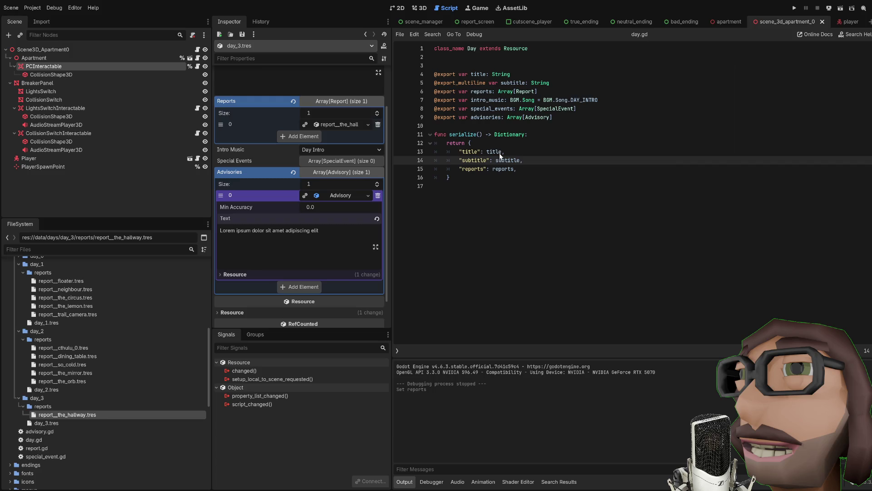
{"action": "key", "text": "alt+Left"}
Duplicate the day_2.tres load line in sequencer.gd, change both 2s to 3 for day_3.tres, and save.
{"action": "scroll", "coordinate": [626, 177], "scroll_direction": "up", "scroll_amount": 1}
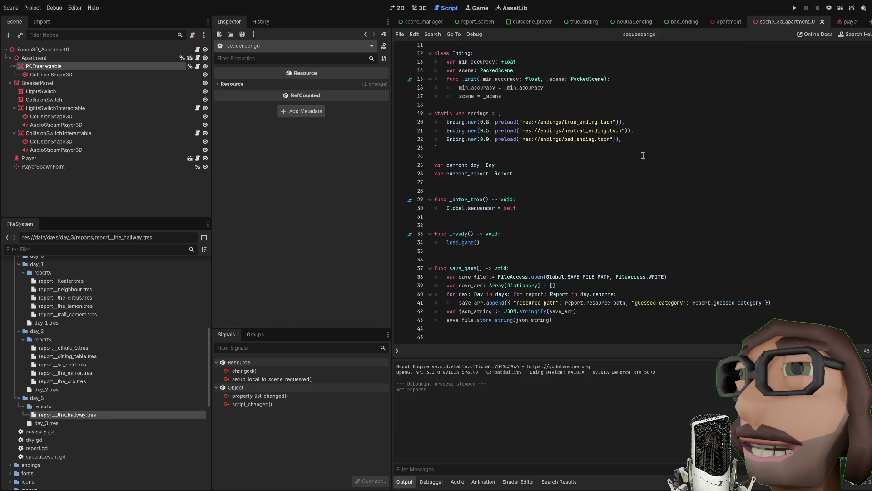
{"action": "scroll", "coordinate": [626, 174], "scroll_direction": "down", "scroll_amount": 3}
{"action": "left_click", "coordinate": [644, 198]}
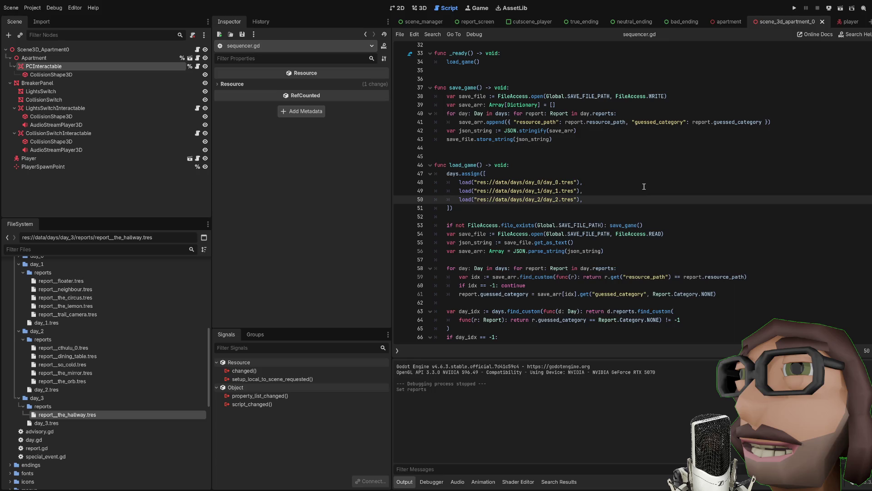
{"action": "key", "text": "ctrl+shift+d"}
{"action": "key", "text": "shift+Left"}
{"action": "key", "text": "ctrl+d"}
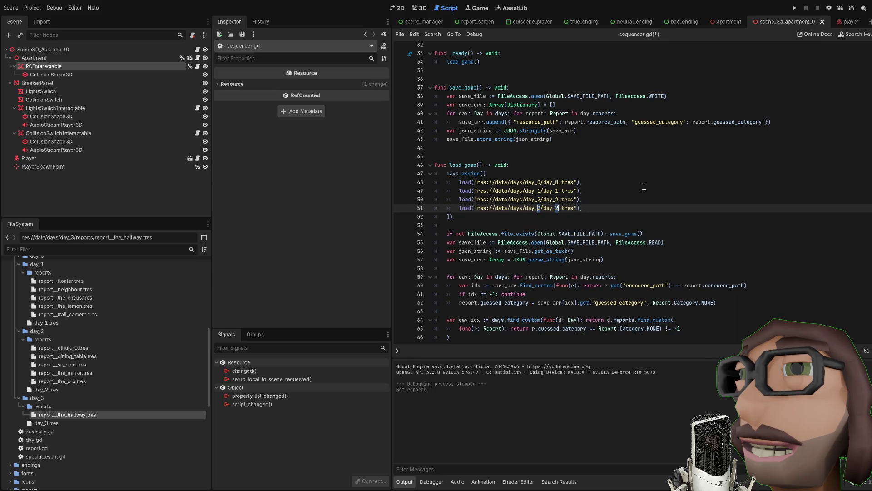
{"action": "type", "text": "3"}
{"action": "left_click", "coordinate": [617, 215]}
{"action": "key", "text": "ctrl+s"}
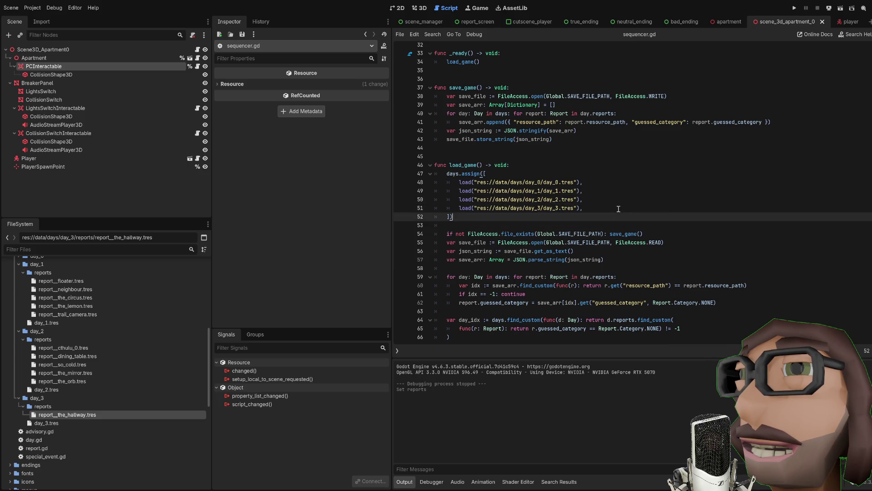
{"action": "left_click", "coordinate": [613, 209]}
{"action": "key", "text": "ctrl+s"}
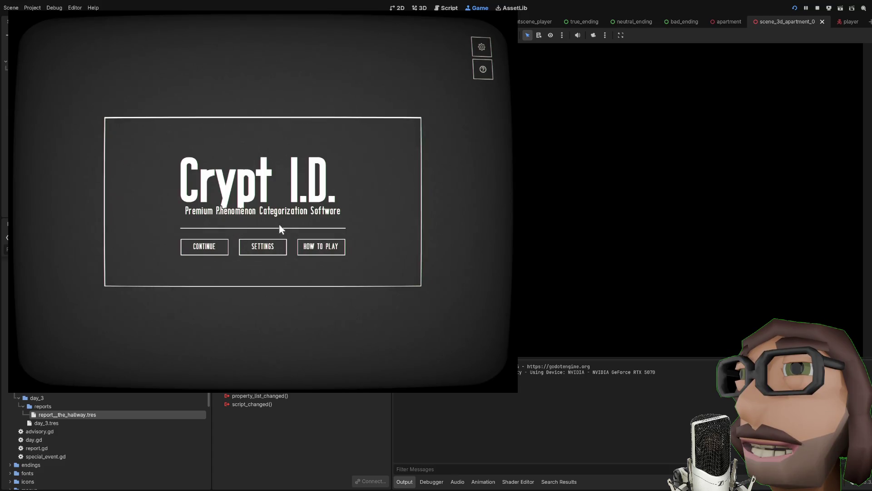
Continue into Day 3, open the hallway report, set its category to Apparition and download the image.
{"action": "left_click", "coordinate": [213, 245]}
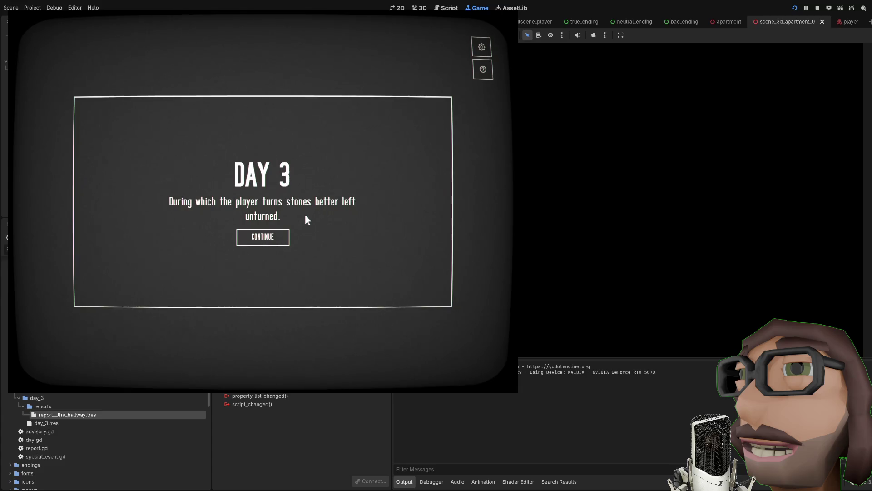
{"action": "left_click", "coordinate": [282, 235]}
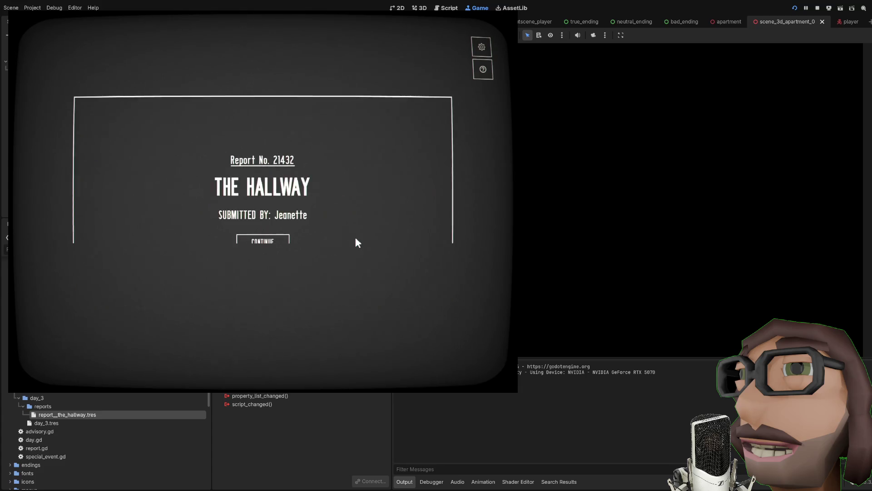
{"action": "left_click", "coordinate": [265, 242]}
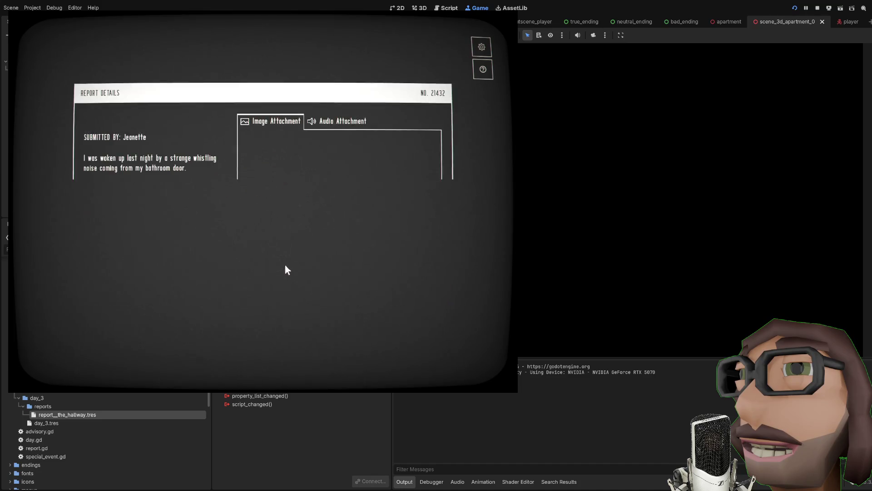
{"action": "left_click", "coordinate": [196, 309]}
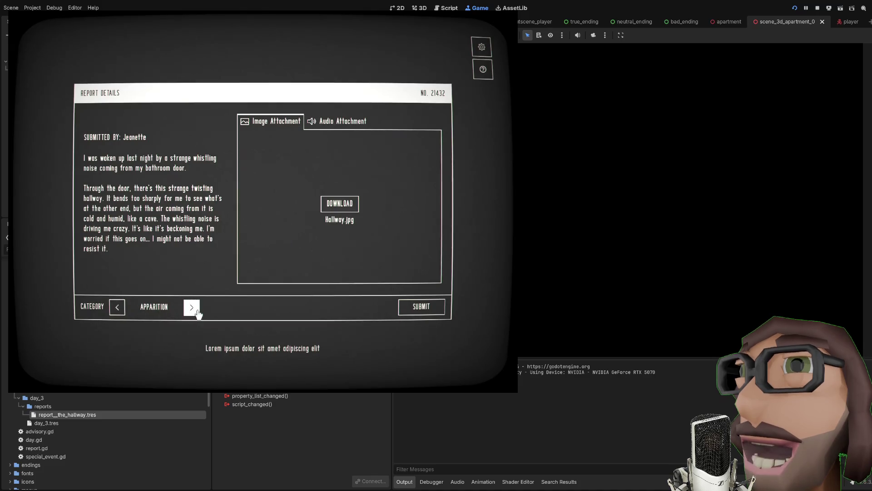
{"action": "left_click", "coordinate": [340, 204]}
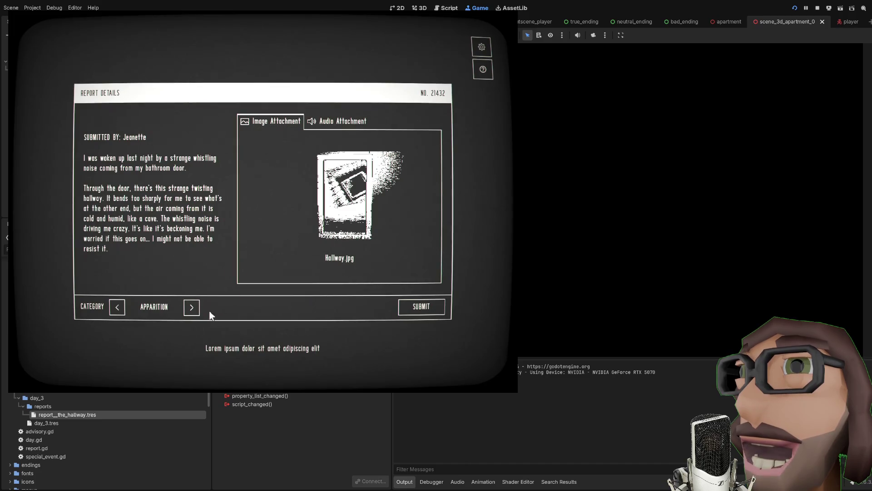
Switch between the image and audio attachments, play the hallway clip, toggle settings, then stop the game.
{"action": "left_click", "coordinate": [341, 122]}
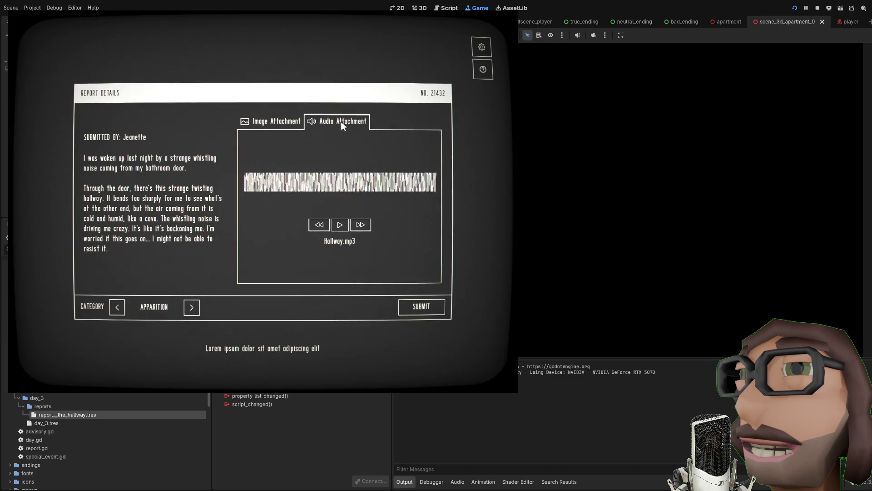
{"action": "left_click", "coordinate": [268, 127]}
{"action": "left_click", "coordinate": [329, 119]}
{"action": "left_click", "coordinate": [347, 227]}
{"action": "left_click", "coordinate": [278, 123]}
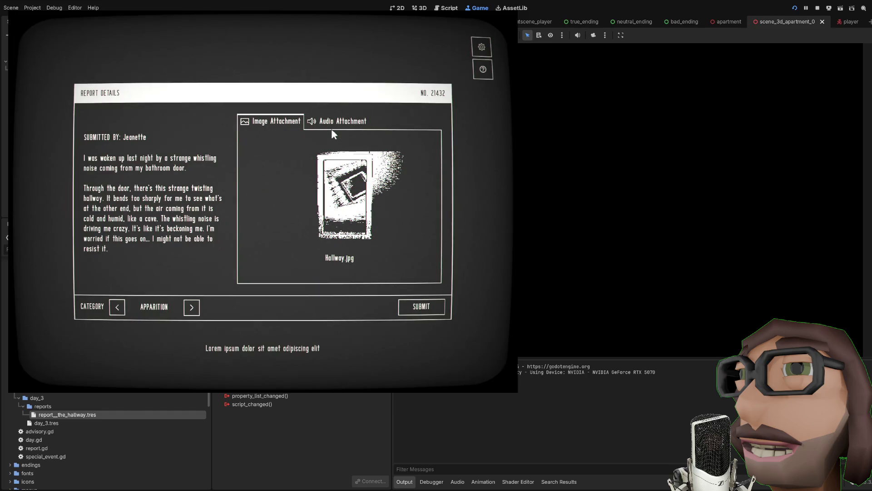
{"action": "left_click", "coordinate": [482, 47]}
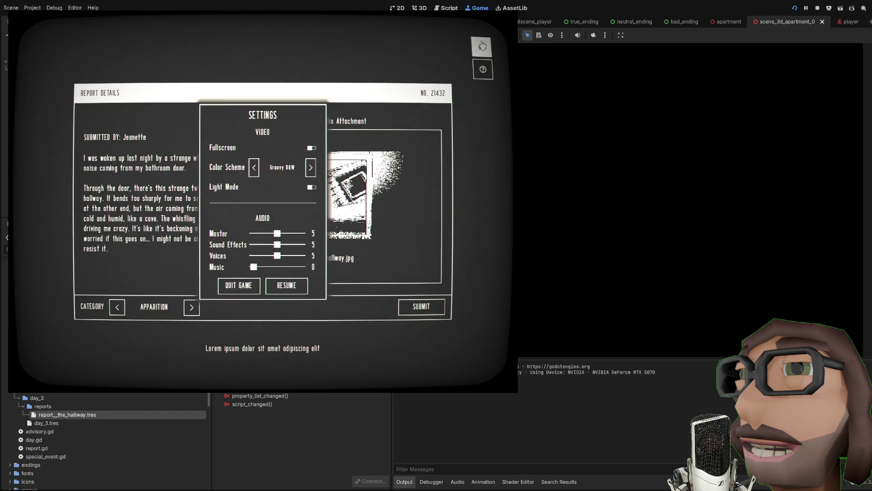
{"action": "left_click", "coordinate": [483, 45]}
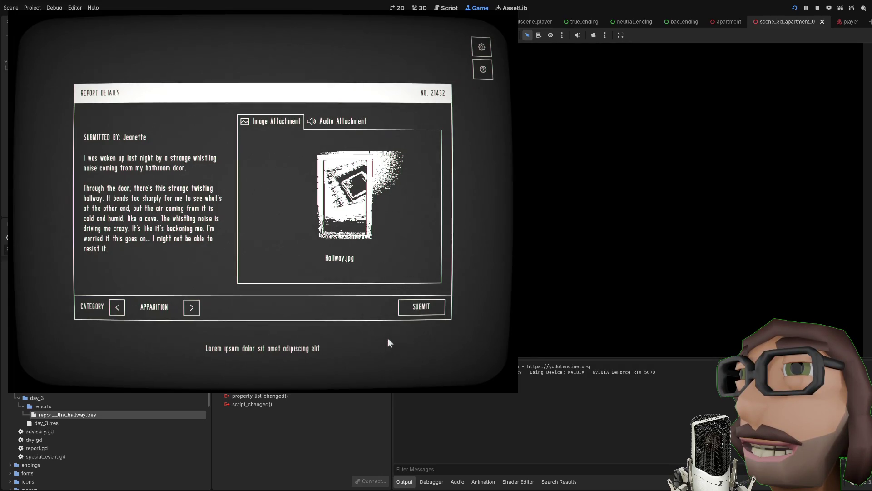
{"action": "key", "text": "F8"}
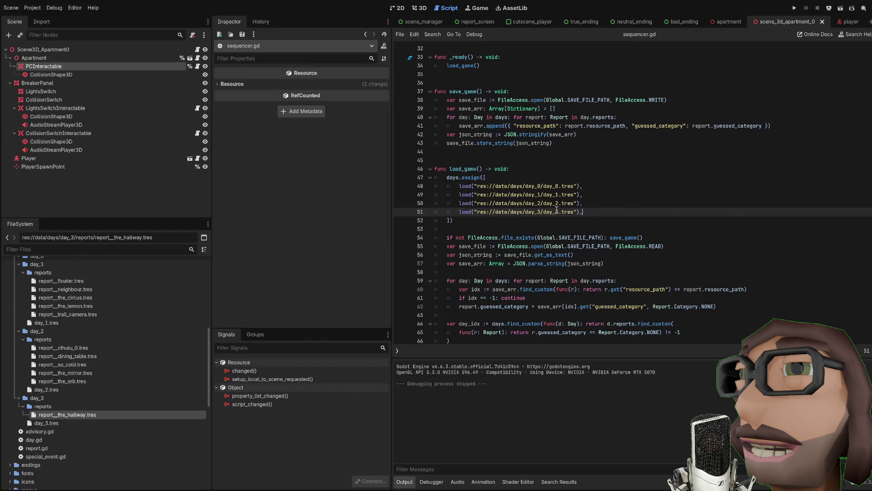
Collapse the day_1 and day_2 reports folders in FileSystem and run the project with F5.
{"action": "left_click", "coordinate": [585, 203]}
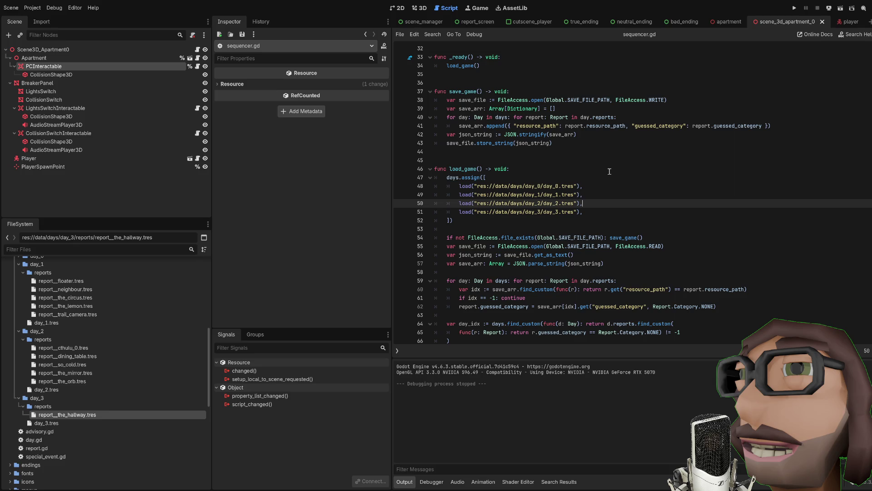
{"action": "scroll", "coordinate": [118, 320], "scroll_direction": "up", "scroll_amount": 3}
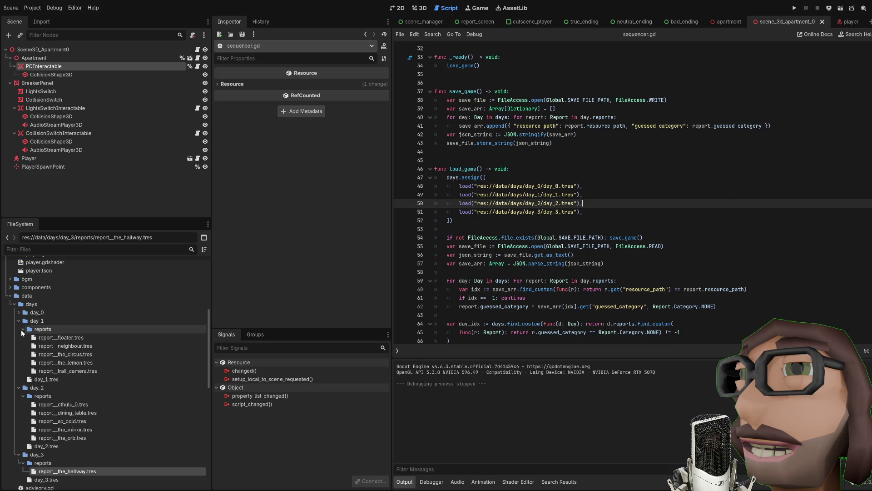
{"action": "left_click", "coordinate": [23, 329]}
{"action": "left_click", "coordinate": [23, 354]}
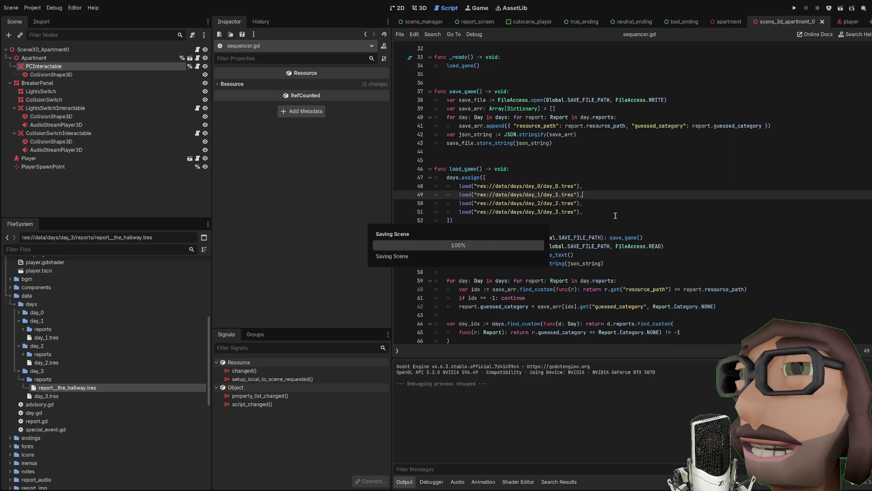
{"action": "key", "text": "F5"}
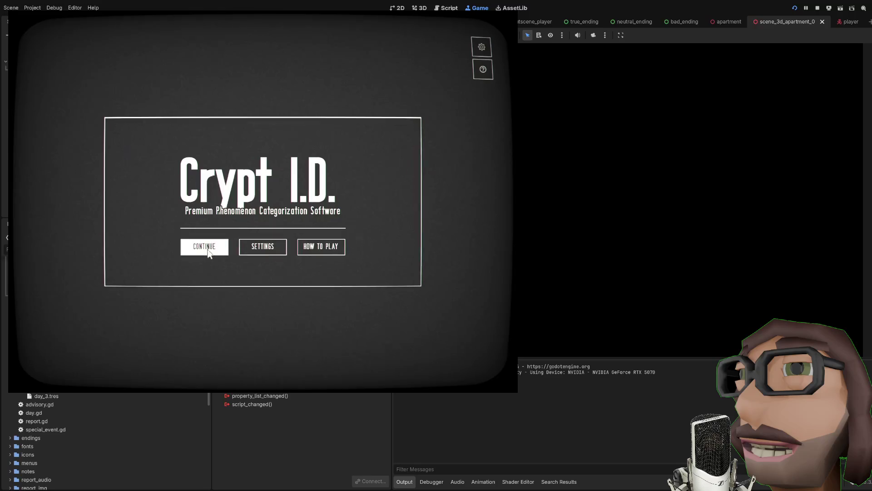
Continue past the title and Day 3 intro, then inspect the Hallway report's Image and Audio attachments.
{"action": "left_click", "coordinate": [216, 248]}
{"action": "left_click", "coordinate": [260, 245]}
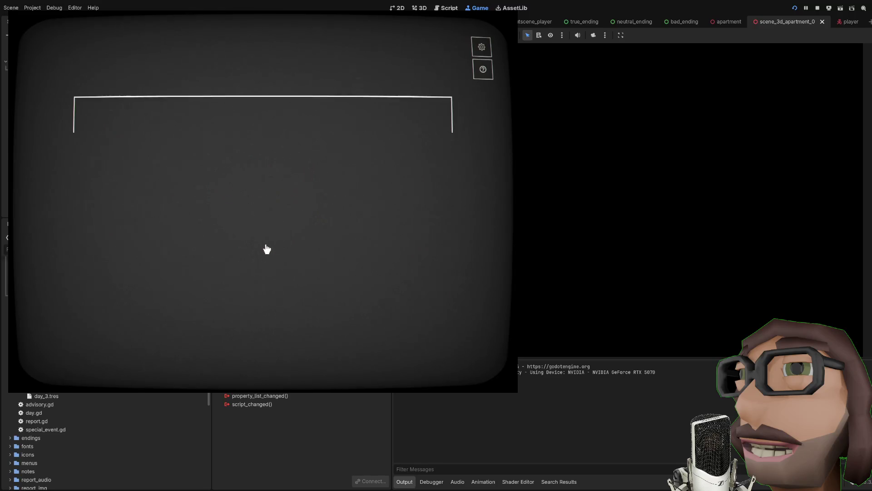
{"action": "left_click", "coordinate": [274, 243]}
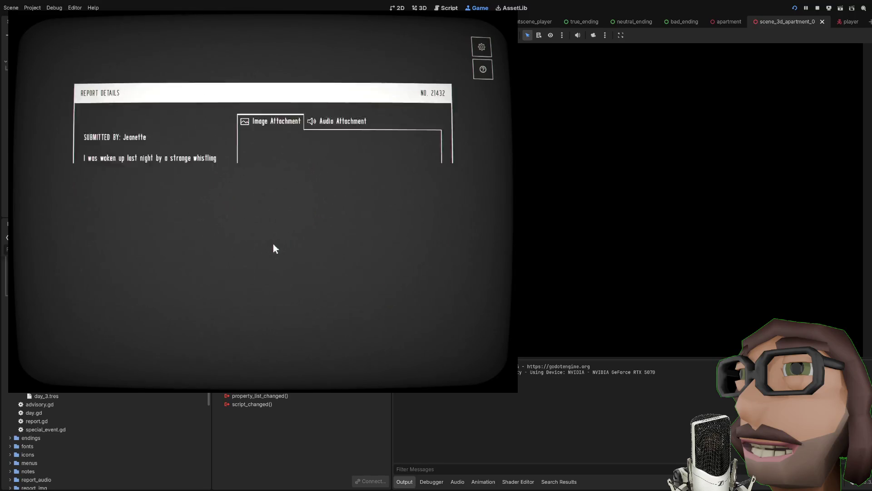
{"action": "left_click", "coordinate": [309, 123]}
{"action": "left_click", "coordinate": [302, 121]}
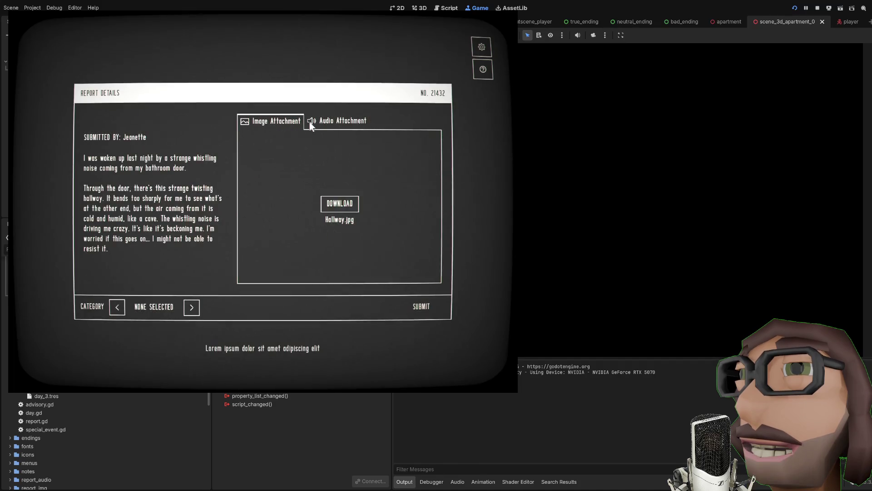
{"action": "left_click", "coordinate": [338, 121]}
{"action": "left_click", "coordinate": [272, 121]}
Stop the game, review the accuracy-filter to-do in todo.md, and open report.gd.
{"action": "key", "text": "F8"}
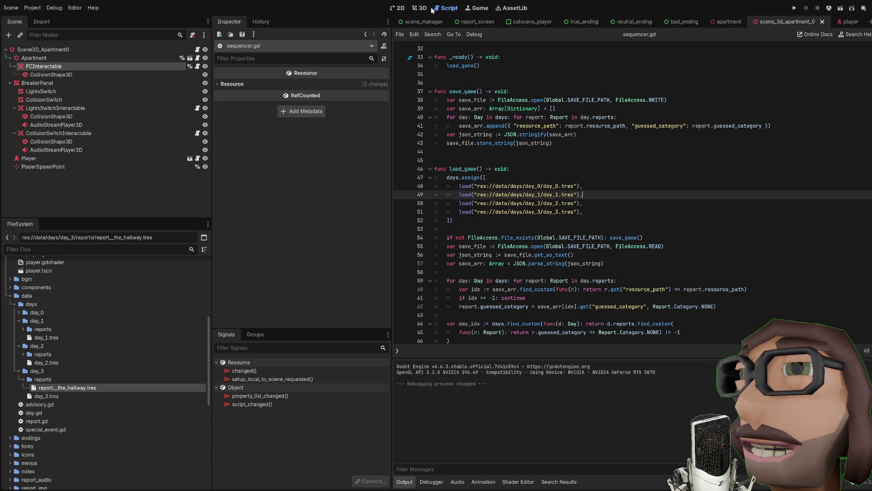
{"action": "key", "text": "ctrl+shift+period"}
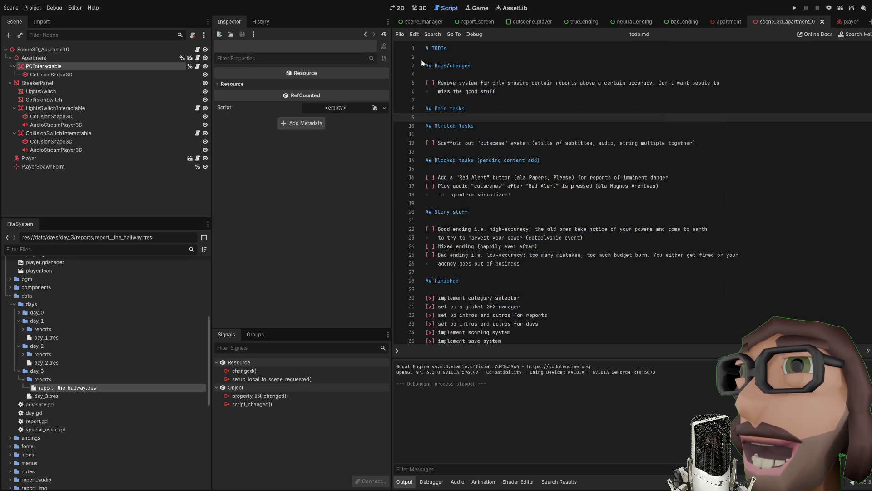
{"action": "left_click_drag", "start_coordinate": [440, 83], "coordinate": [513, 94]}
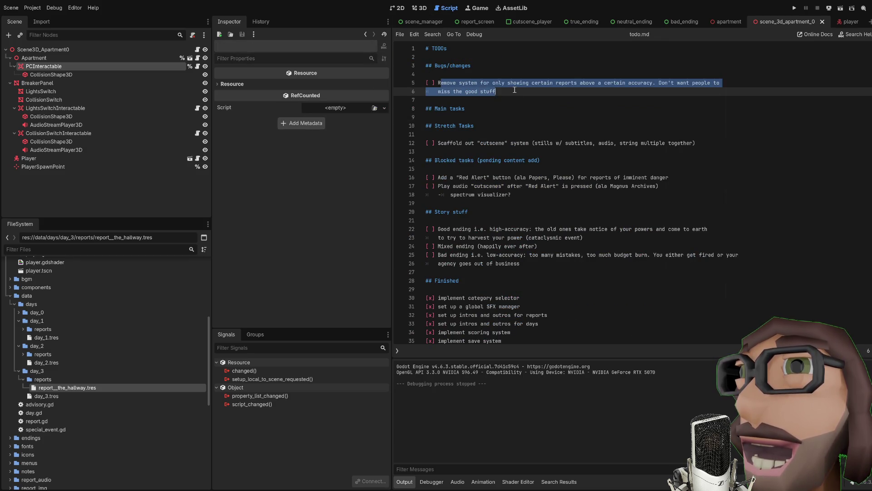
{"action": "left_click", "coordinate": [519, 89]}
{"action": "key", "text": "shift+Up"}
{"action": "key", "text": "shift+Home"}
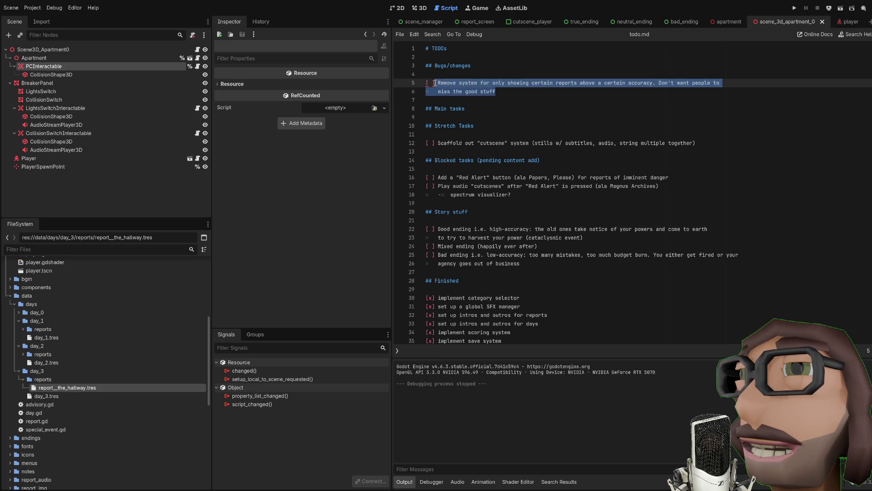
{"action": "left_click", "coordinate": [523, 94]}
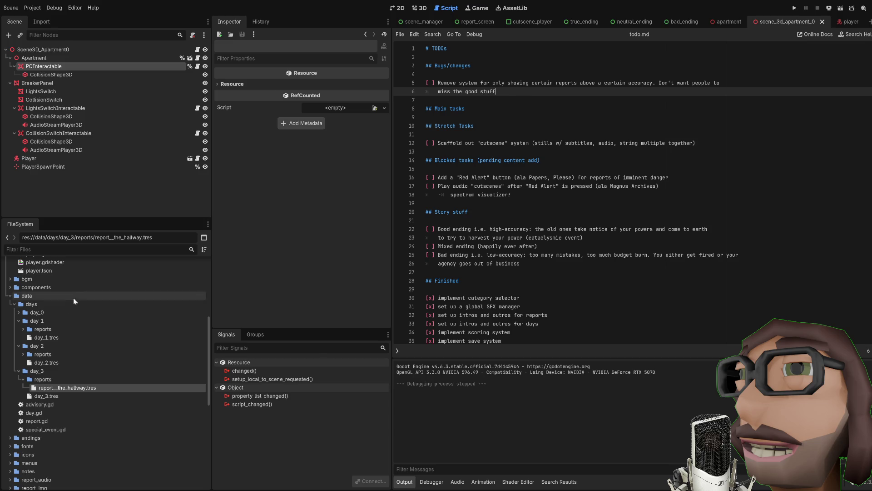
{"action": "left_click", "coordinate": [23, 329]}
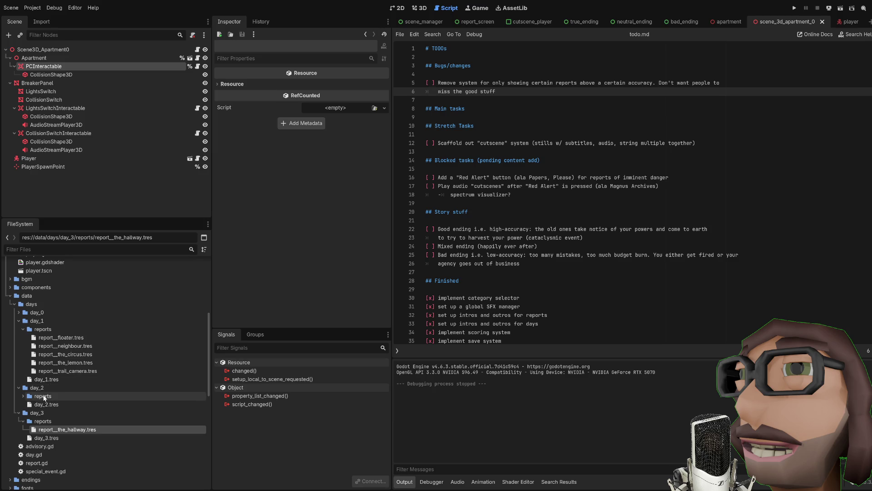
{"action": "double_click", "coordinate": [41, 463]}
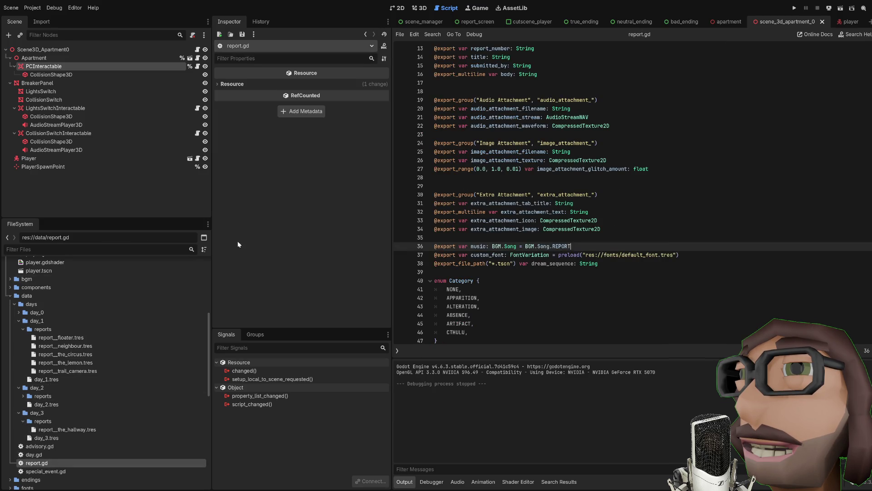
Select the name minimum_correctness in its export on line 53 of report.gd.
{"action": "scroll", "coordinate": [513, 182], "scroll_direction": "up", "scroll_amount": 4}
{"action": "scroll", "coordinate": [545, 184], "scroll_direction": "down", "scroll_amount": 2}
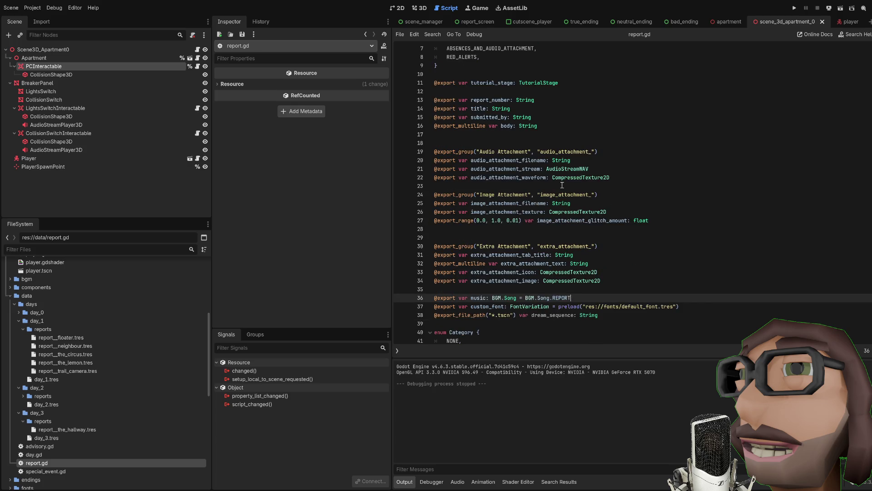
{"action": "scroll", "coordinate": [562, 185], "scroll_direction": "up", "scroll_amount": 2}
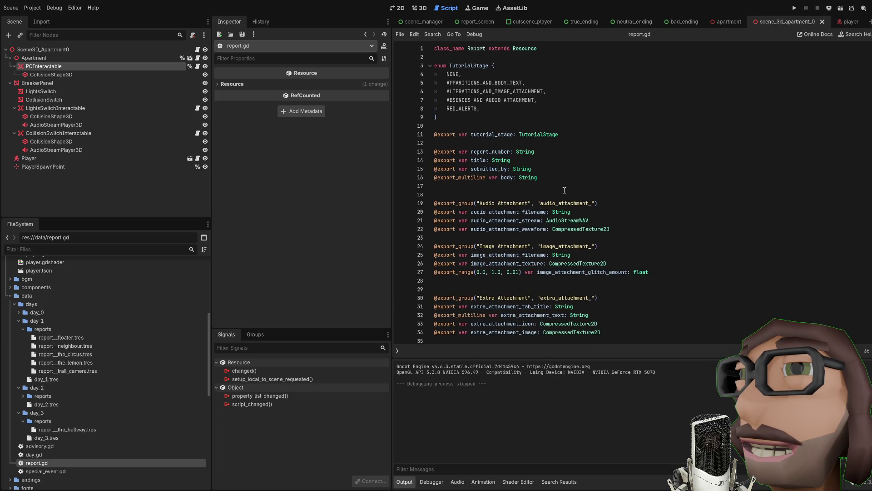
{"action": "scroll", "coordinate": [564, 190], "scroll_direction": "down", "scroll_amount": 4}
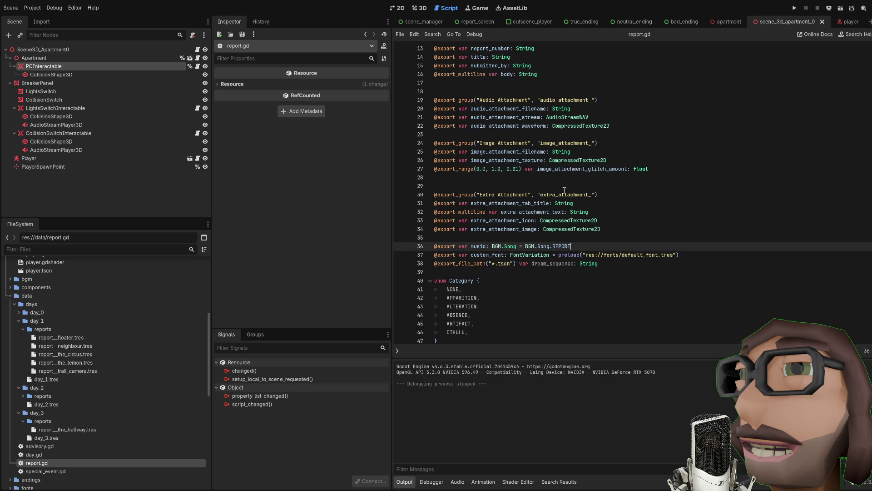
{"action": "scroll", "coordinate": [605, 188], "scroll_direction": "down", "scroll_amount": 3}
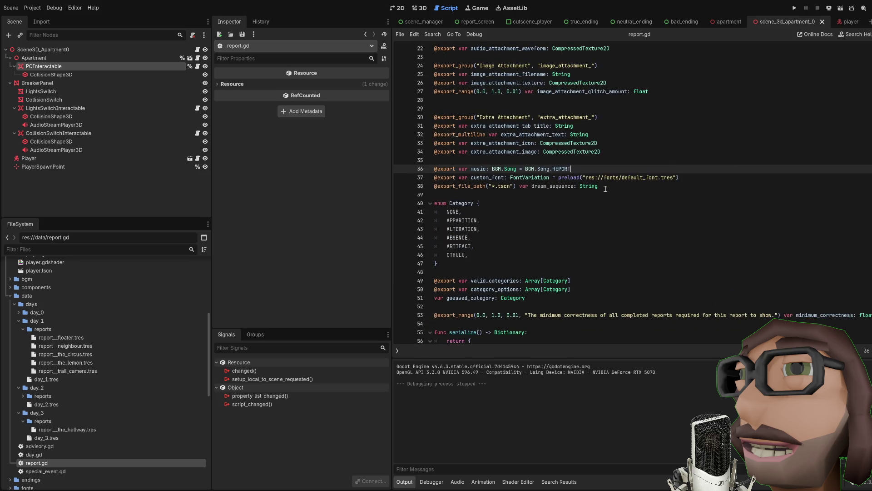
{"action": "scroll", "coordinate": [605, 189], "scroll_direction": "down", "scroll_amount": 3}
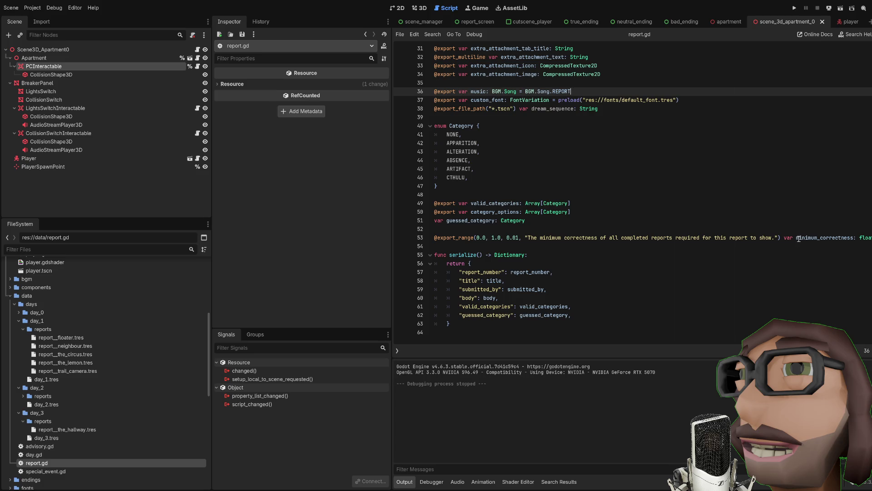
{"action": "left_click", "coordinate": [605, 237]}
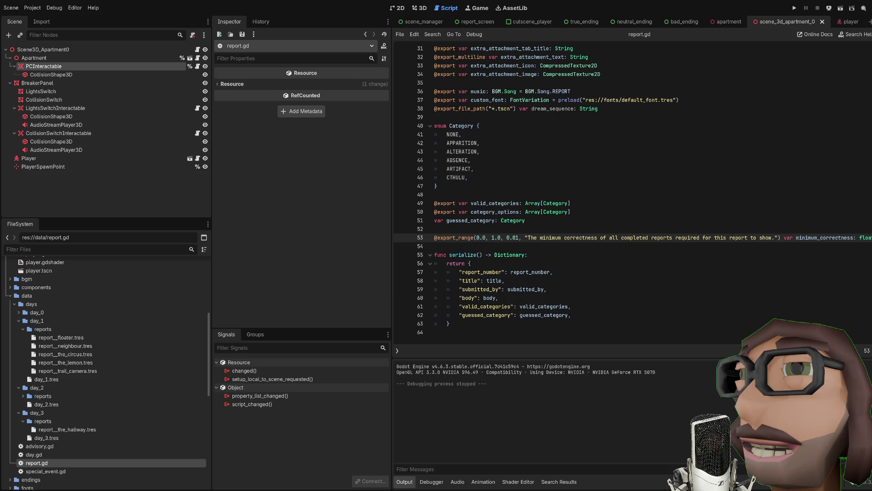
{"action": "triple_click", "coordinate": [832, 237]}
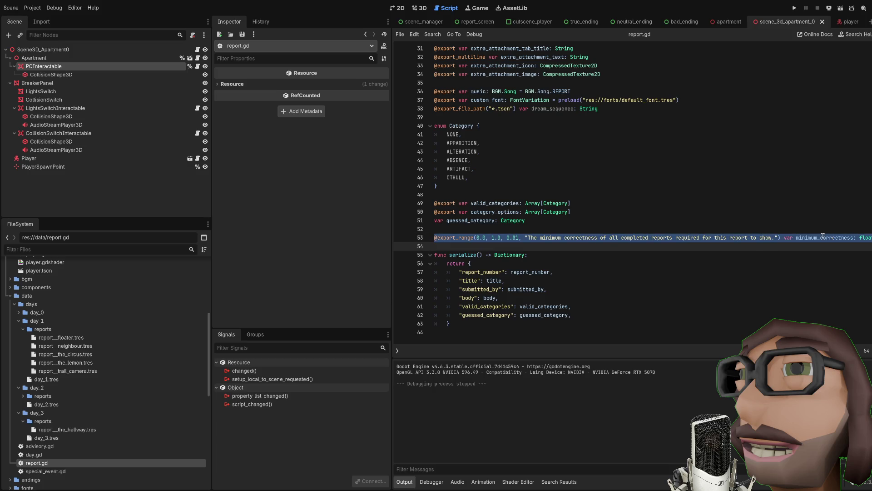
{"action": "double_click", "coordinate": [823, 236]}
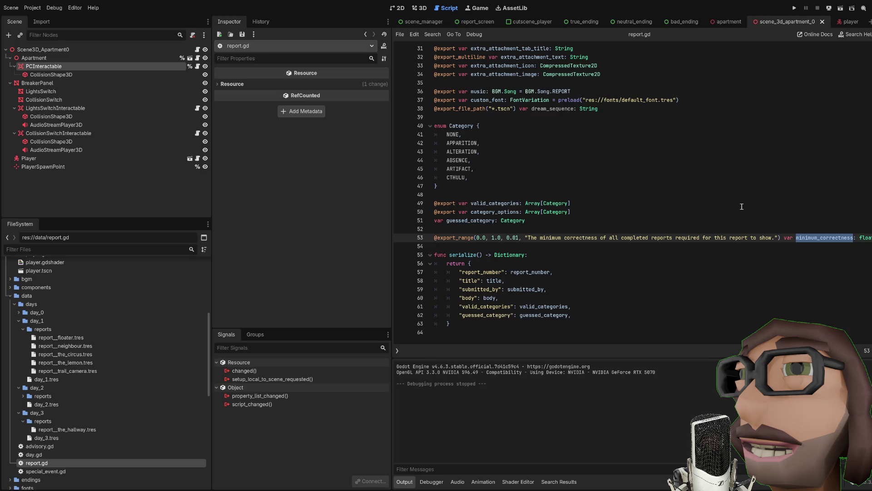
Search all project files for minimum_correctness with Find in Files.
{"action": "scroll", "coordinate": [742, 206], "scroll_direction": "up", "scroll_amount": 3}
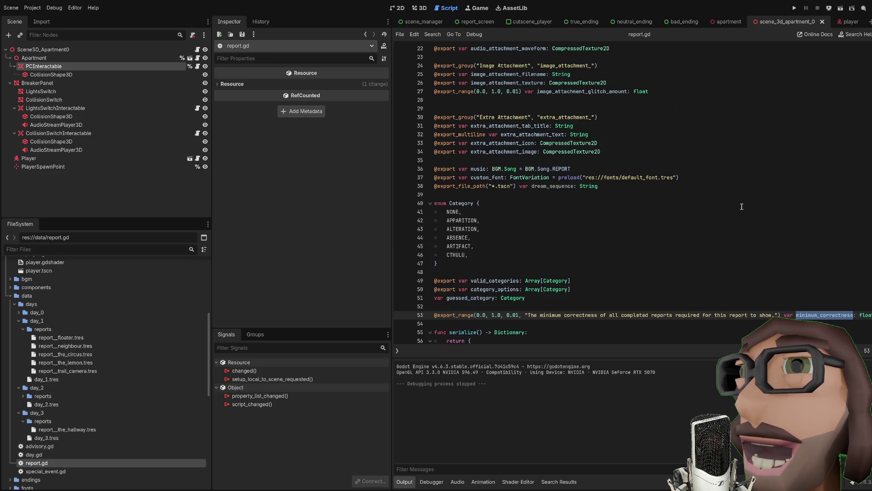
{"action": "scroll", "coordinate": [741, 206], "scroll_direction": "down", "scroll_amount": 3}
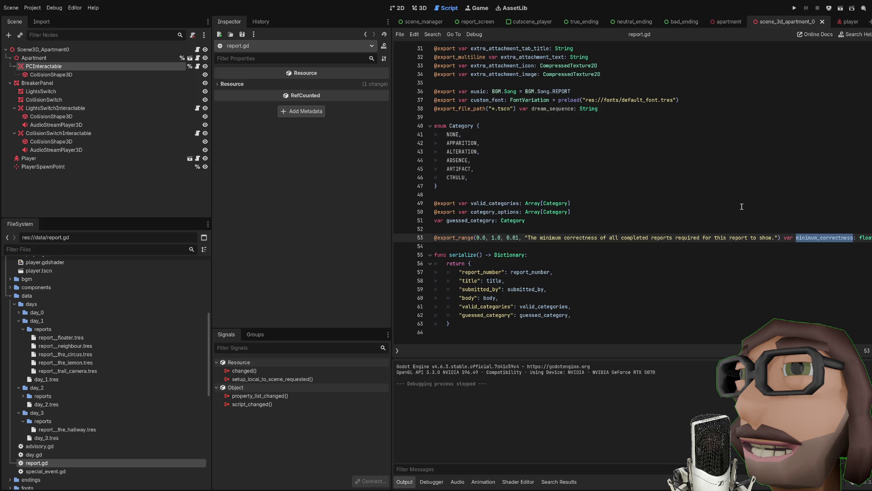
{"action": "key", "text": "ctrl+shift+f"}
{"action": "key", "text": "Return"}
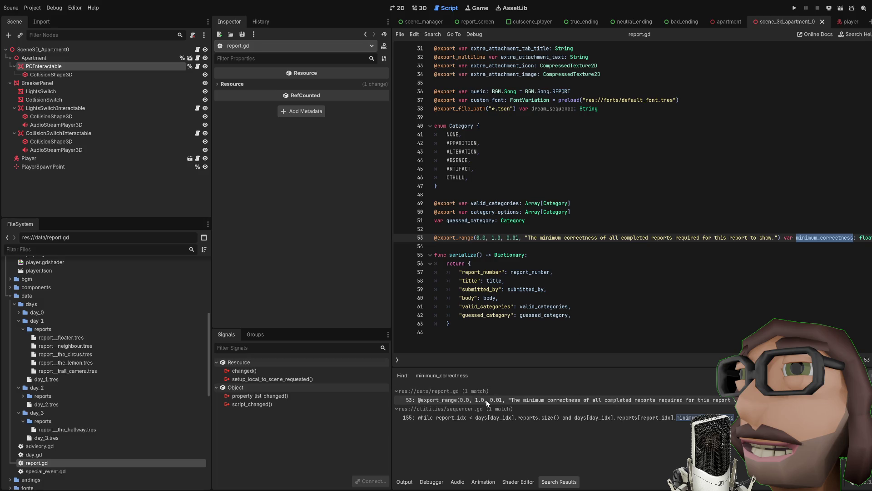
Delete the accuracy check and minimum_correctness skip loop (lines 154–156) from sequencer.gd, then return to report.gd.
{"action": "left_click", "coordinate": [493, 418]}
{"action": "scroll", "coordinate": [674, 277], "scroll_direction": "down", "scroll_amount": 2}
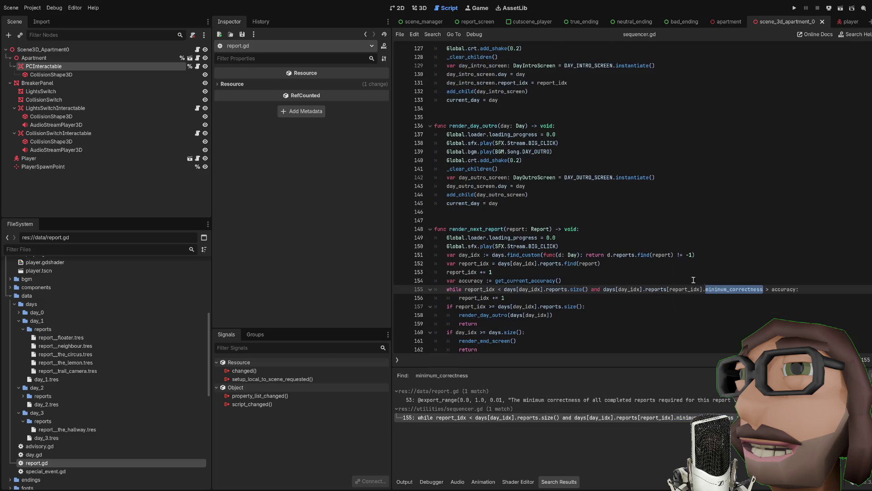
{"action": "left_click", "coordinate": [550, 297]}
{"action": "scroll", "coordinate": [536, 277], "scroll_direction": "down", "scroll_amount": 1}
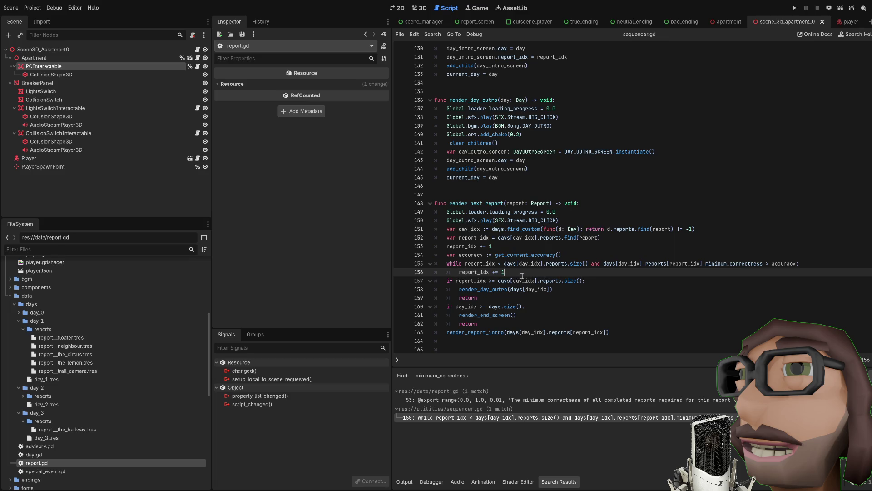
{"action": "mouse_move", "coordinate": [522, 272]}
{"action": "left_mouse_down"}
{"action": "mouse_move", "coordinate": [436, 265]}
{"action": "mouse_move", "coordinate": [434, 255]}
{"action": "left_mouse_up"}
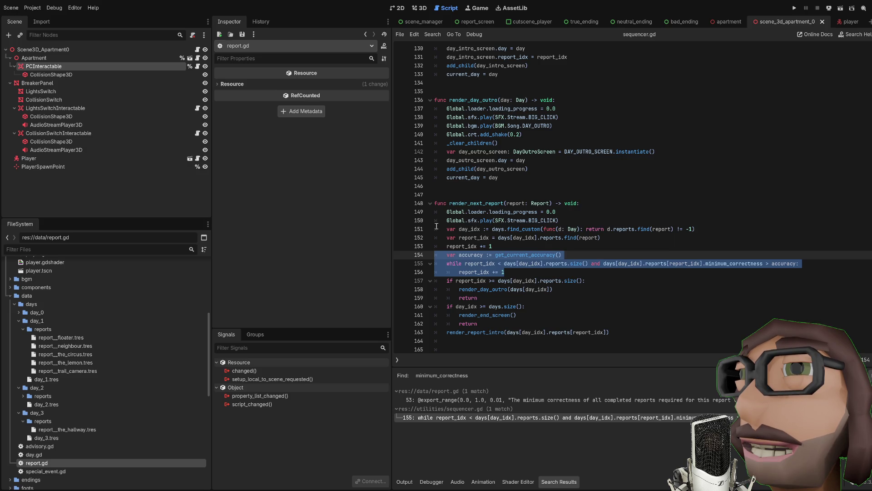
{"action": "key", "text": "Delete"}
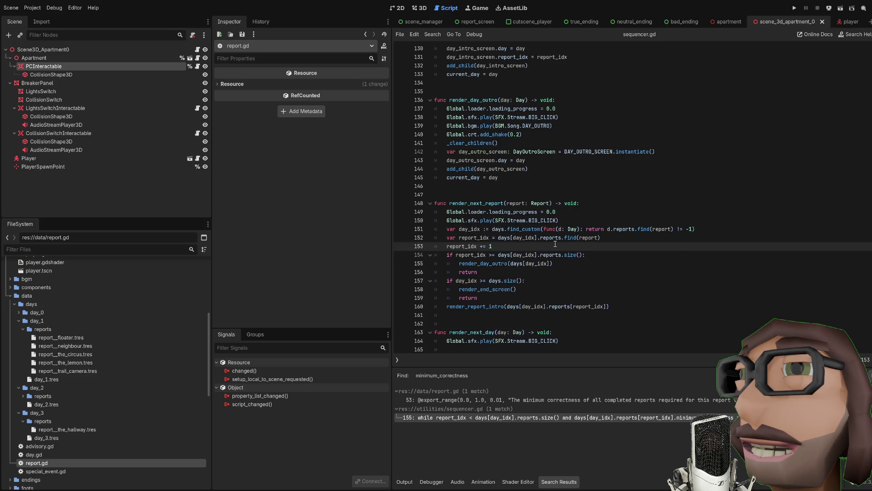
{"action": "key", "text": "alt+Left"}
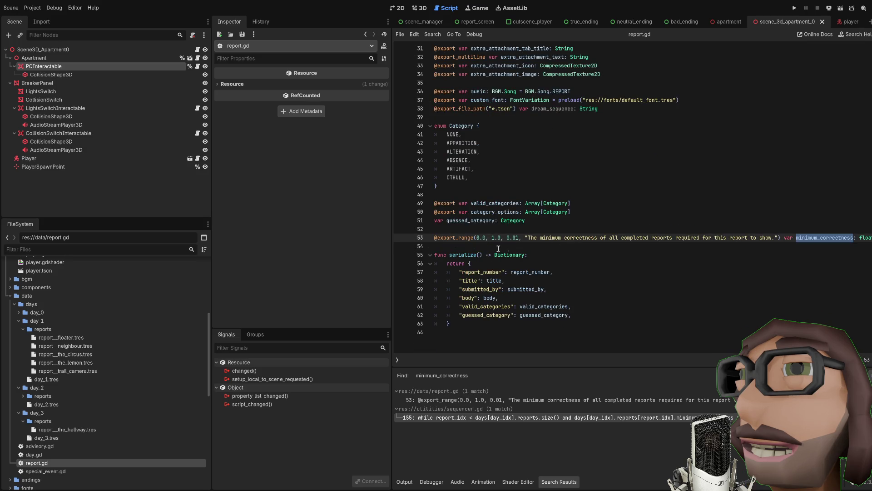
Delete the minimum_correctness export line and its blank line from report.gd, then run the game.
{"action": "triple_click", "coordinate": [424, 236]}
{"action": "key", "text": "Delete"}
{"action": "key", "text": "BackSpace"}
{"action": "scroll", "coordinate": [610, 259], "scroll_direction": "up", "scroll_amount": 4}
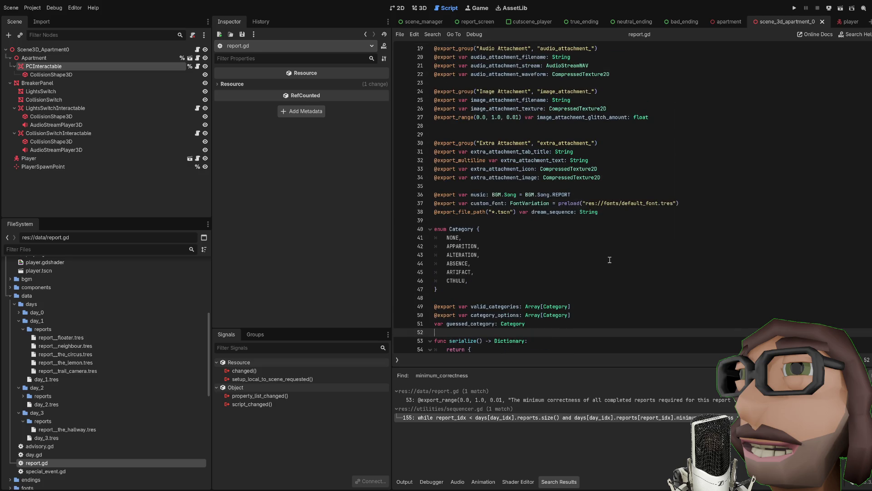
{"action": "scroll", "coordinate": [609, 260], "scroll_direction": "up", "scroll_amount": 6}
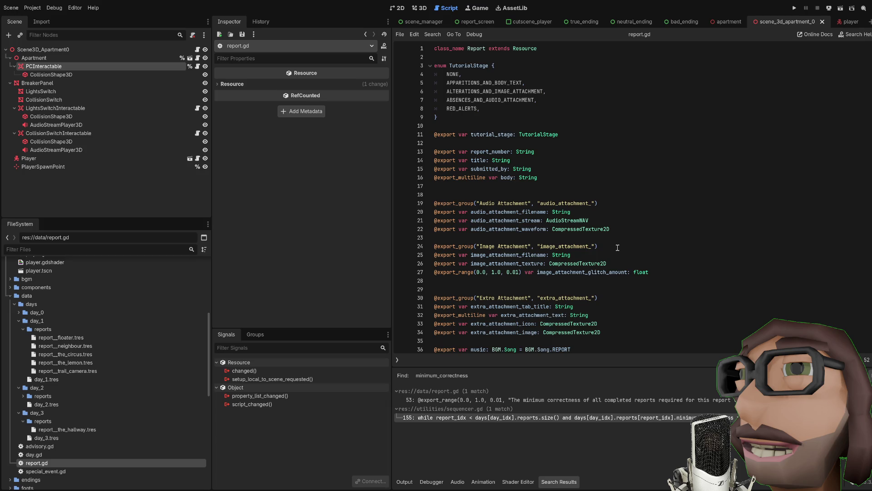
{"action": "left_click", "coordinate": [620, 229]}
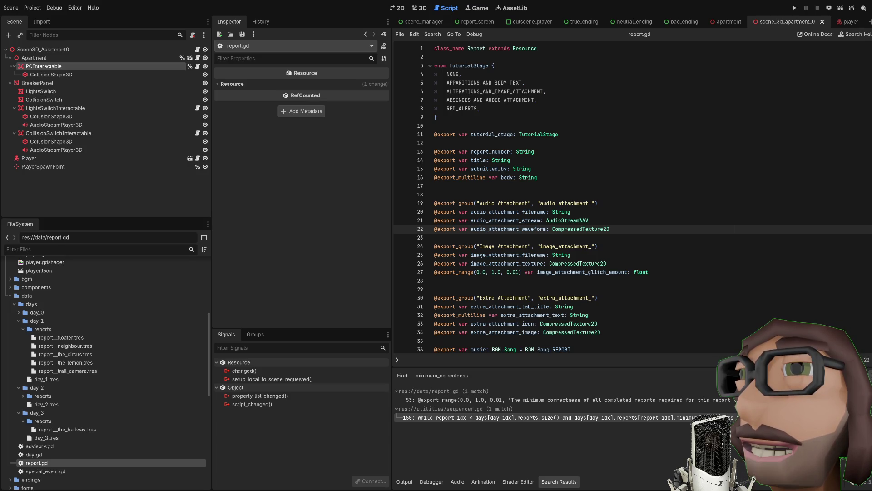
{"action": "key", "text": "F5"}
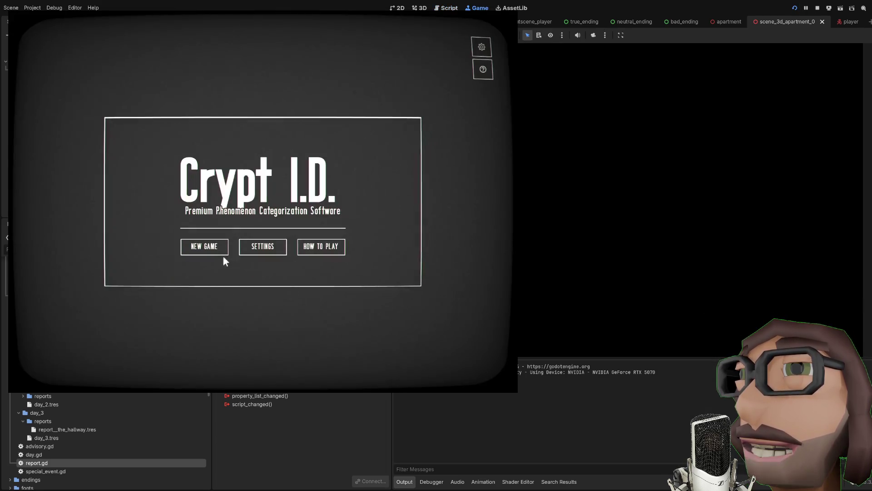
Start a new game and continue through Training Day to The Apparition report.
{"action": "left_click", "coordinate": [221, 251]}
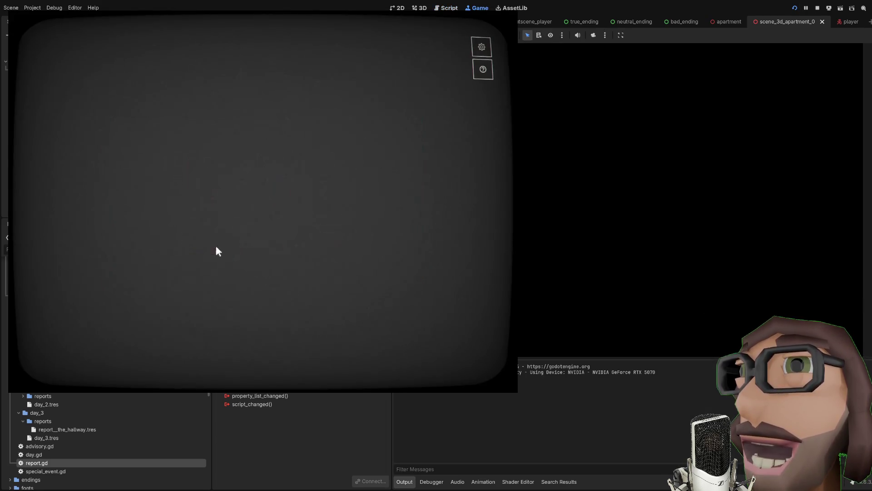
{"action": "left_click", "coordinate": [263, 263]}
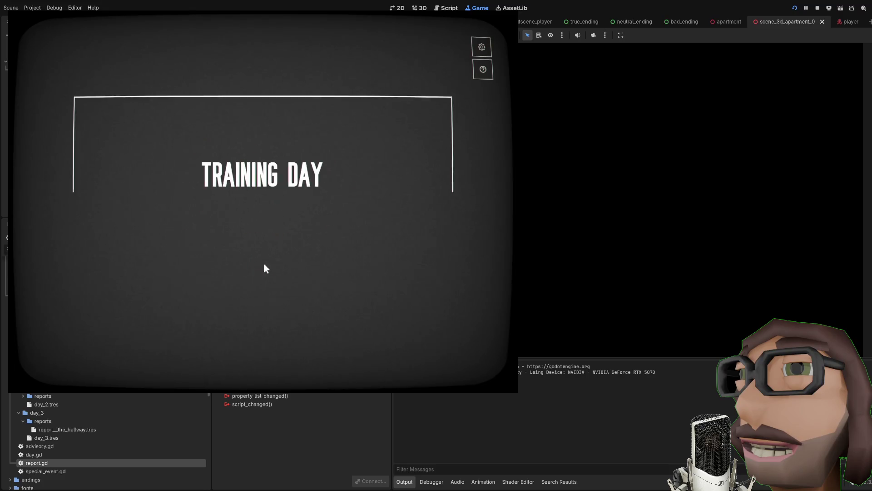
{"action": "left_click", "coordinate": [270, 236]}
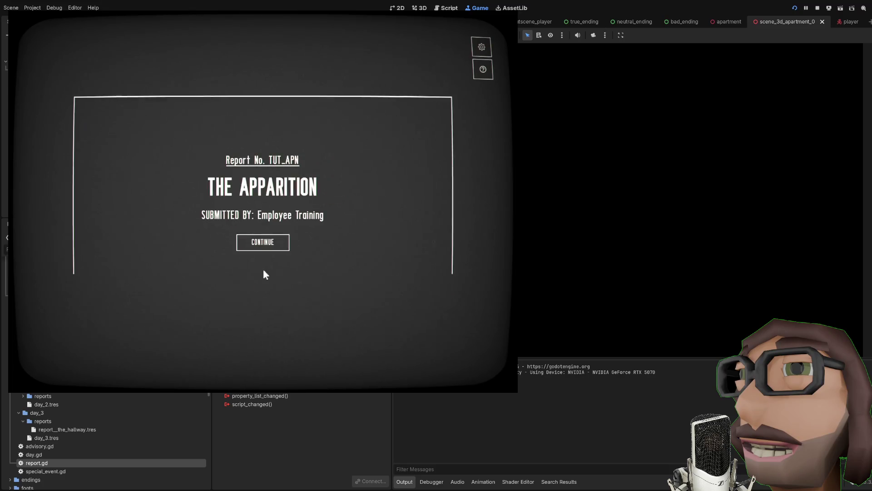
{"action": "left_click", "coordinate": [262, 240]}
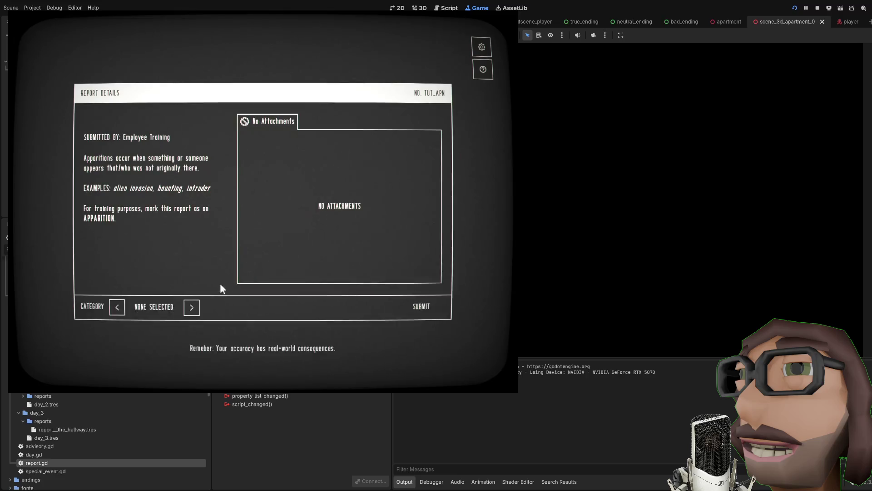
Dismiss the tutorial hints and submit The Apparition report as APPARITION.
{"action": "left_click", "coordinate": [223, 227]}
{"action": "left_click", "coordinate": [256, 260]}
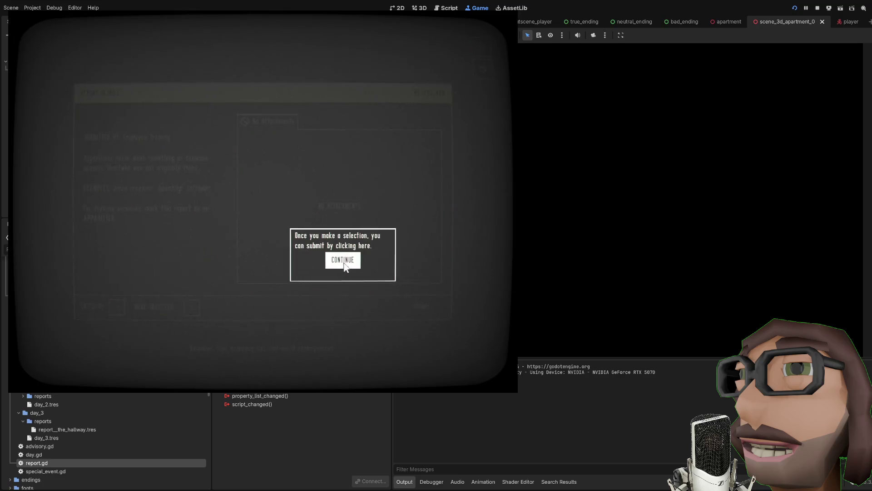
{"action": "left_click", "coordinate": [345, 264]}
{"action": "left_click", "coordinate": [191, 307]}
{"action": "left_click", "coordinate": [421, 306]}
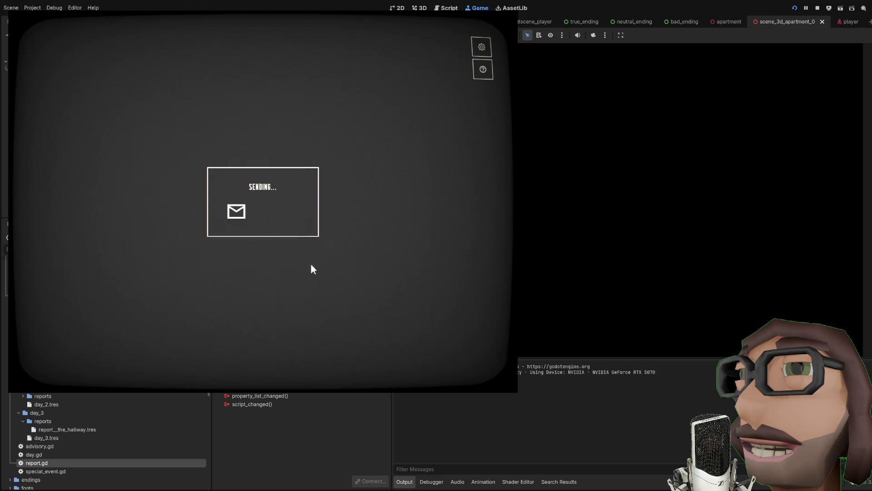
{"action": "left_click", "coordinate": [269, 227]}
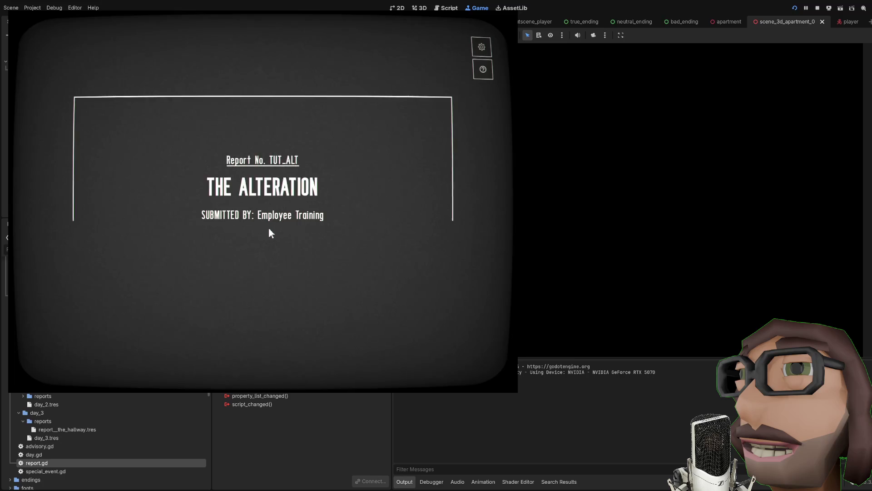
Submit The Alteration as APPARITION and The Absence as ABSENCE, then stop the game.
{"action": "left_click", "coordinate": [268, 241]}
{"action": "left_click", "coordinate": [192, 307]}
{"action": "left_click", "coordinate": [299, 227]}
{"action": "left_click", "coordinate": [421, 306]}
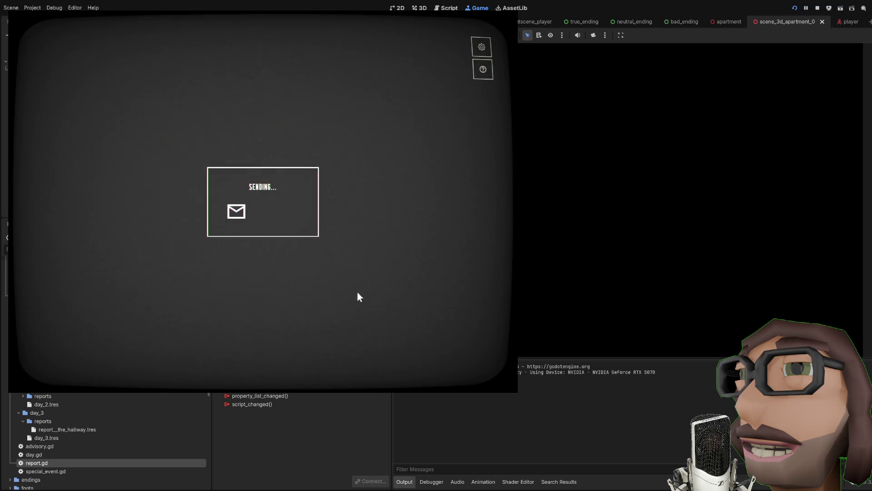
{"action": "left_click", "coordinate": [262, 226]}
{"action": "left_click", "coordinate": [259, 242]}
{"action": "left_click", "coordinate": [192, 309]}
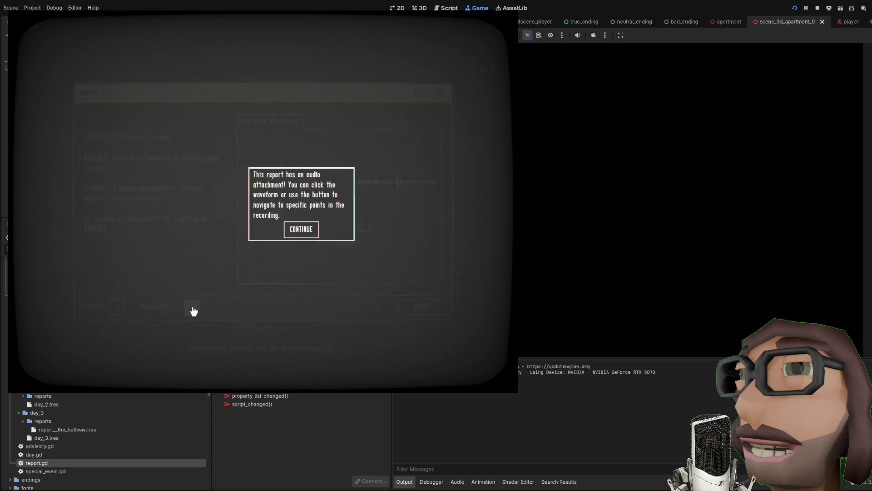
{"action": "left_click", "coordinate": [302, 228]}
{"action": "left_click", "coordinate": [436, 305]}
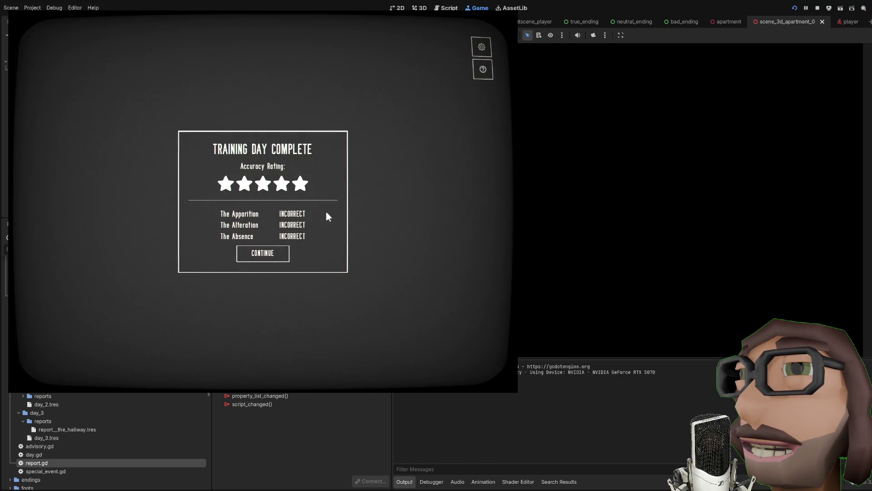
{"action": "key", "text": "F8"}
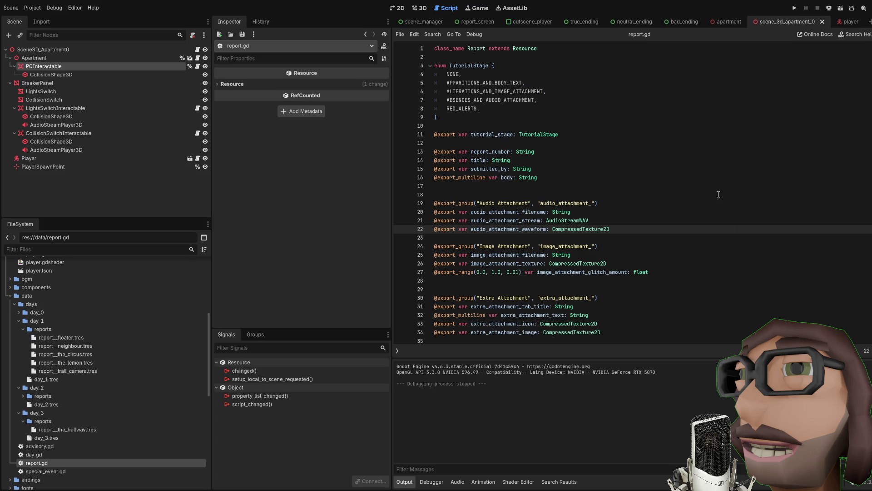
In day_outro_screen.gd, select the get_current_accuracy call on the star rating line 16.
{"action": "key", "text": "alt+Left"}
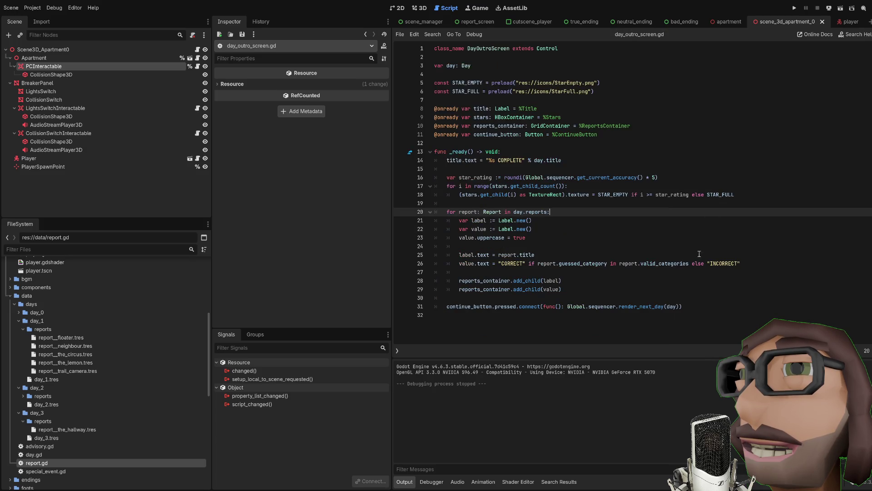
{"action": "scroll", "coordinate": [606, 257], "scroll_direction": "down", "scroll_amount": 1}
{"action": "scroll", "coordinate": [606, 258], "scroll_direction": "up", "scroll_amount": 1}
{"action": "left_click", "coordinate": [468, 178]}
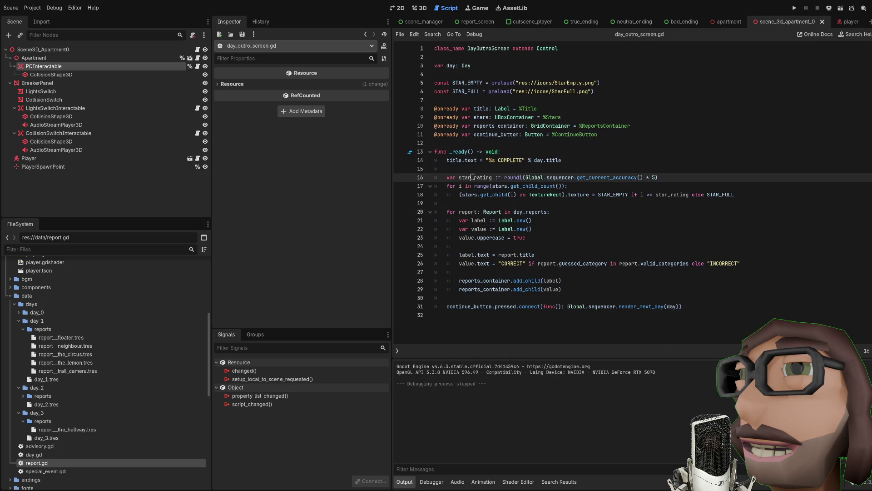
{"action": "double_click", "coordinate": [513, 177]}
{"action": "mouse_move", "coordinate": [525, 177]}
{"action": "left_mouse_down"}
{"action": "mouse_move", "coordinate": [653, 178]}
{"action": "mouse_move", "coordinate": [642, 178]}
{"action": "left_mouse_up"}
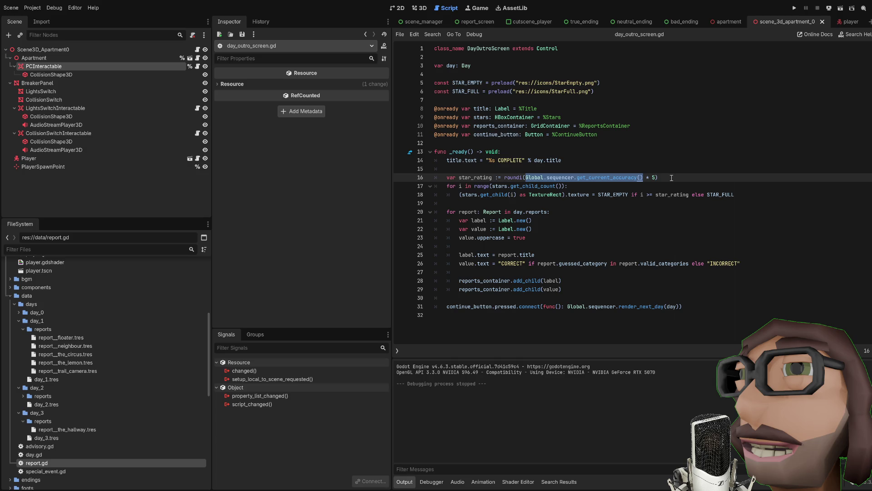
Jump to get_current_accuracy in sequencer.gd and highlight every use of reports there.
{"action": "left_click", "coordinate": [627, 177], "text": "ctrl"}
{"action": "scroll", "coordinate": [709, 213], "scroll_direction": "up", "scroll_amount": 5}
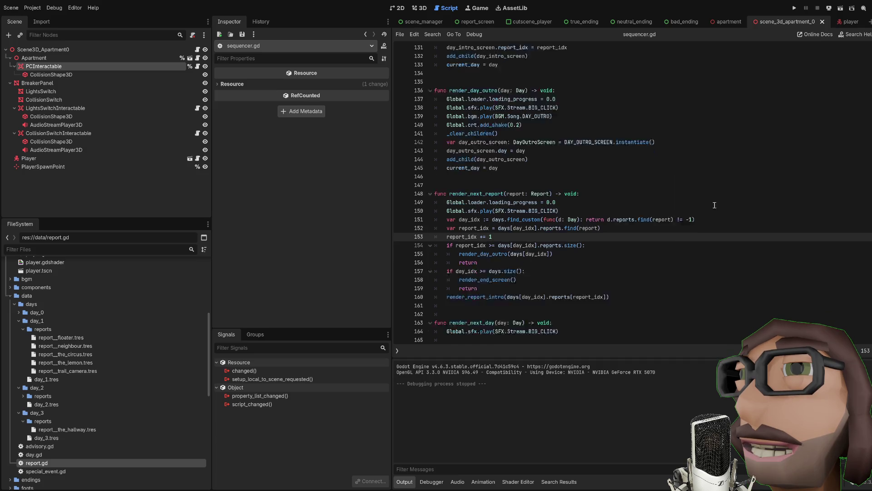
{"action": "scroll", "coordinate": [709, 212], "scroll_direction": "down", "scroll_amount": 10}
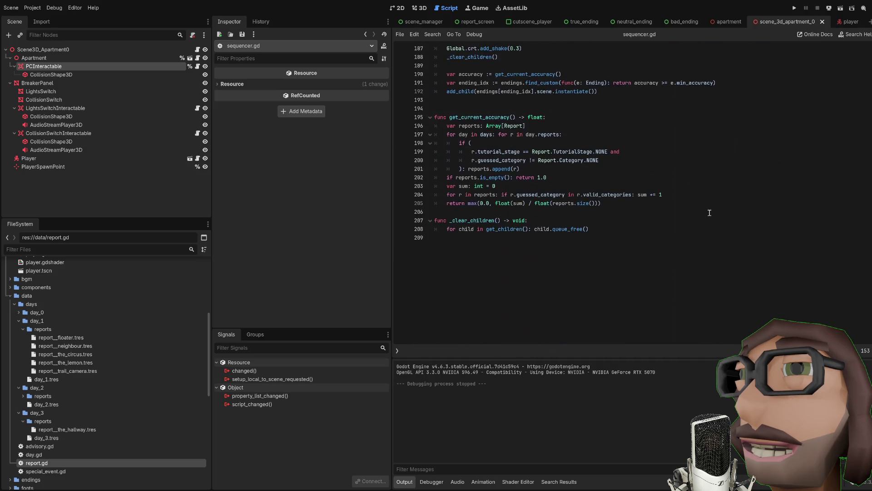
{"action": "scroll", "coordinate": [709, 213], "scroll_direction": "up", "scroll_amount": 2}
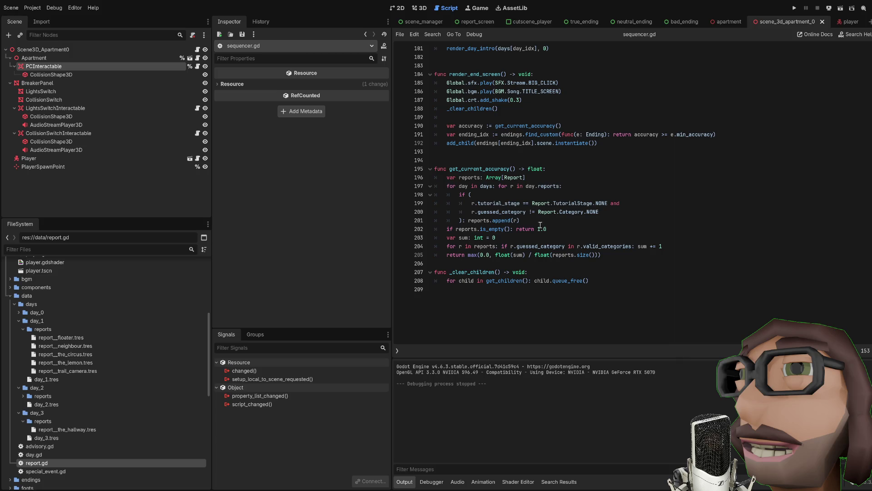
{"action": "double_click", "coordinate": [466, 229]}
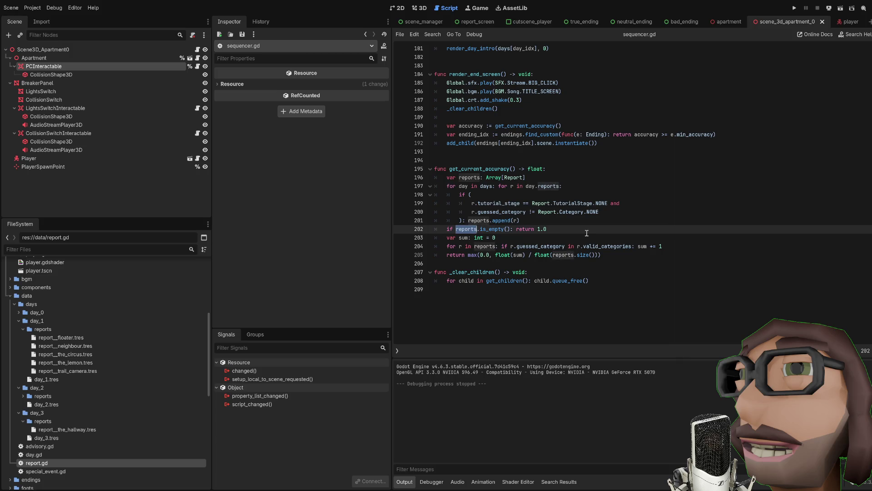